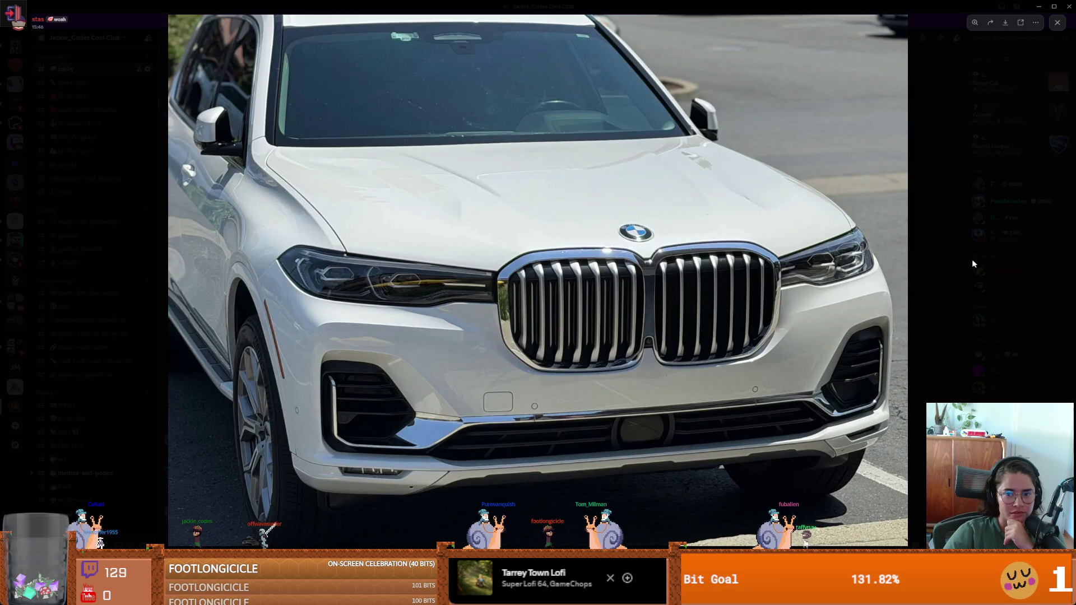
# Flip through the shared car photos in Discord, close the viewer, and scroll the feed.
pyautogui.click(967, 260)
pyautogui.click(314, 337)
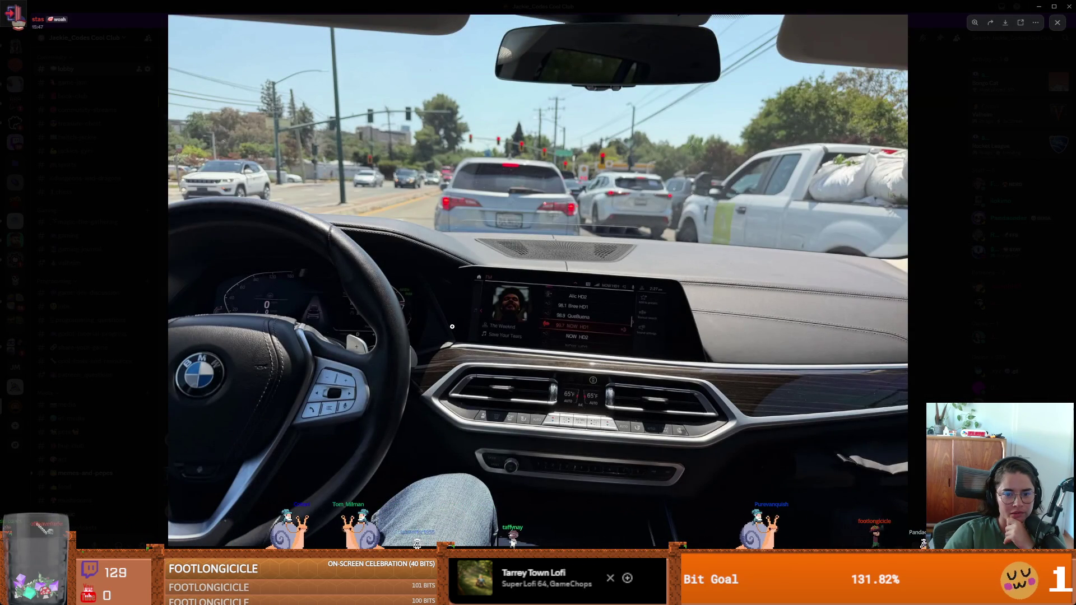
pyautogui.click(931, 265)
pyautogui.scroll(10, 437, 299)
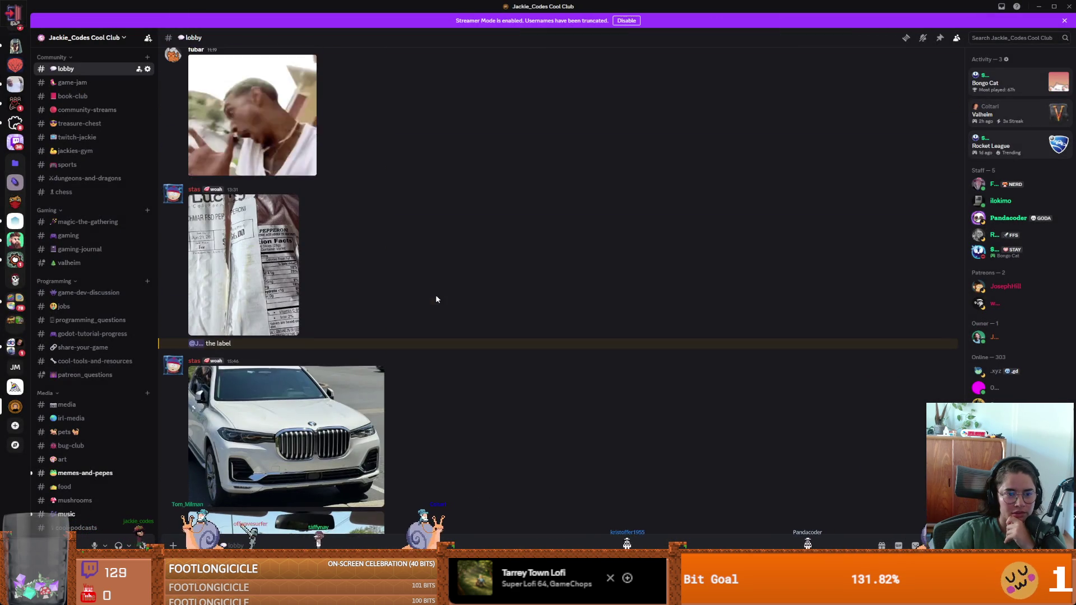
pyautogui.scroll(-5, 437, 300)
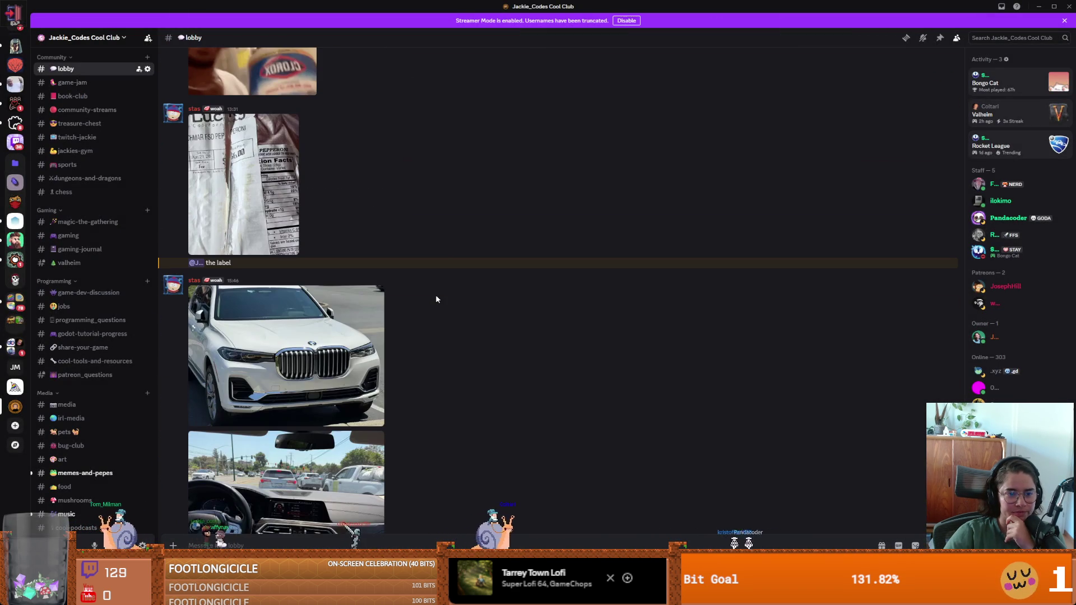
# Enlarge the pepperoni label photo, close it, and switch back to Godot.
pyautogui.click(275, 168)
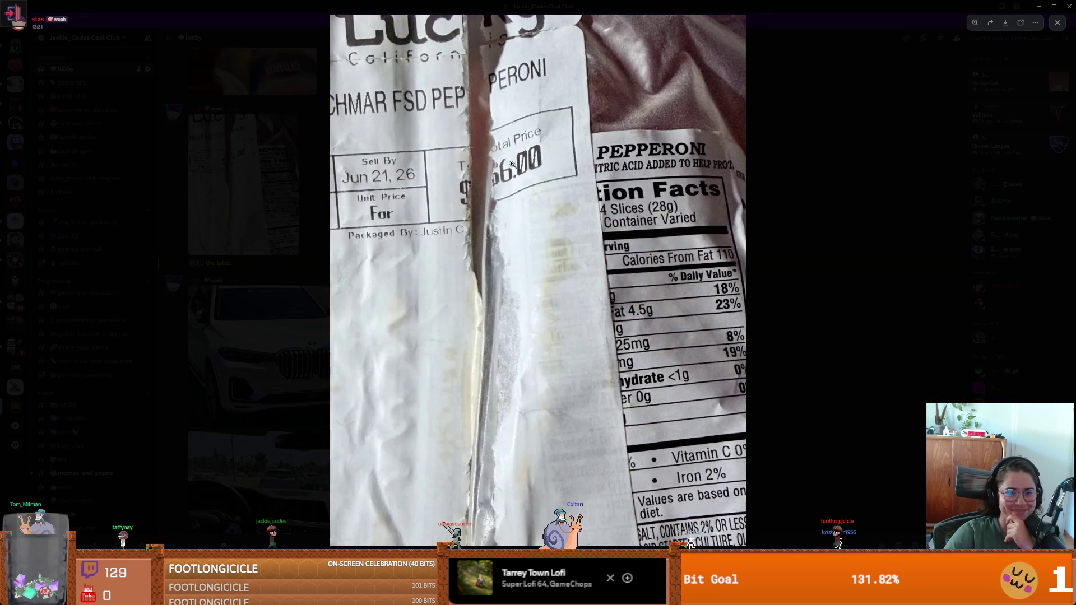
pyautogui.click(761, 199)
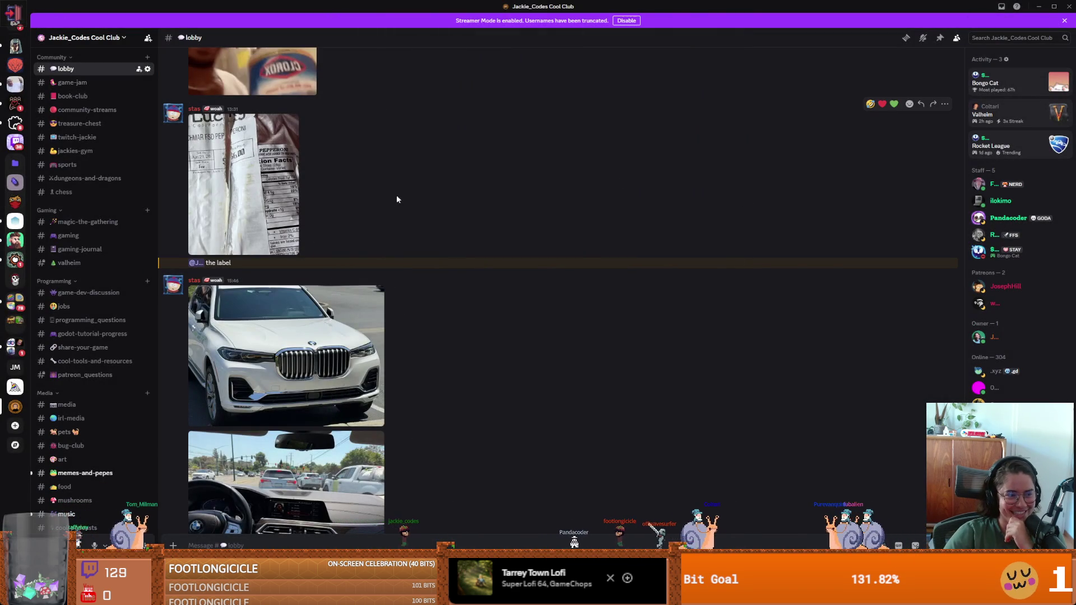
pyautogui.press('ctrl+Print')
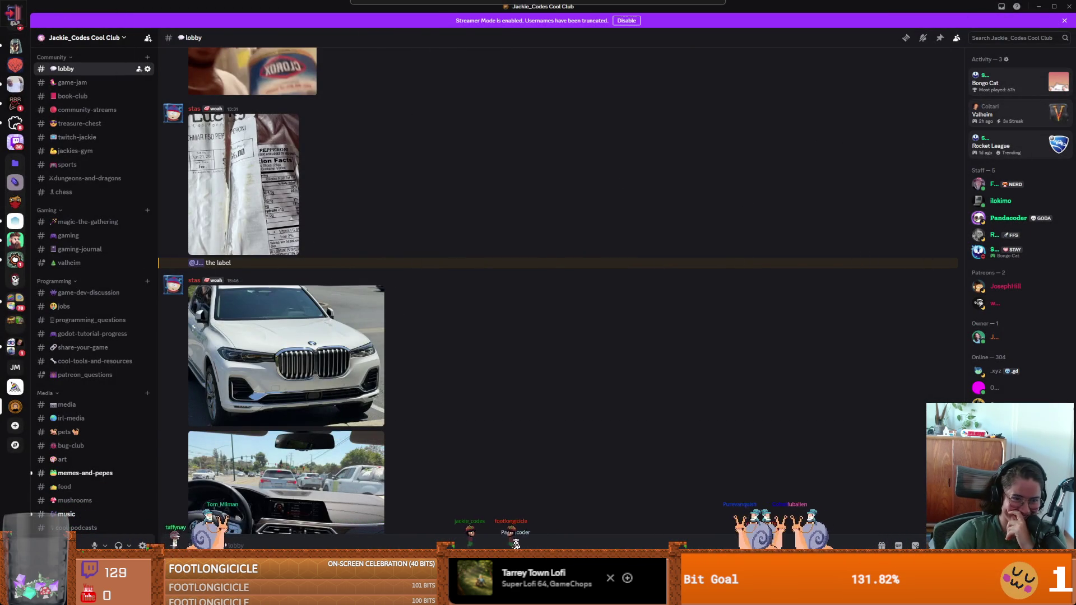
pyautogui.hotkey('alt', 'Tab')
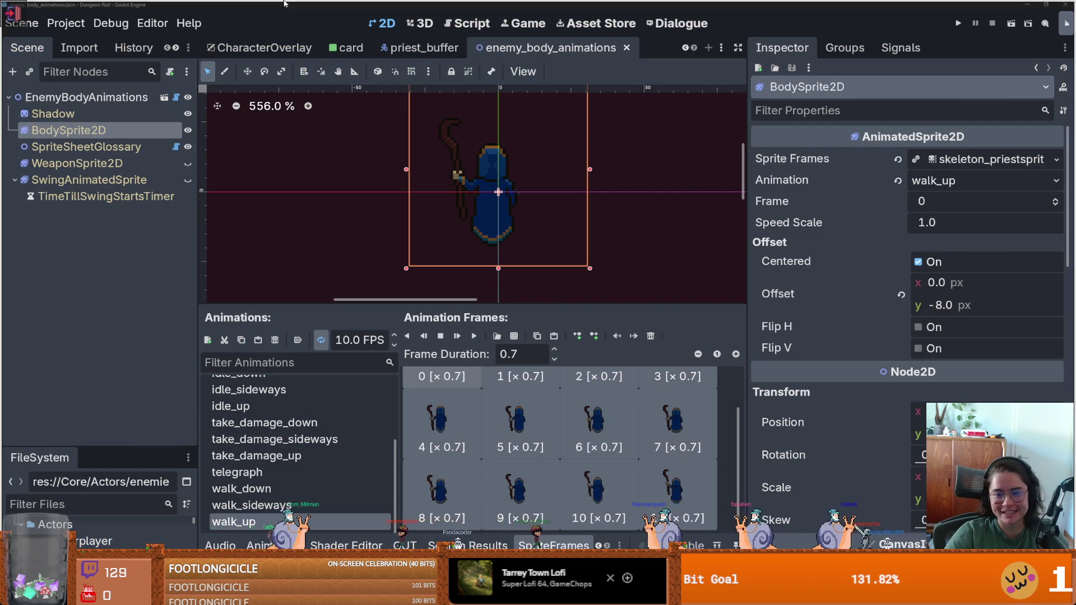
# View a Discord car photo full size, then return to the Godot editor.
pyautogui.hotkey('alt', 'Tab')
pyautogui.click(293, 356)
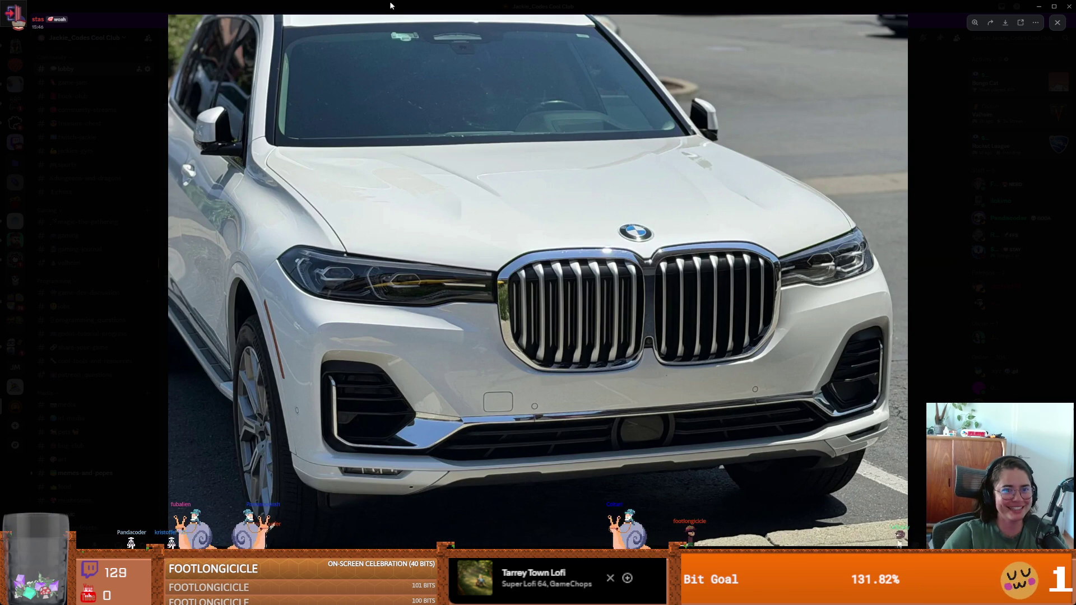
pyautogui.hotkey('alt', 'Tab')
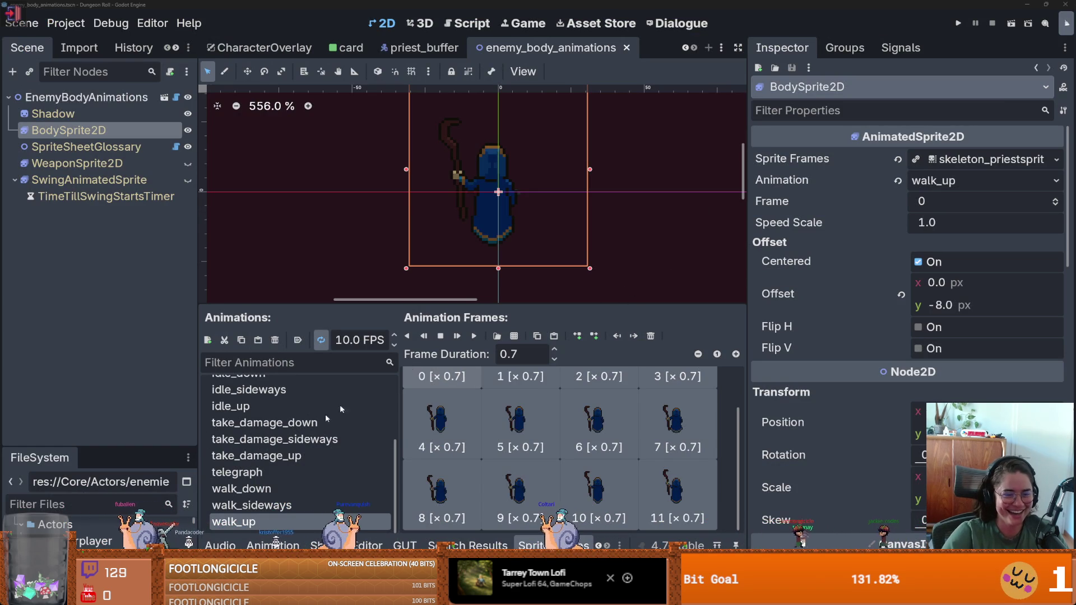
# Clear take_damage_up's old frames and start adding frames from a sprite sheet.
pyautogui.click(283, 489)
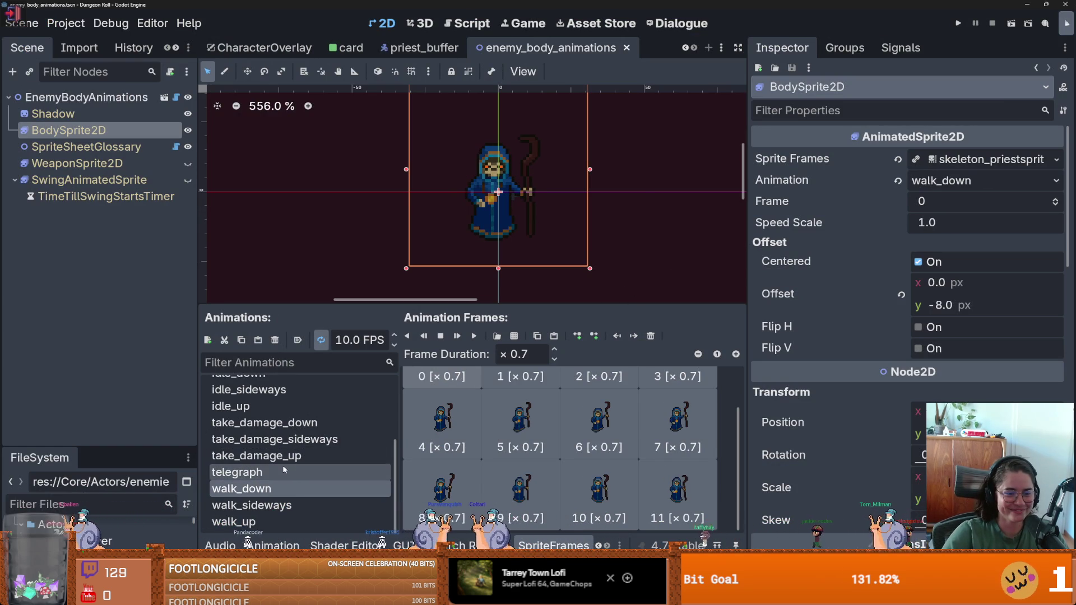
pyautogui.click(280, 456)
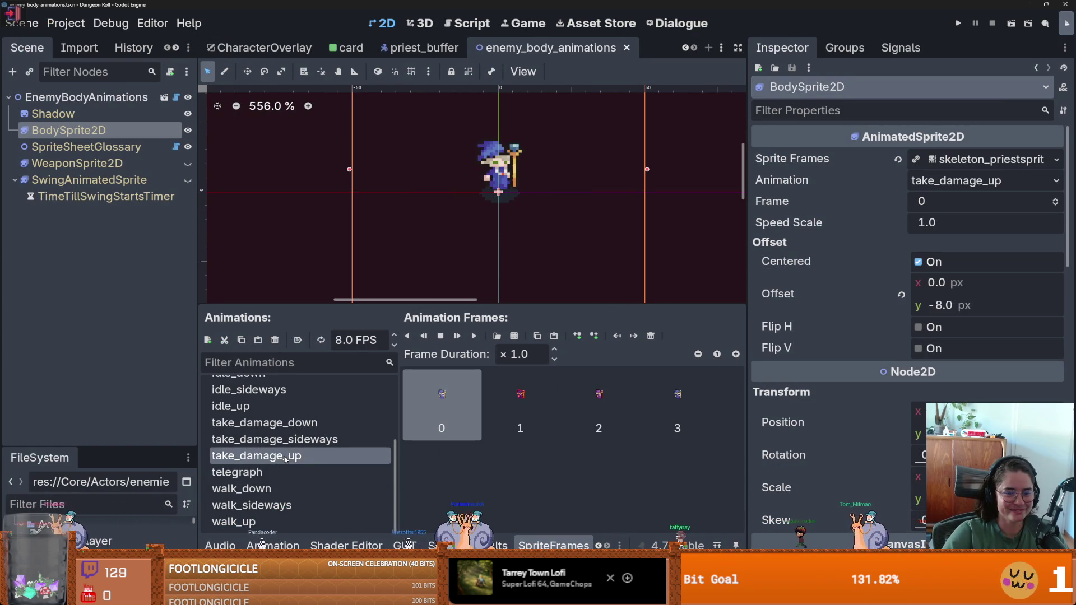
pyautogui.click(651, 336)
pyautogui.click(651, 336)
pyautogui.click(651, 336)
pyautogui.click(651, 336)
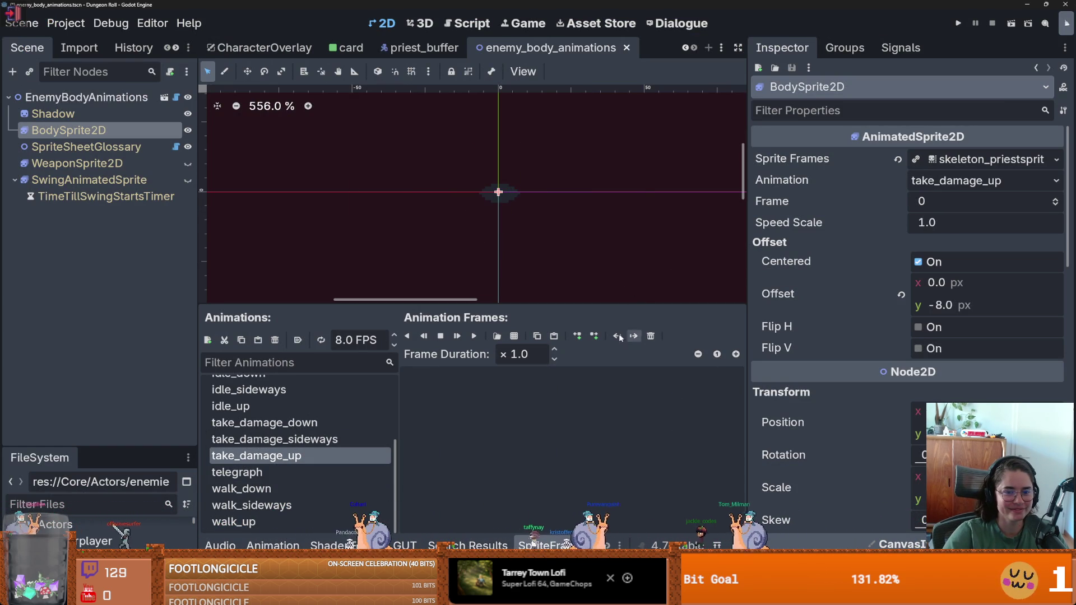
pyautogui.click(514, 335)
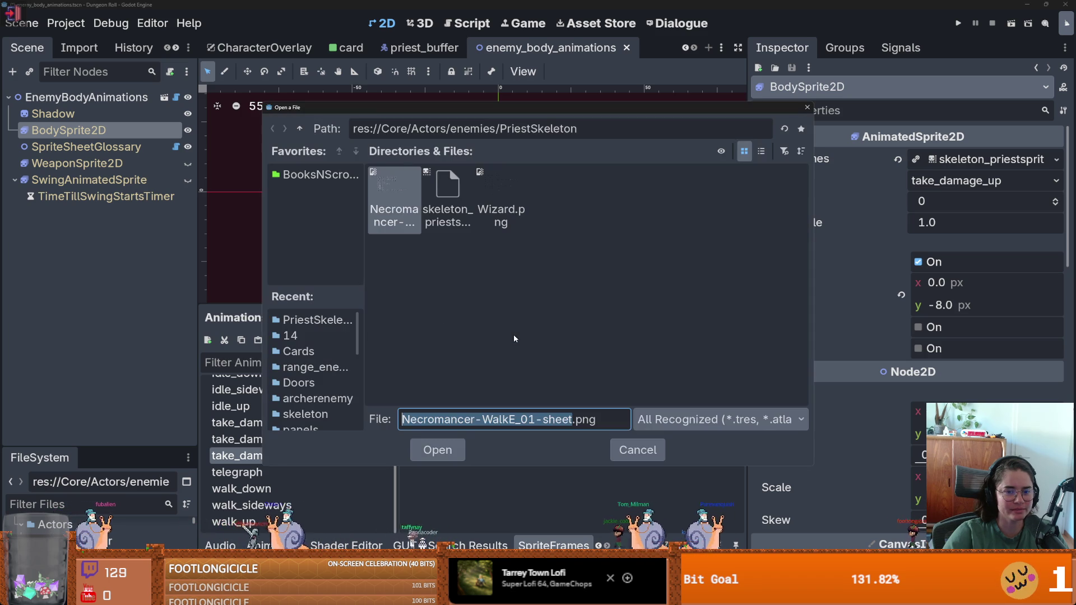
# Load the Necromancer sprite sheet and add four of its damage frames to take_damage_up.
pyautogui.moveTo(469, 110); pyautogui.dragTo(612, 112)
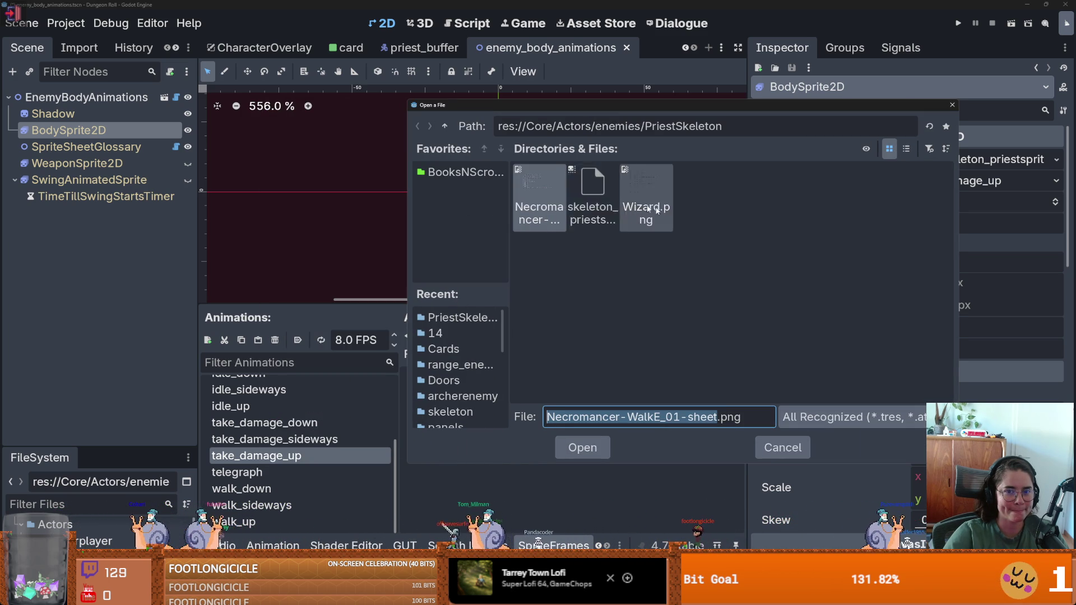
pyautogui.doubleClick(546, 187)
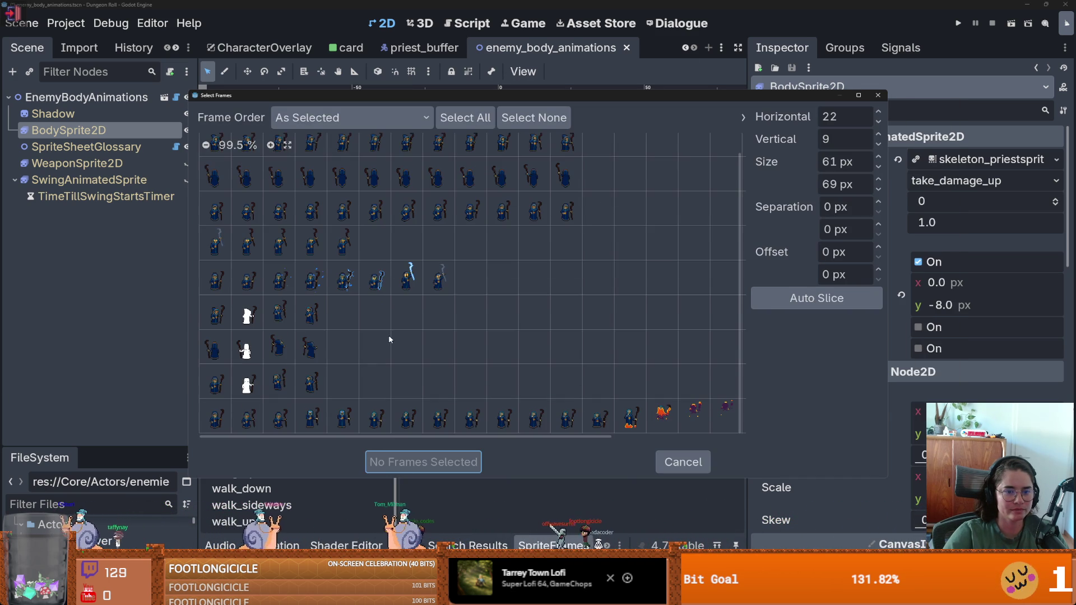
pyautogui.moveTo(215, 348); pyautogui.dragTo(296, 350)
pyautogui.click(419, 462)
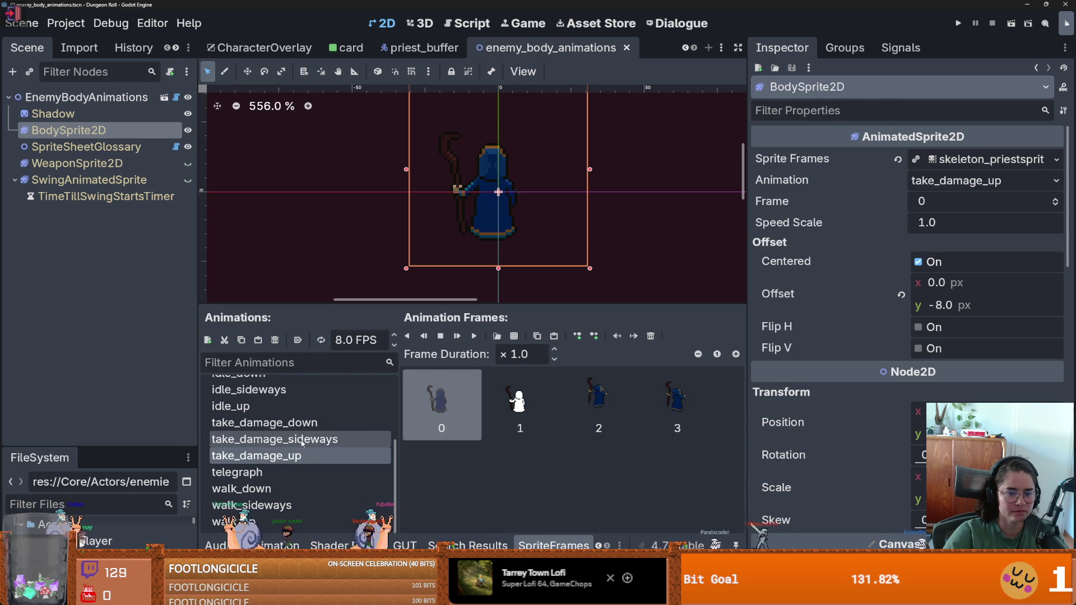
pyautogui.click(458, 335)
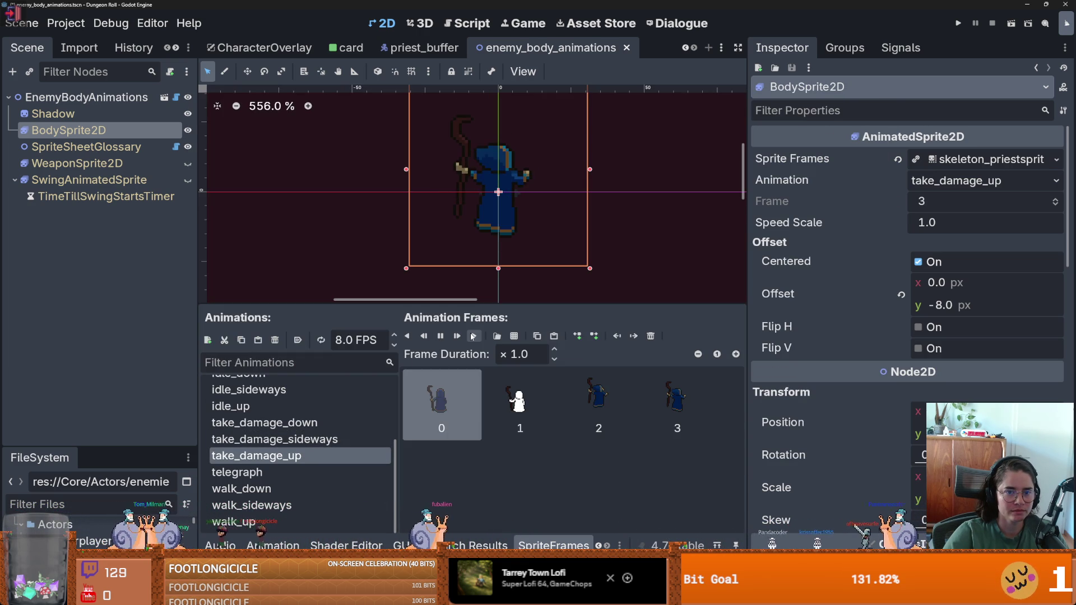
# Replace take_damage_sideways' old frames with four Necromancer damage frames from one row.
pyautogui.click(336, 440)
pyautogui.press('Delete')
pyautogui.press('Delete')
pyautogui.press('Delete')
pyautogui.click(514, 336)
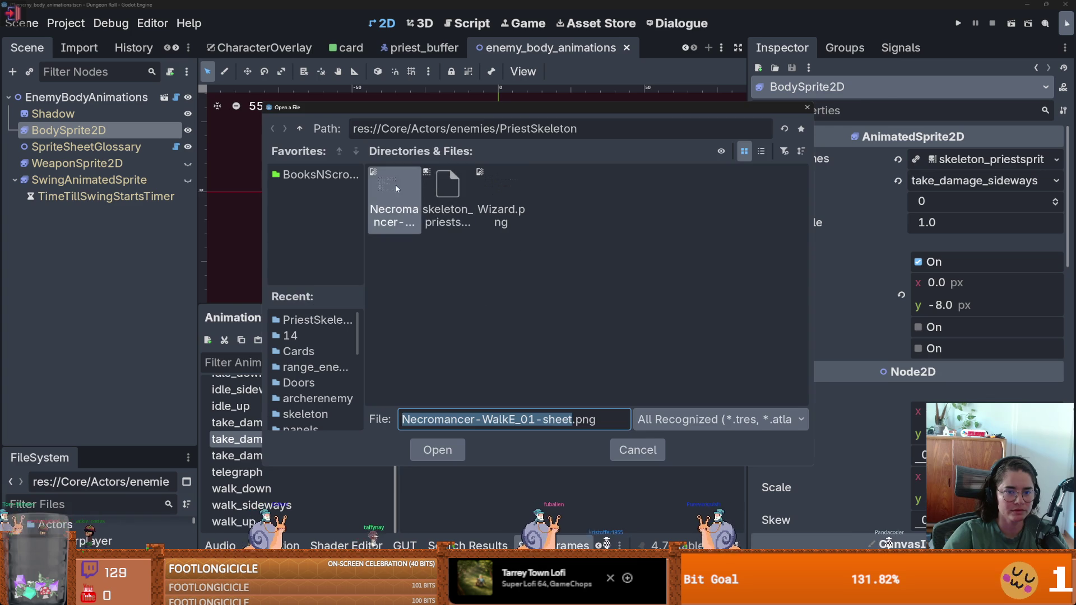
pyautogui.click(438, 447)
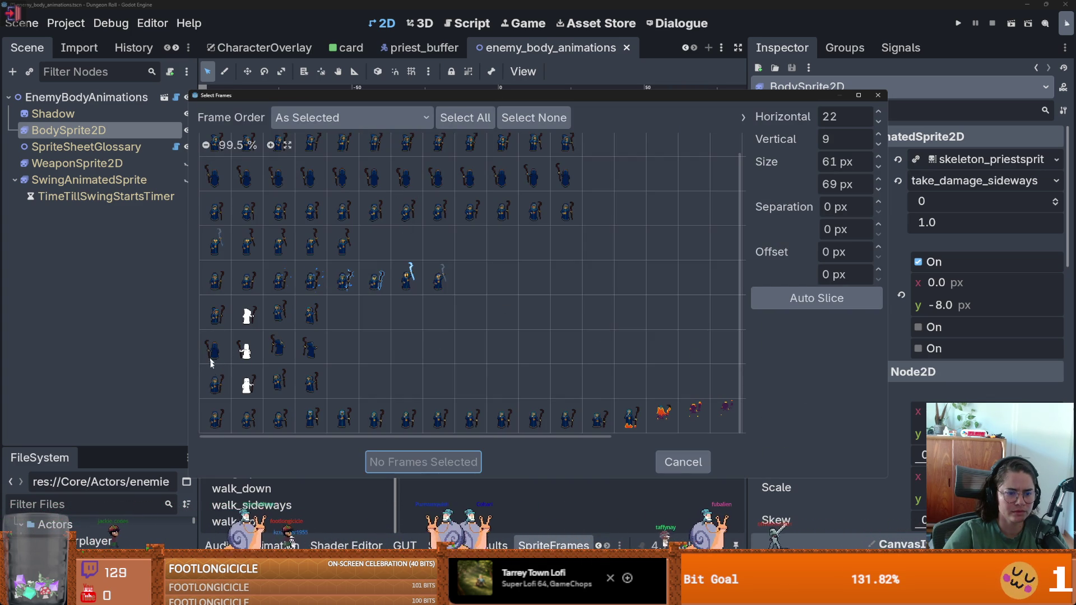
pyautogui.scroll(1, 213, 381)
pyautogui.scroll(-1, 217, 317)
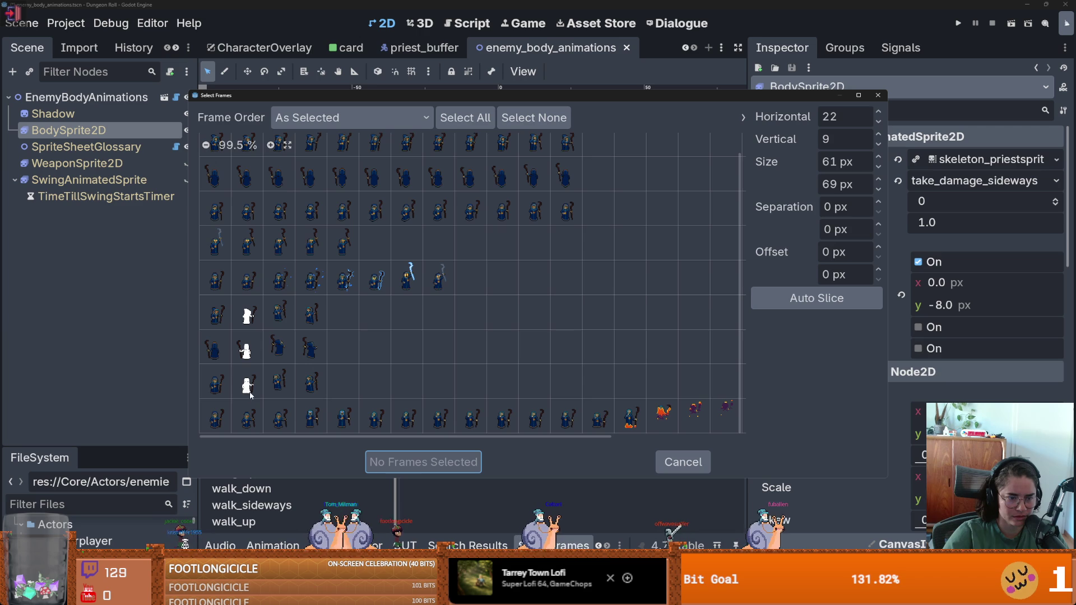
pyautogui.moveTo(218, 317); pyautogui.dragTo(311, 314)
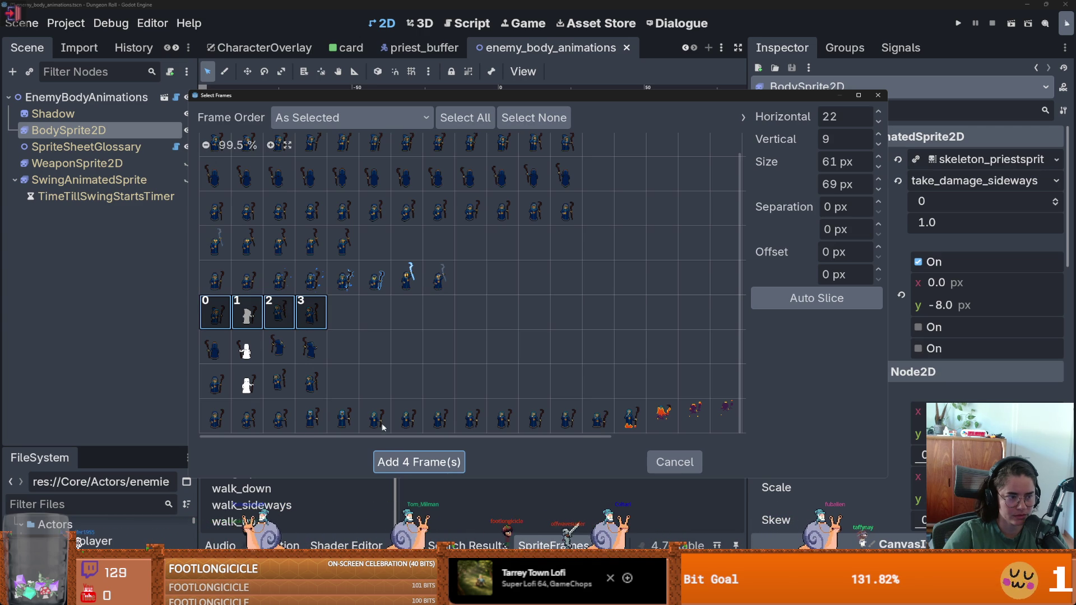
pyautogui.click(417, 464)
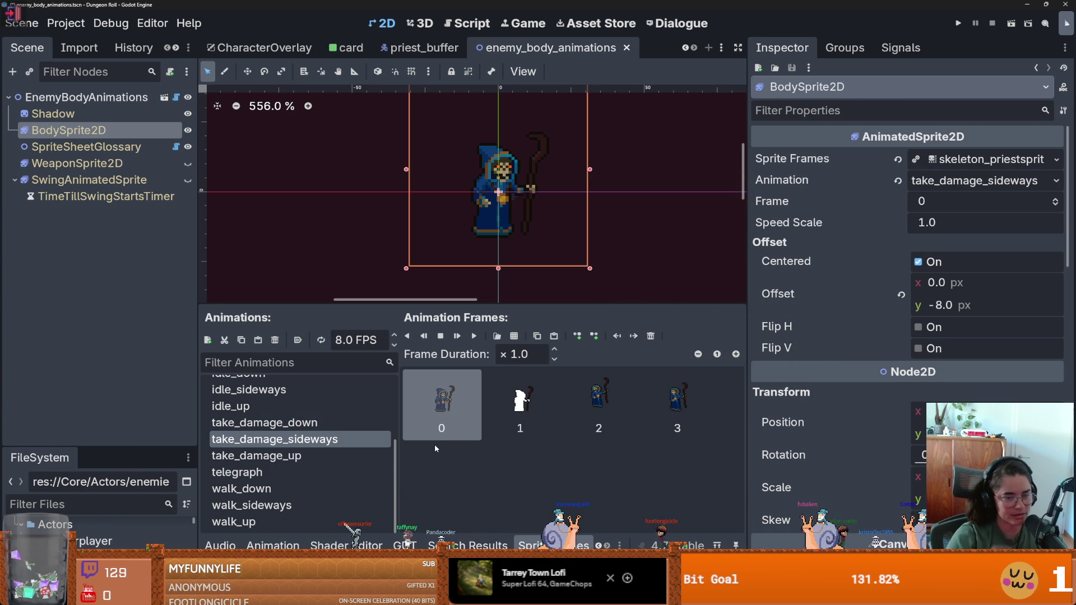
pyautogui.click(324, 426)
# Replace take_damage_down's old frames with four Necromancer damage frames from the sheet.
pyautogui.doubleClick(651, 336)
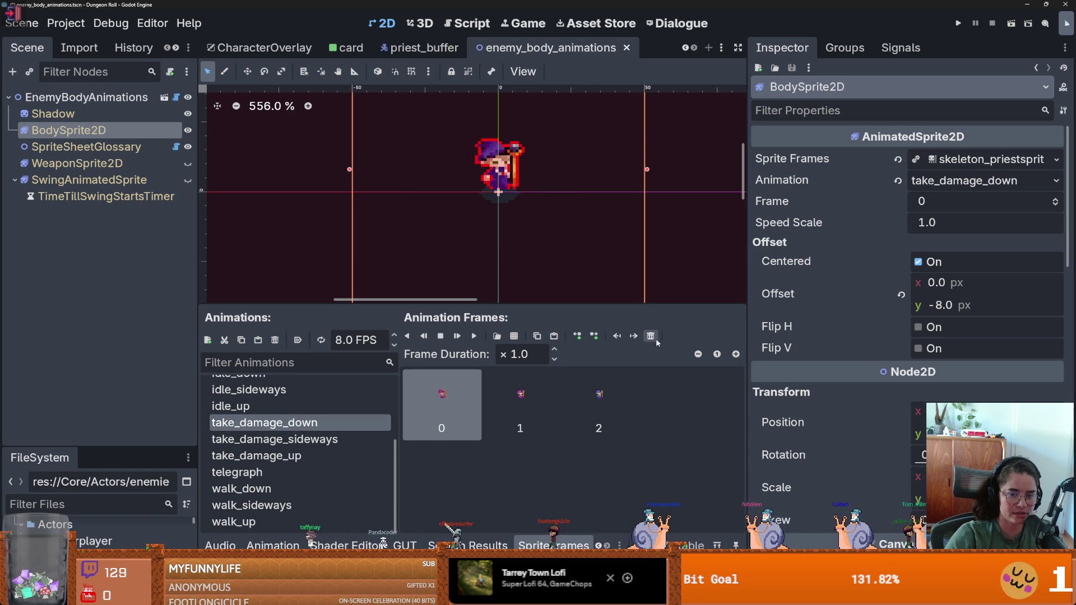
pyautogui.doubleClick(651, 335)
pyautogui.click(514, 337)
pyautogui.doubleClick(395, 193)
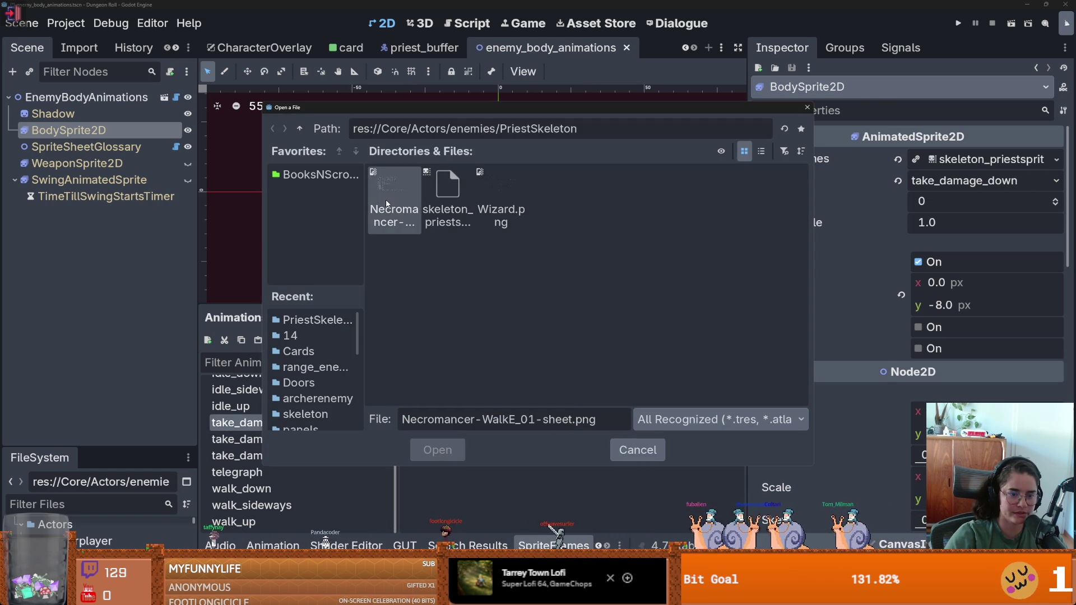
pyautogui.moveTo(408, 95); pyautogui.dragTo(709, 145)
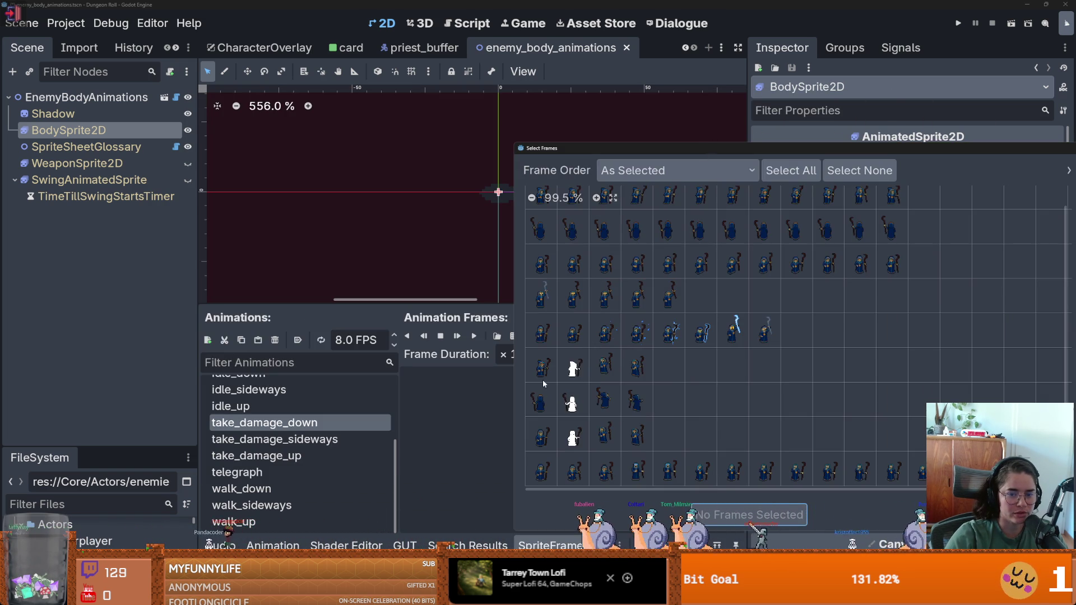
pyautogui.moveTo(539, 379); pyautogui.dragTo(632, 371)
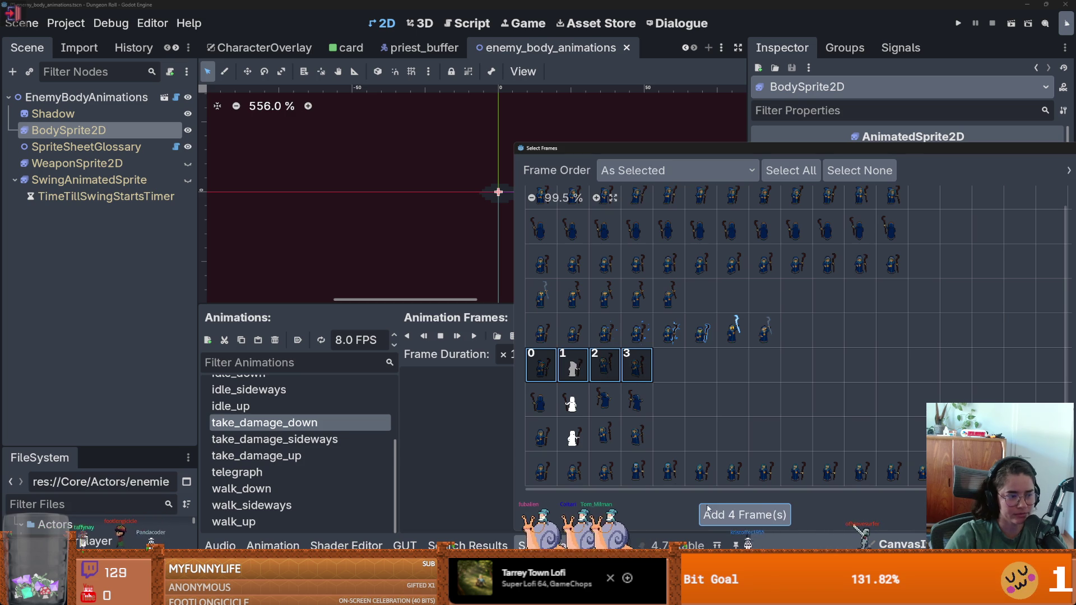
pyautogui.click(729, 513)
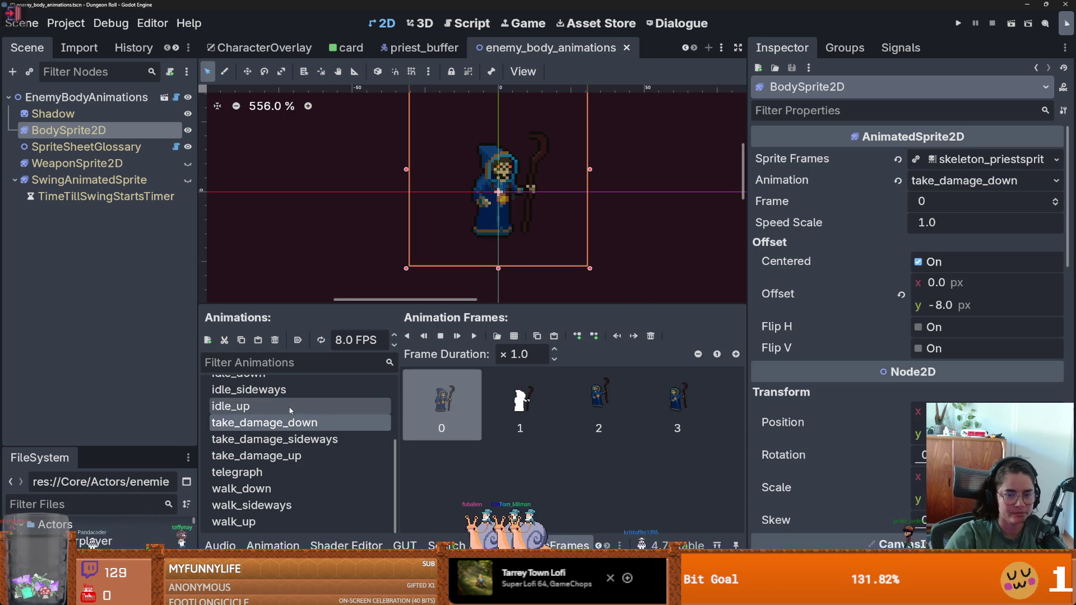
# Check idle_up, then switch to Aseprite and close an extra Necromancer sprite tab.
pyautogui.click(314, 406)
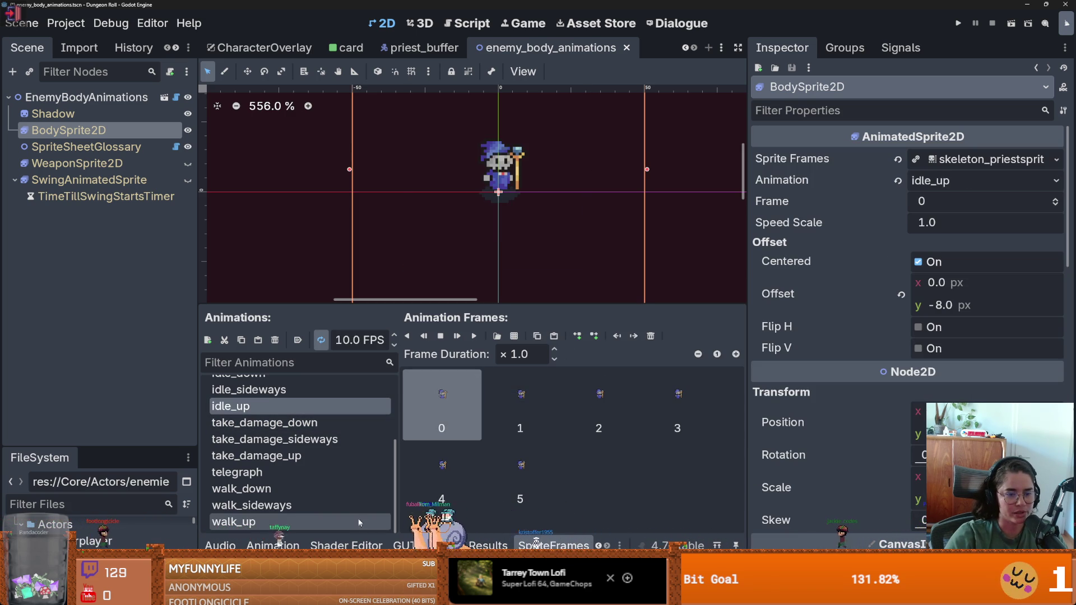
pyautogui.scroll(3, 347, 457)
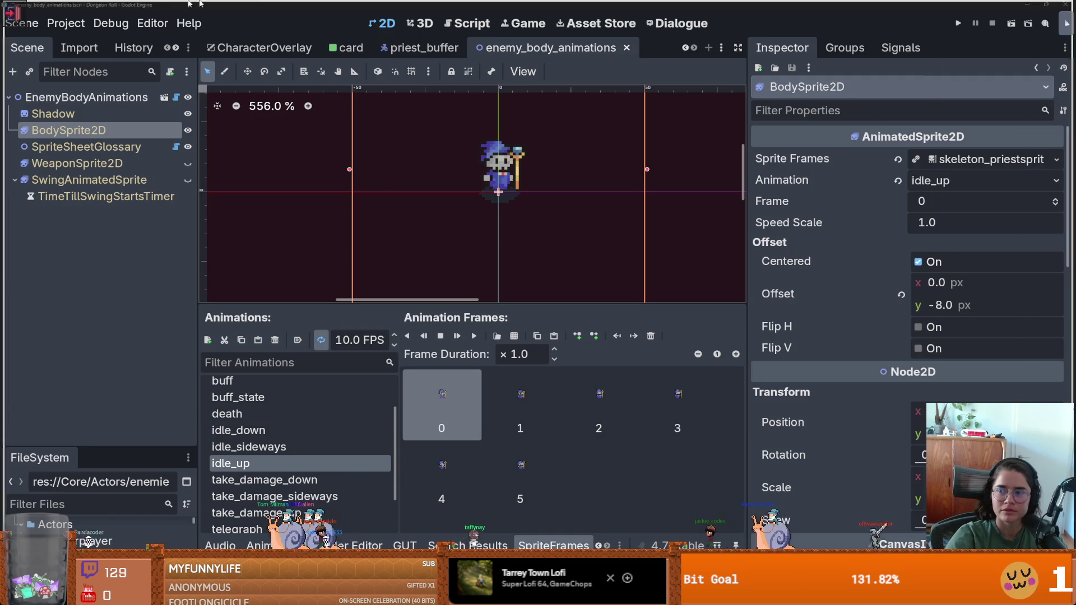
pyautogui.hotkey('alt', 'Tab')
pyautogui.click(398, 24)
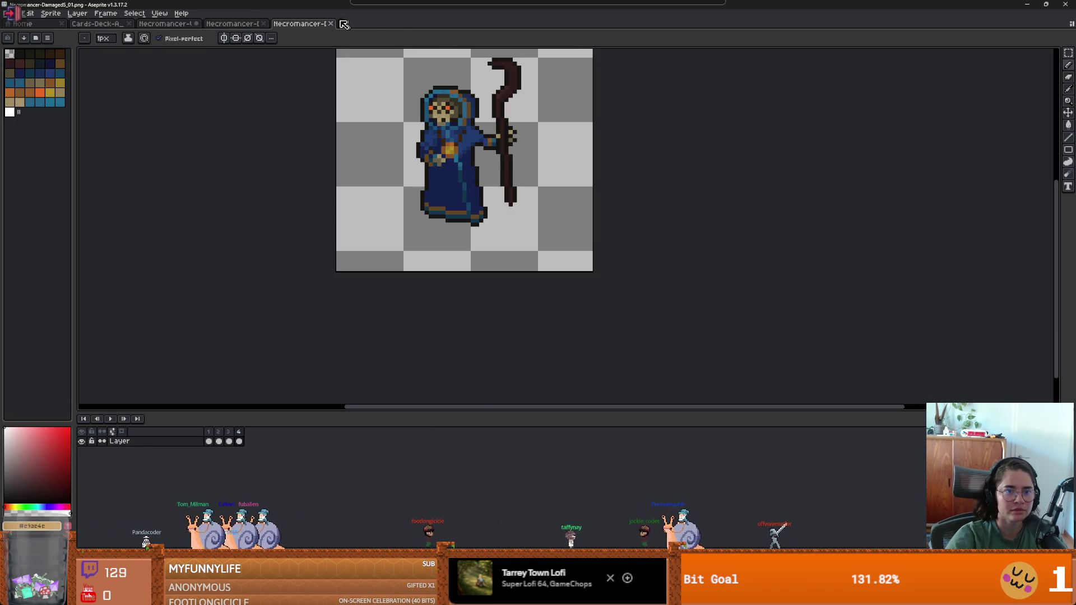
# Close the remaining extra tabs and load the Necromancer-Idle-E PNGs as one animation.
pyautogui.click(330, 23)
pyautogui.click(264, 24)
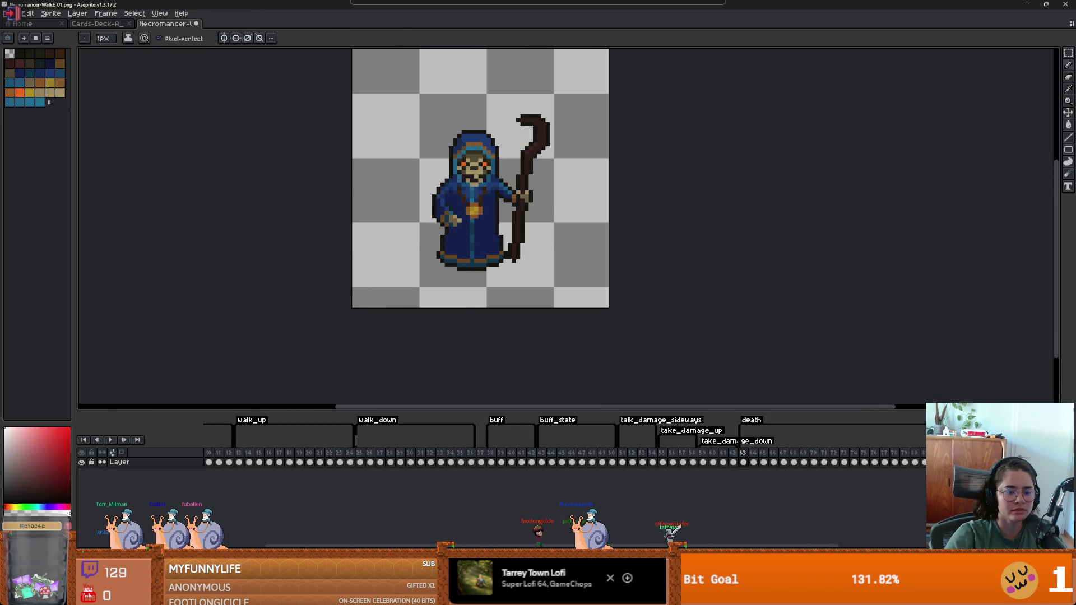
pyautogui.scroll(3, 501, 443)
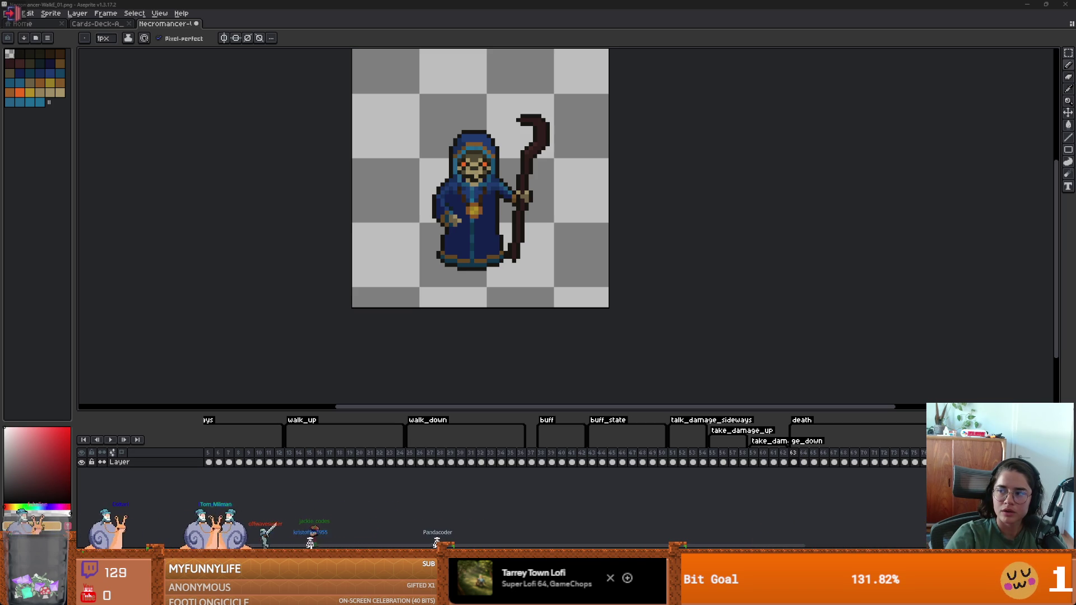
pyautogui.moveTo(647, 45); pyautogui.dragTo(649, 191)
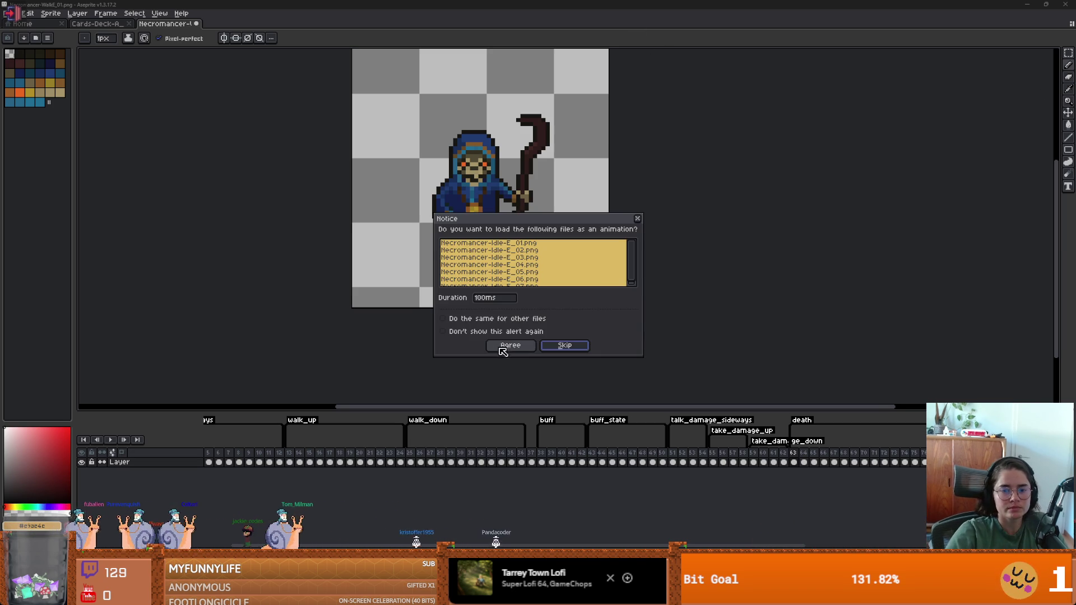
pyautogui.click(503, 346)
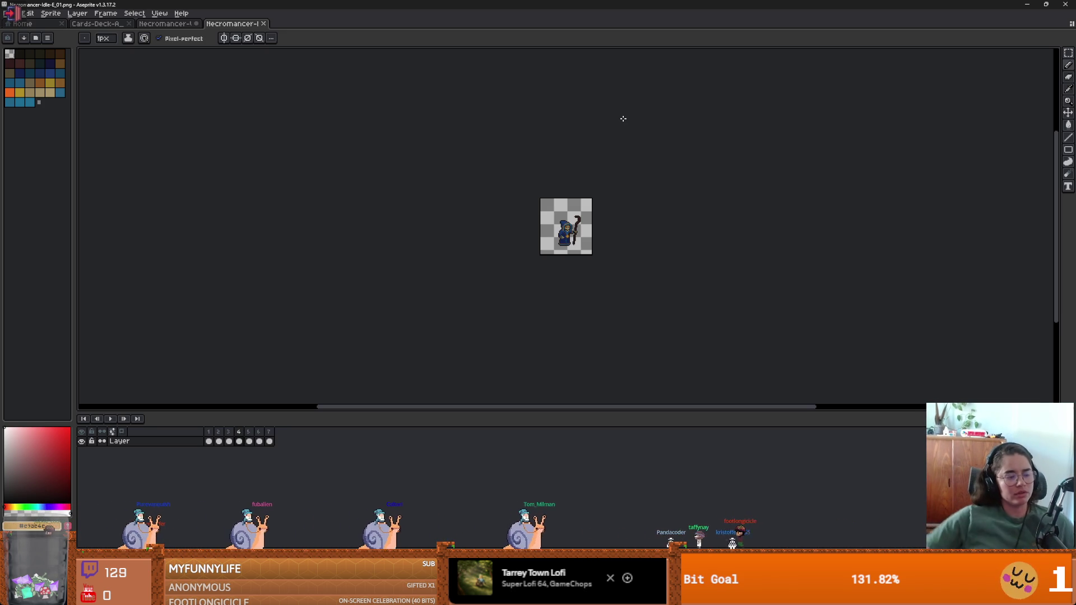
# Copy the seven east idle frames and make the walk sheet's death tag end at frame 84.
pyautogui.moveTo(209, 441); pyautogui.dragTo(269, 441)
pyautogui.click(165, 23)
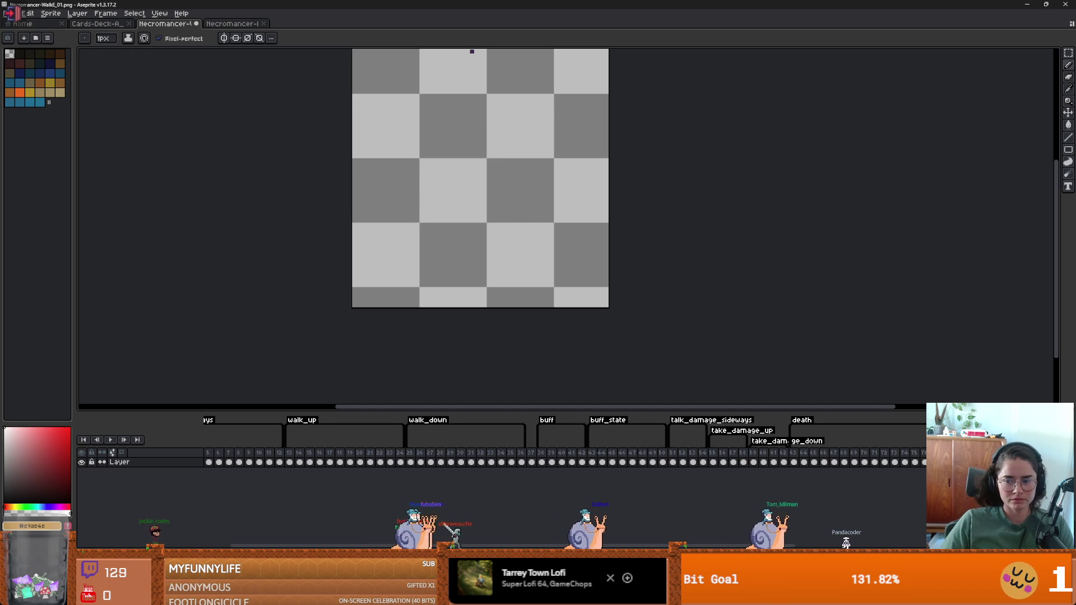
pyautogui.hscroll(2, 764, 426)
pyautogui.doubleClick(763, 426)
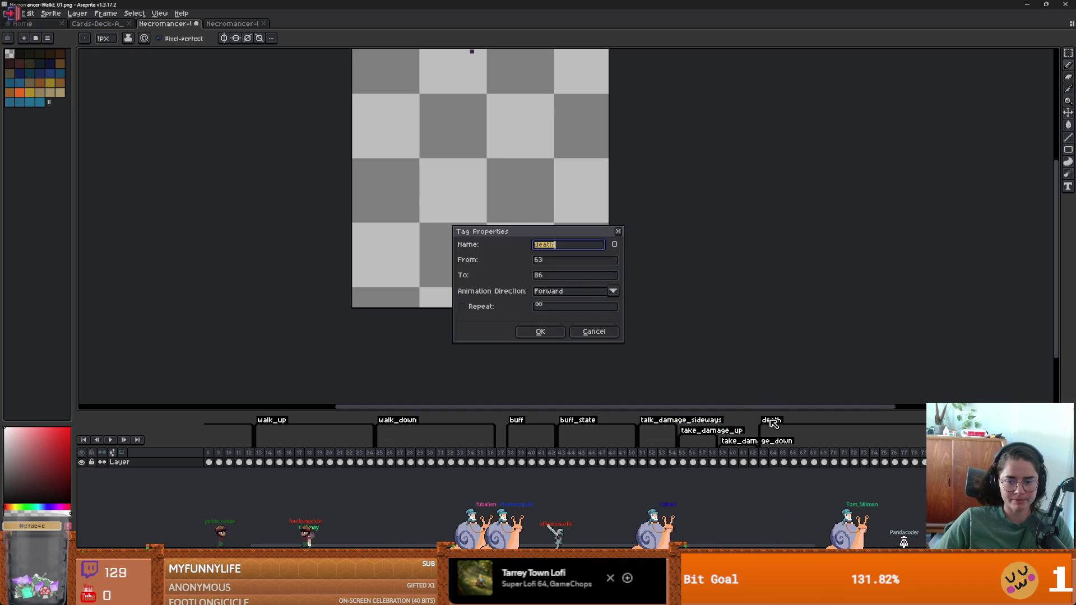
pyautogui.doubleClick(576, 276)
pyautogui.write('84')
pyautogui.press('Return')
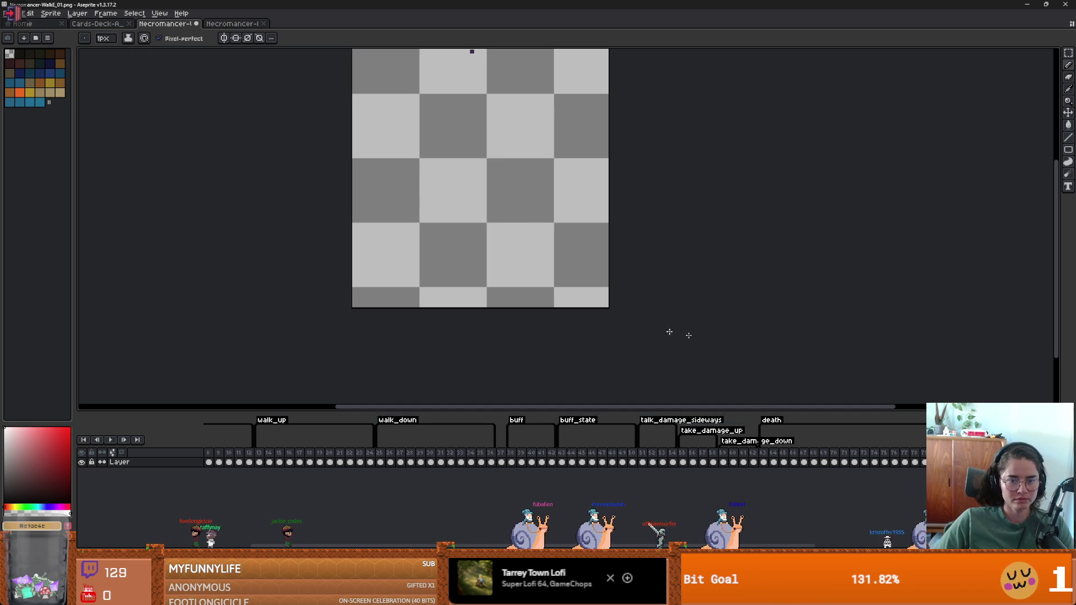
# Tag the appended frames 86–92 as idle_sideways and delete the blank frame 85.
pyautogui.hscroll(5, 707, 346)
pyautogui.hscroll(-5, 676, 344)
pyautogui.hscroll(5, 749, 445)
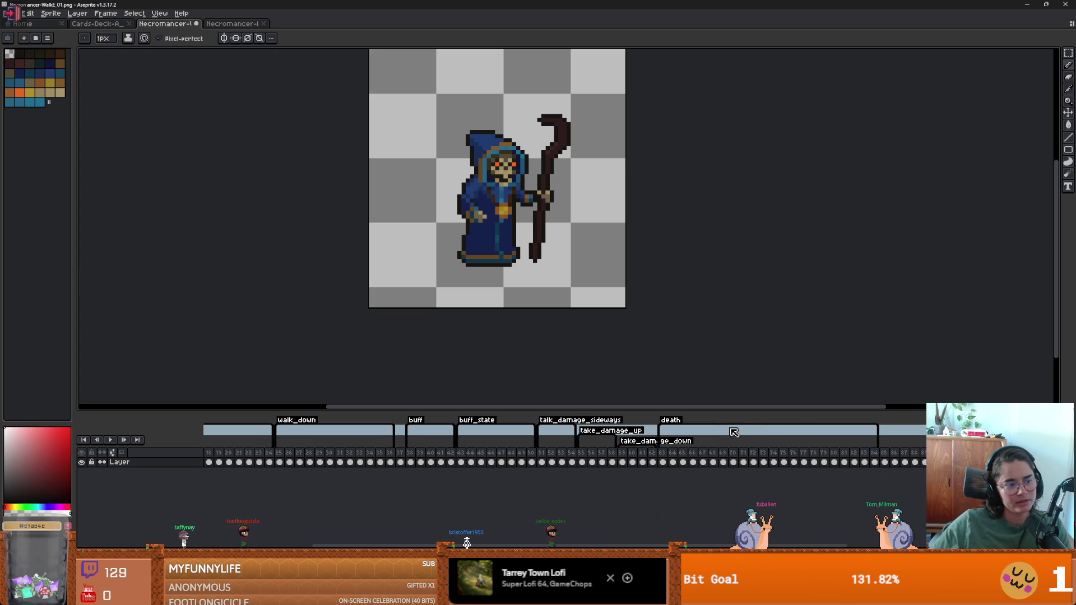
pyautogui.moveTo(900, 461); pyautogui.dragTo(912, 461)
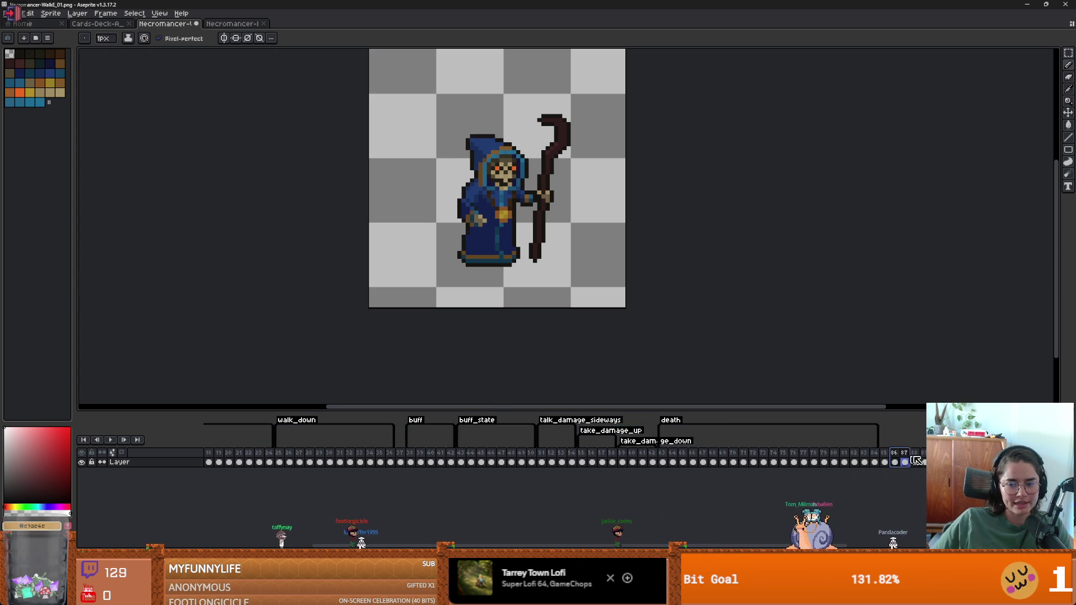
pyautogui.press('Right')
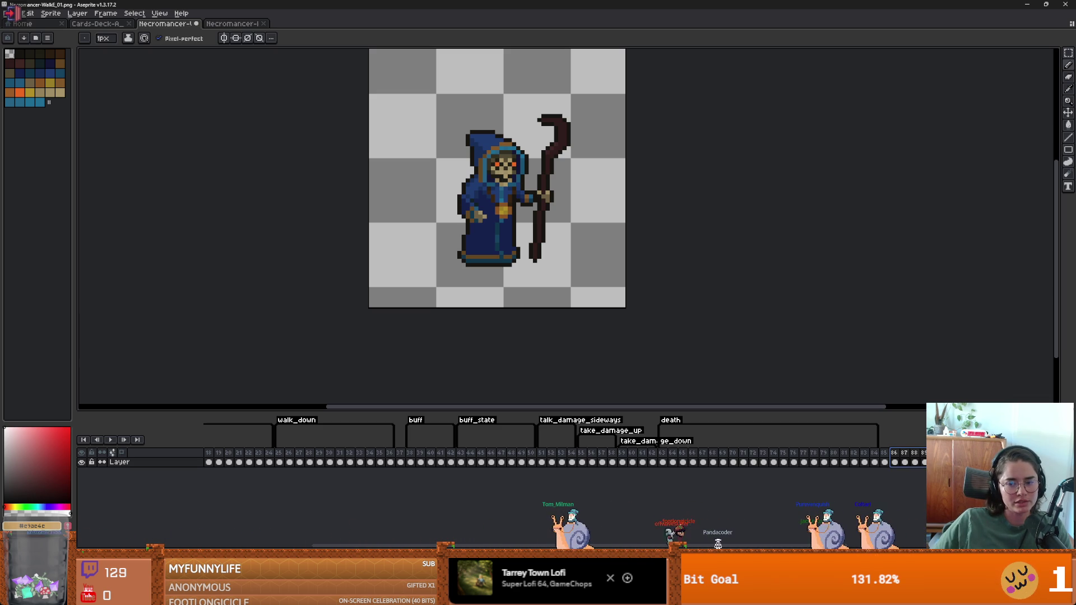
pyautogui.hotkey('alt', 'F2')
pyautogui.write('idle_sideways')
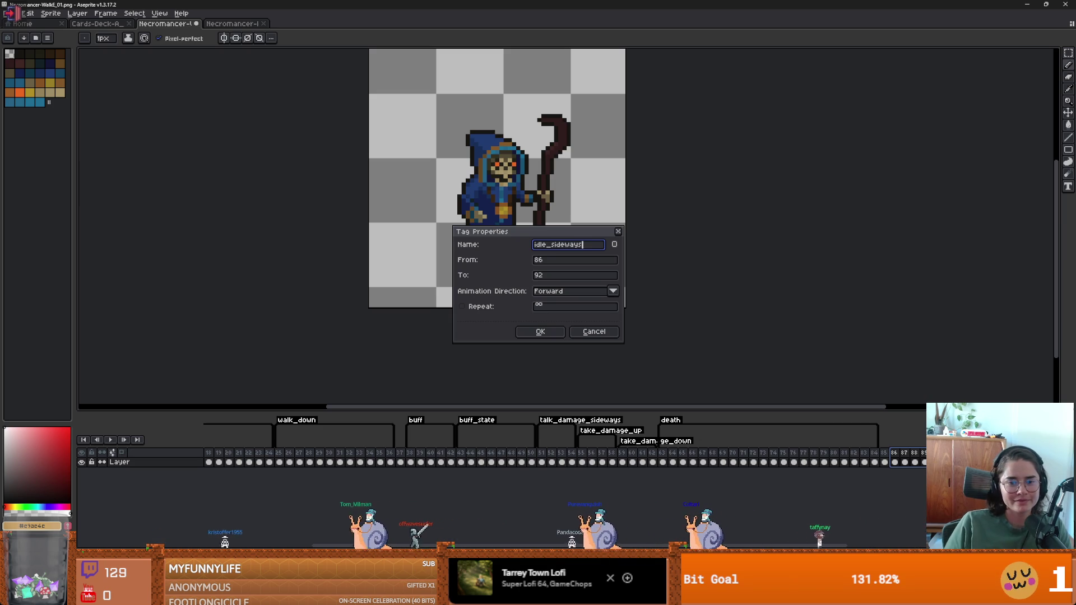
pyautogui.press('Return')
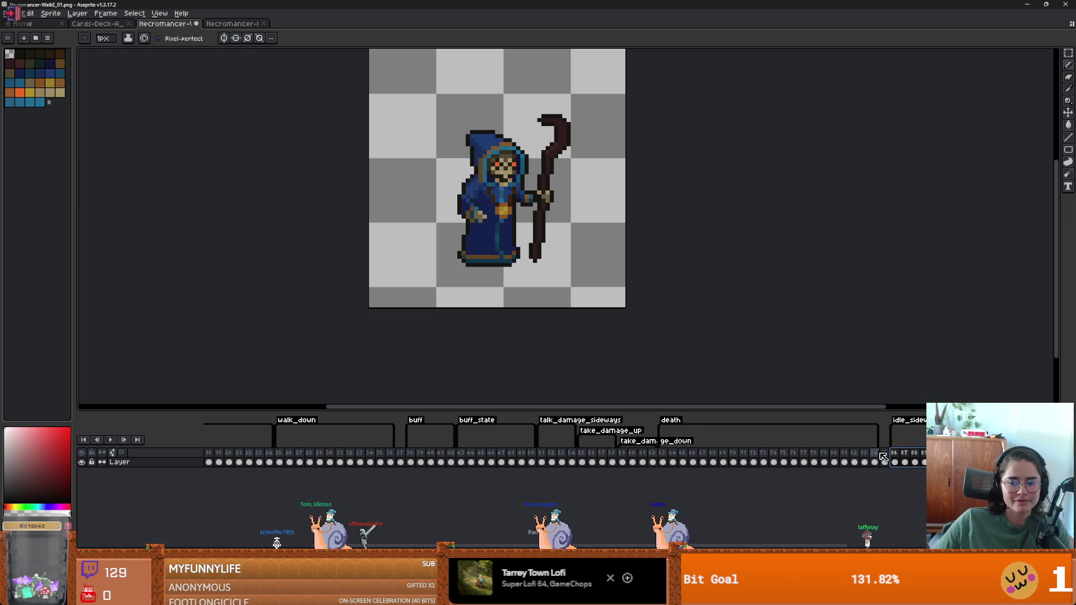
pyautogui.click(887, 455)
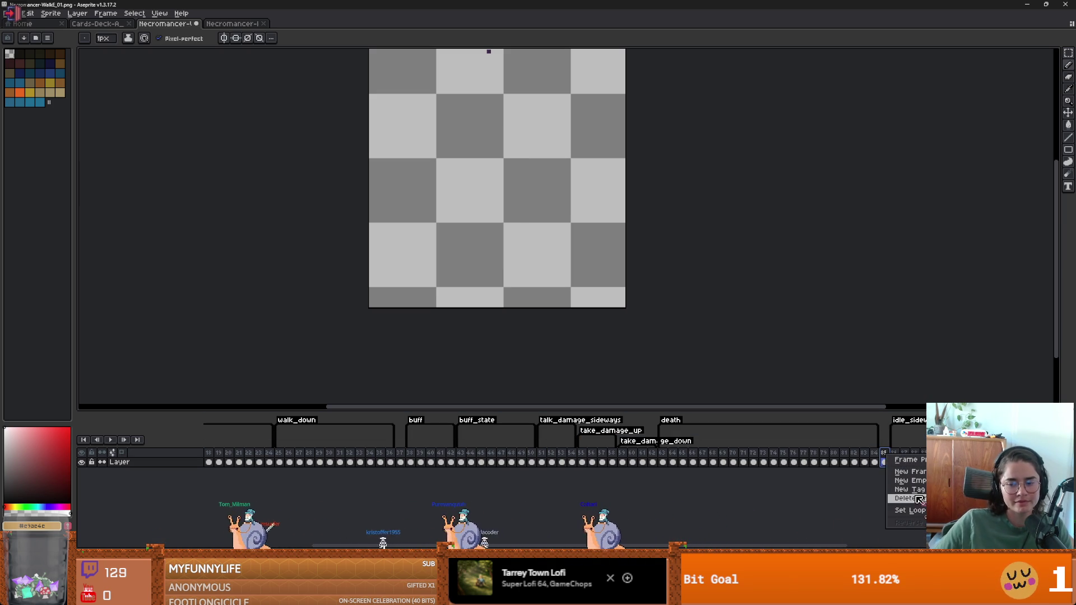
pyautogui.hotkey('alt', 'c')
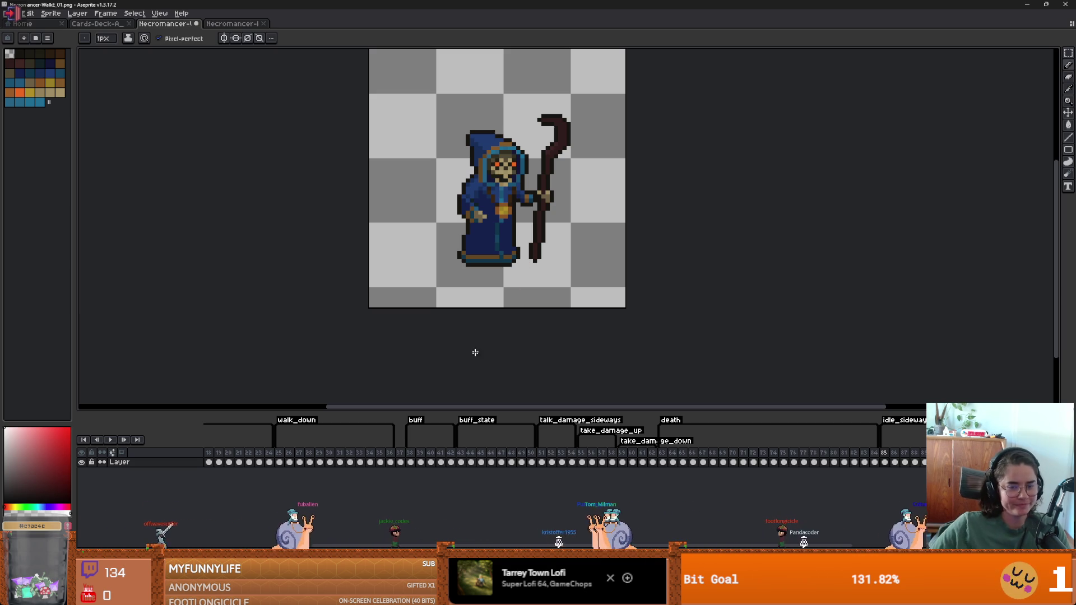
# Enlarge the timeline panel so the walk sheet's tag rows fit, then zoom the canvas.
pyautogui.press('Delete')
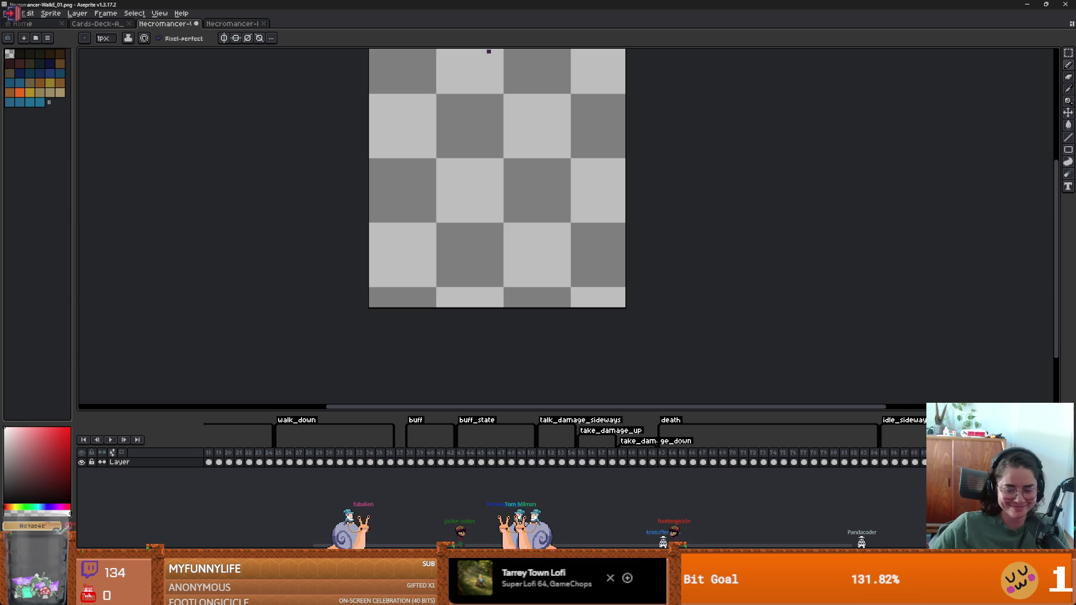
pyautogui.moveTo(957, 412)
pyautogui.mouseDown()
pyautogui.moveTo(957, 348)
pyautogui.moveTo(957, 374)
pyautogui.mouseUp()
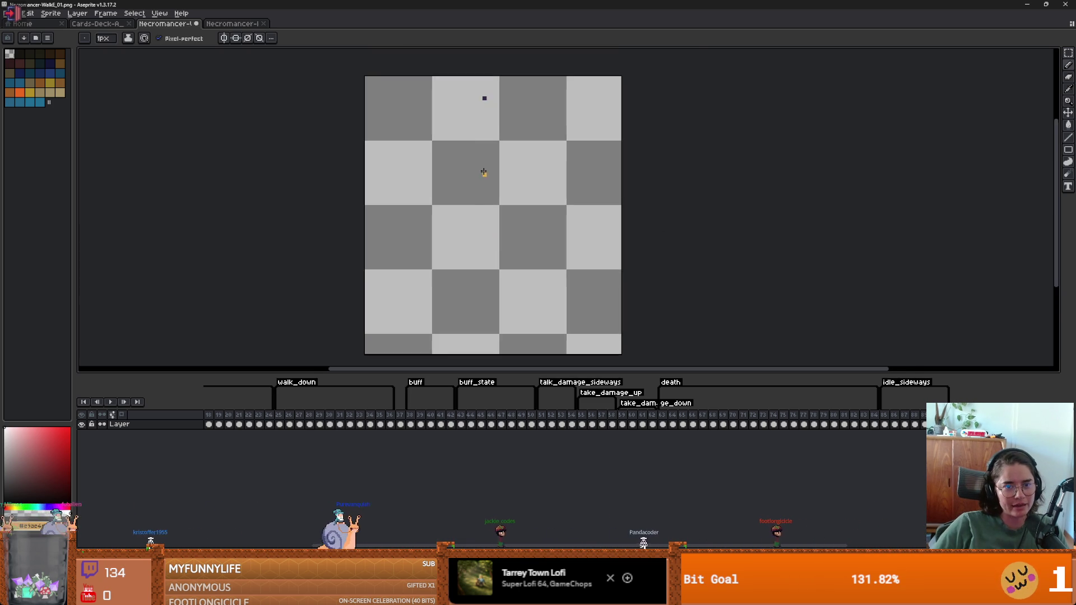
pyautogui.scroll(2, 490, 159)
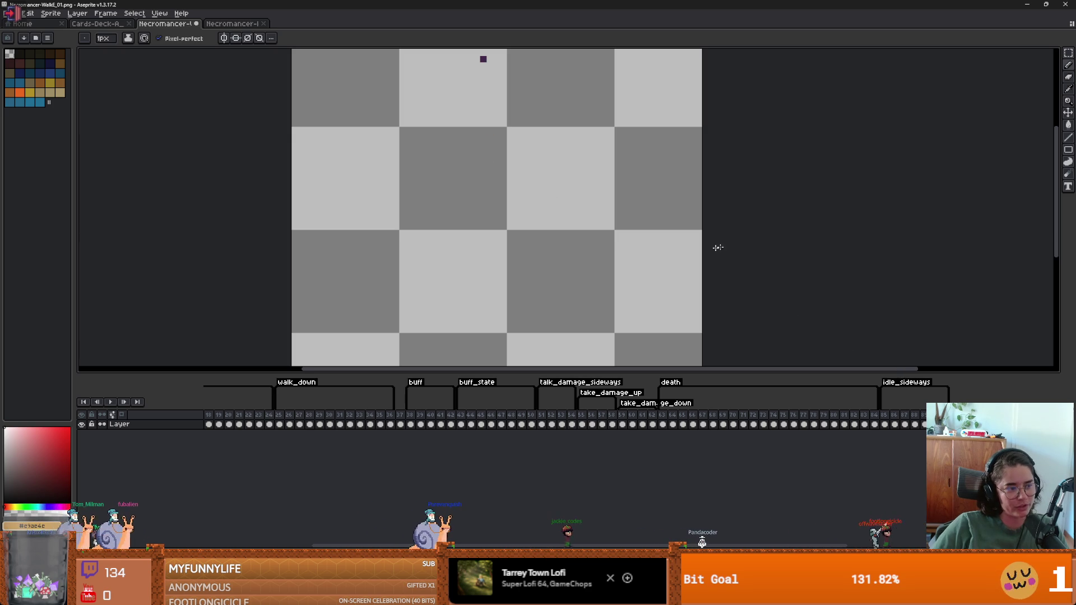
pyautogui.scroll(-1, 718, 247)
pyautogui.scroll(1, 622, 223)
pyautogui.scroll(-1, 587, 177)
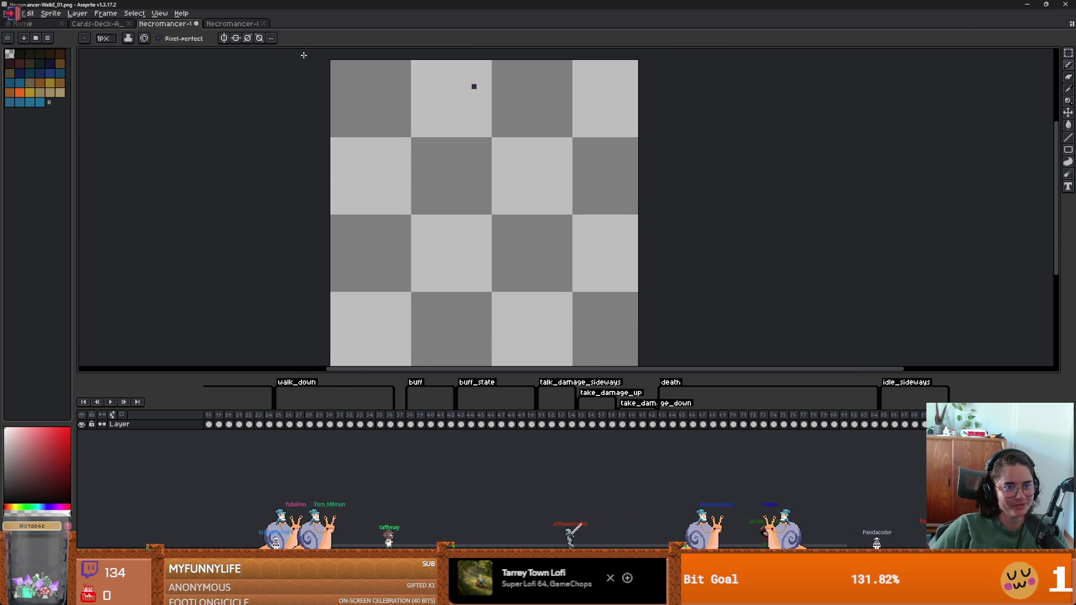
# Compare the east-facing idle animation with the walk sprite sheet.
pyautogui.click(235, 23)
pyautogui.scroll(2, 469, 286)
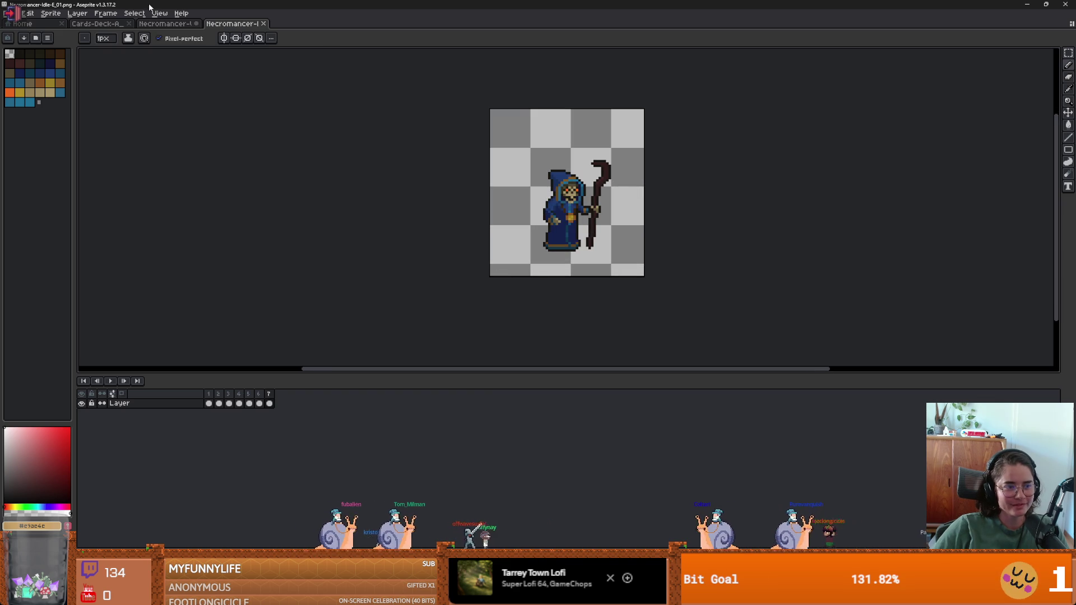
pyautogui.click(165, 24)
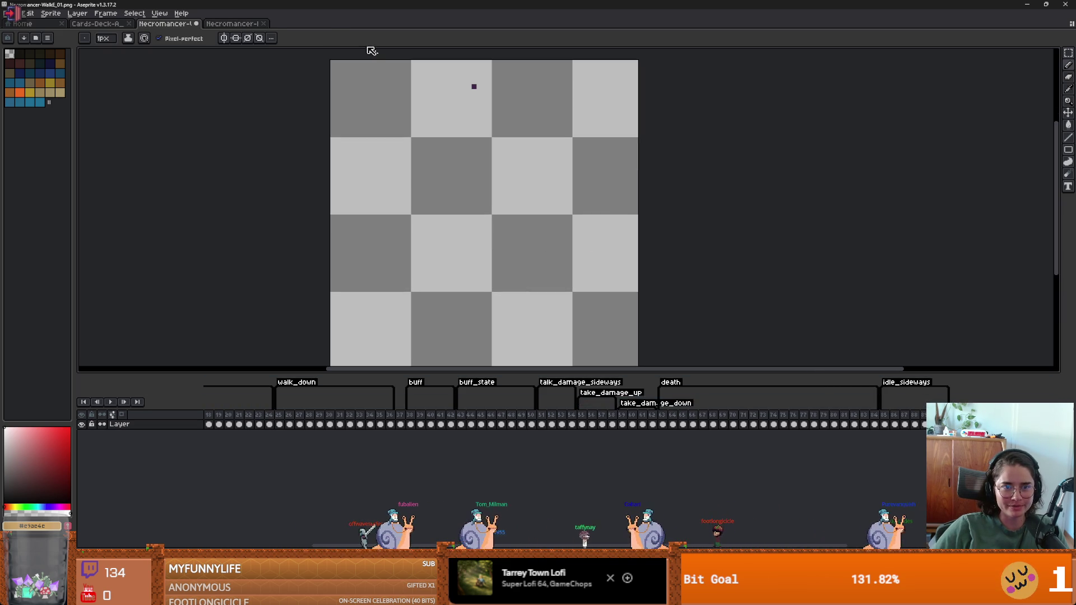
pyautogui.click(216, 23)
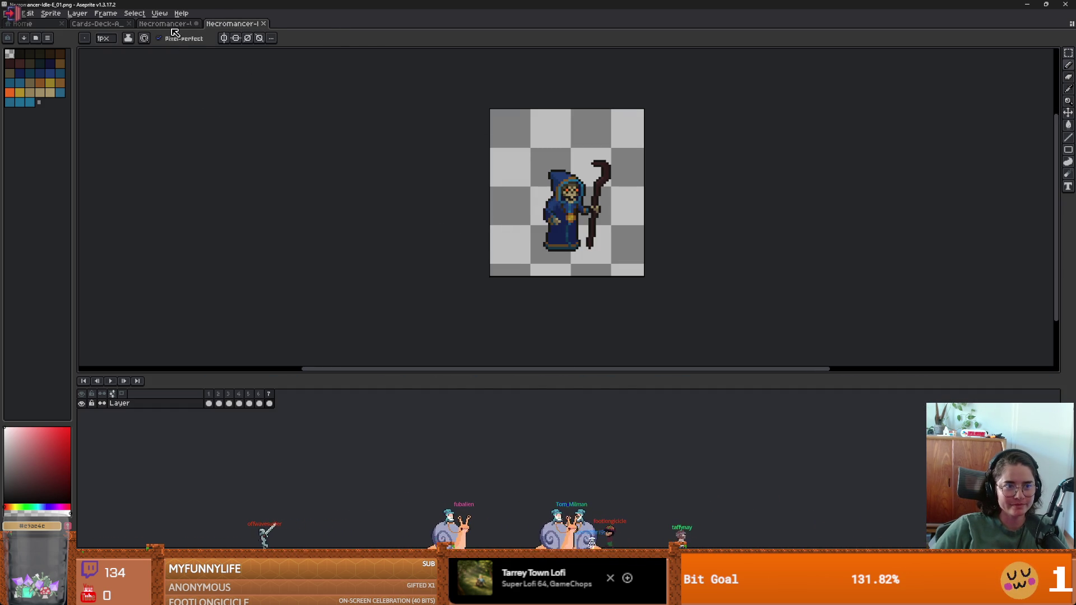
pyautogui.click(165, 24)
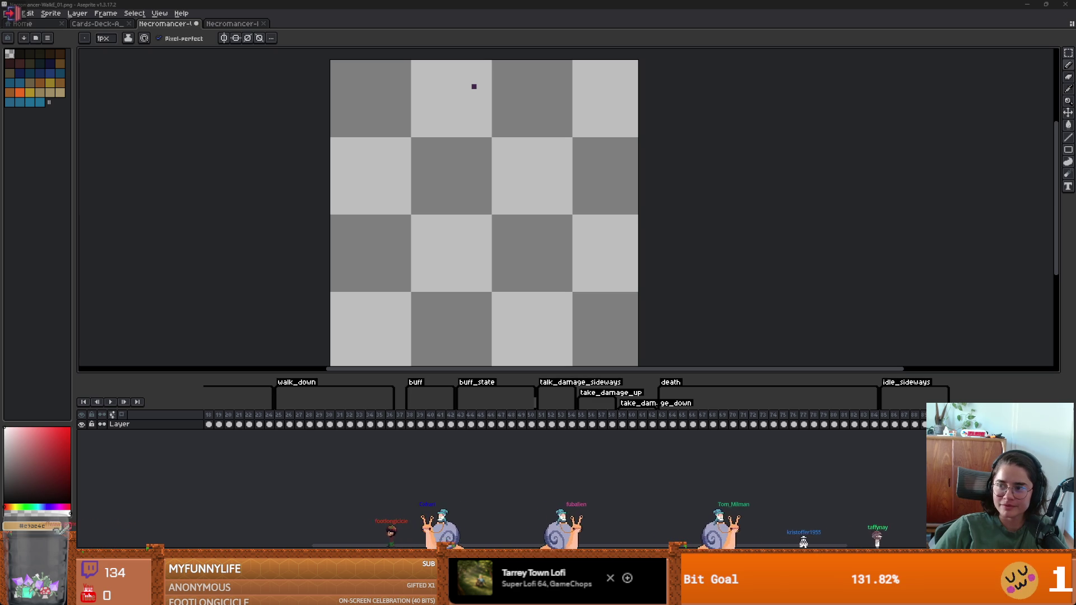
# Load the Necromancer-IdleN PNGs as one animation and return to the walk sheet.
pyautogui.moveTo(643, 43); pyautogui.dragTo(541, 291)
pyautogui.click(510, 345)
pyautogui.scroll(1, 596, 255)
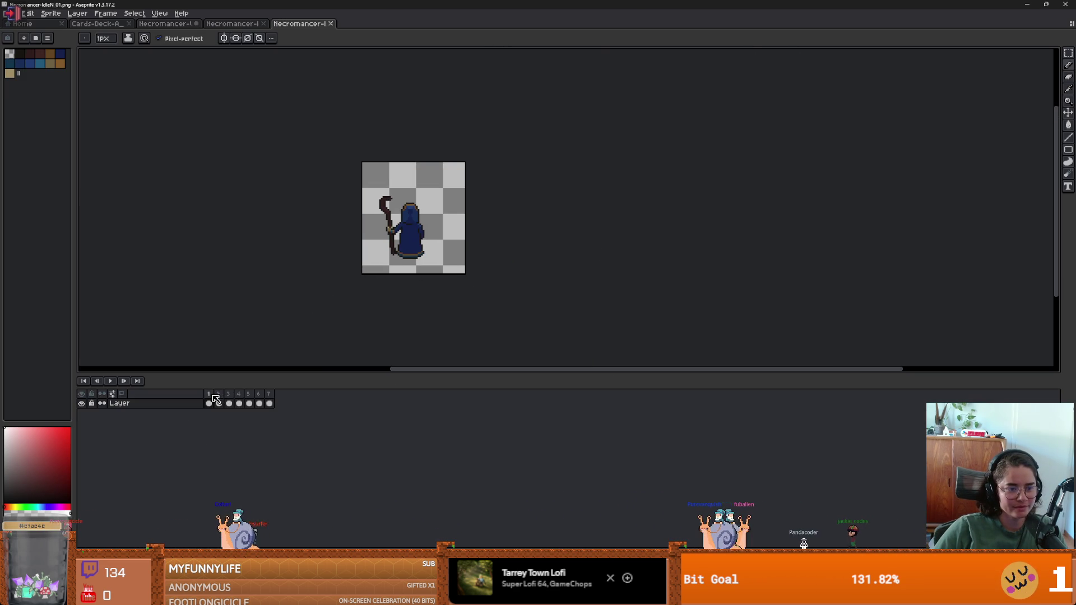
pyautogui.click(231, 24)
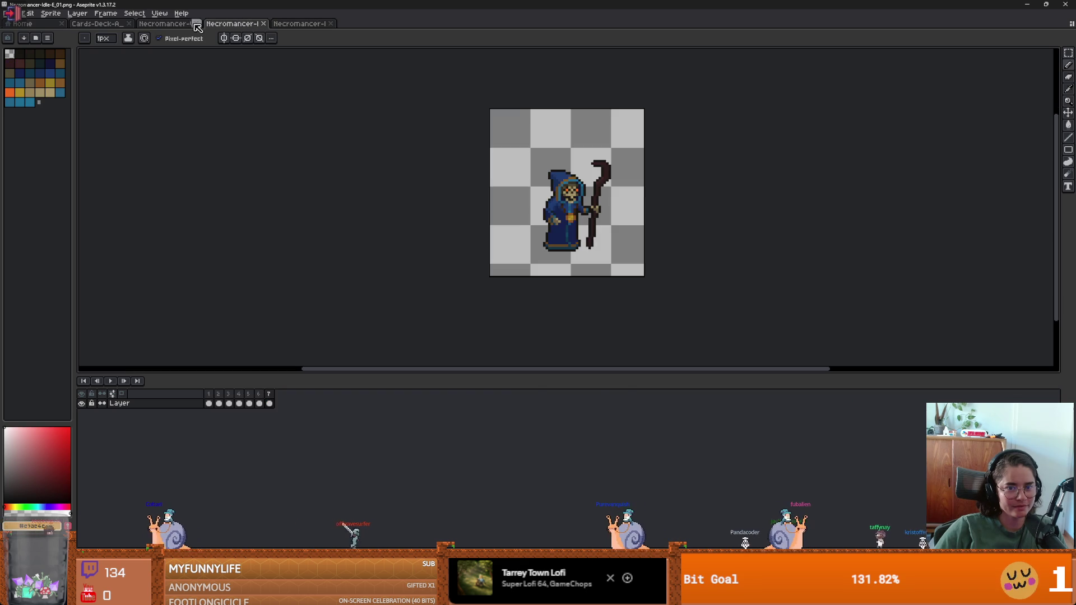
pyautogui.click(178, 25)
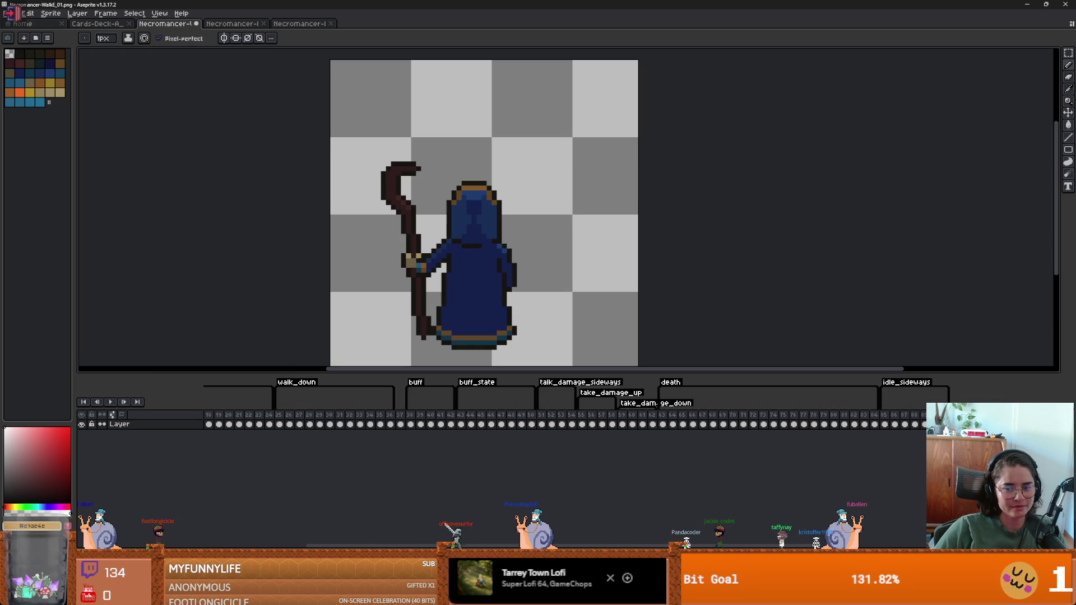
# Tag the back-facing idle frames 93–99 as idle_up.
pyautogui.press('Right')
pyautogui.press('Right')
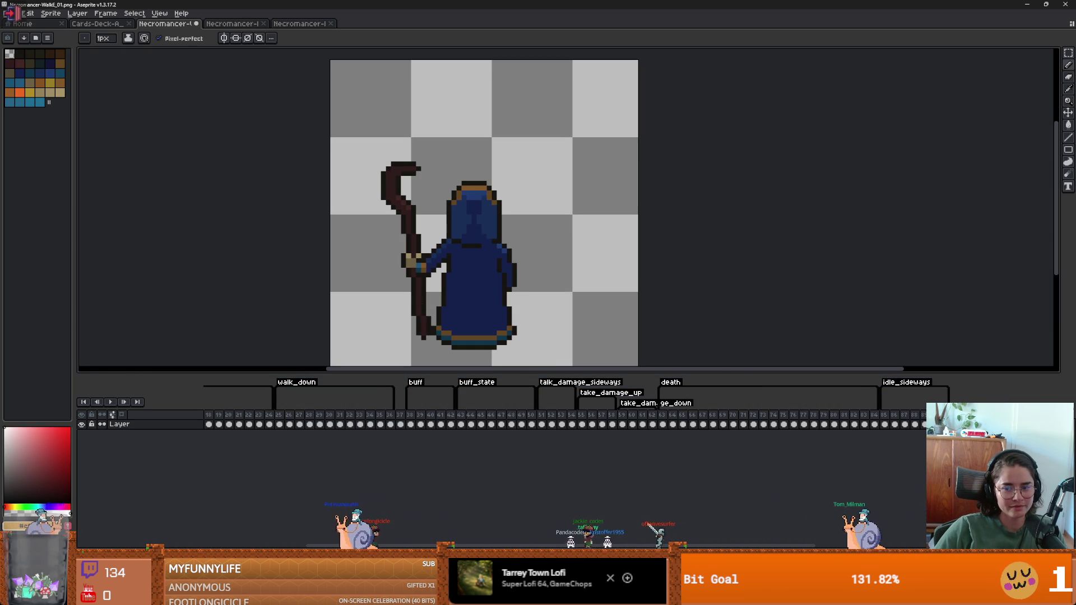
pyautogui.hotkey('alt', 'F2')
pyautogui.write('idle_u')
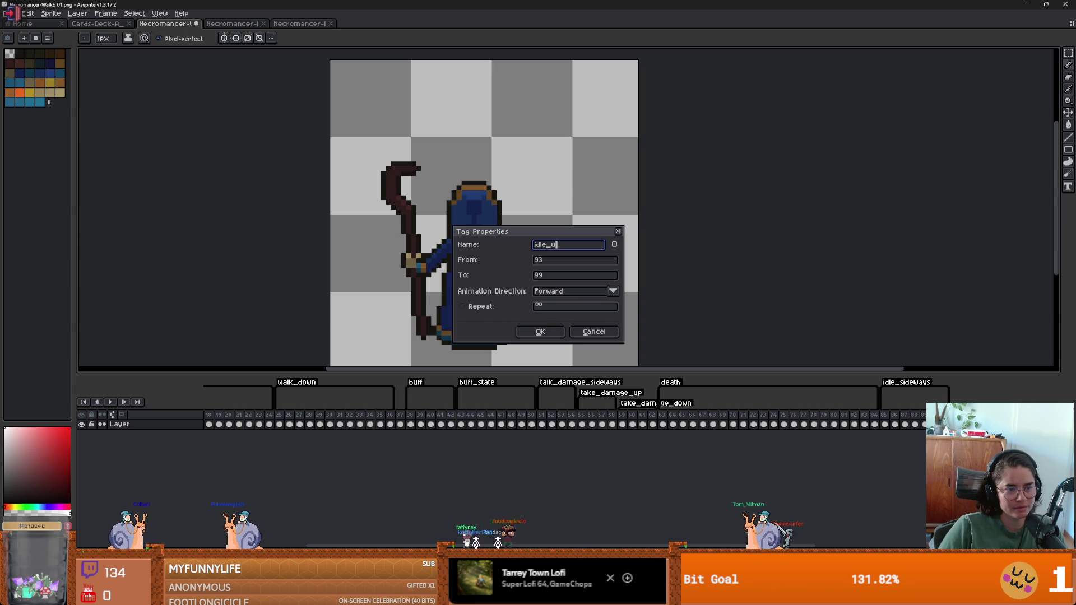
pyautogui.write('p')
pyautogui.press('Return')
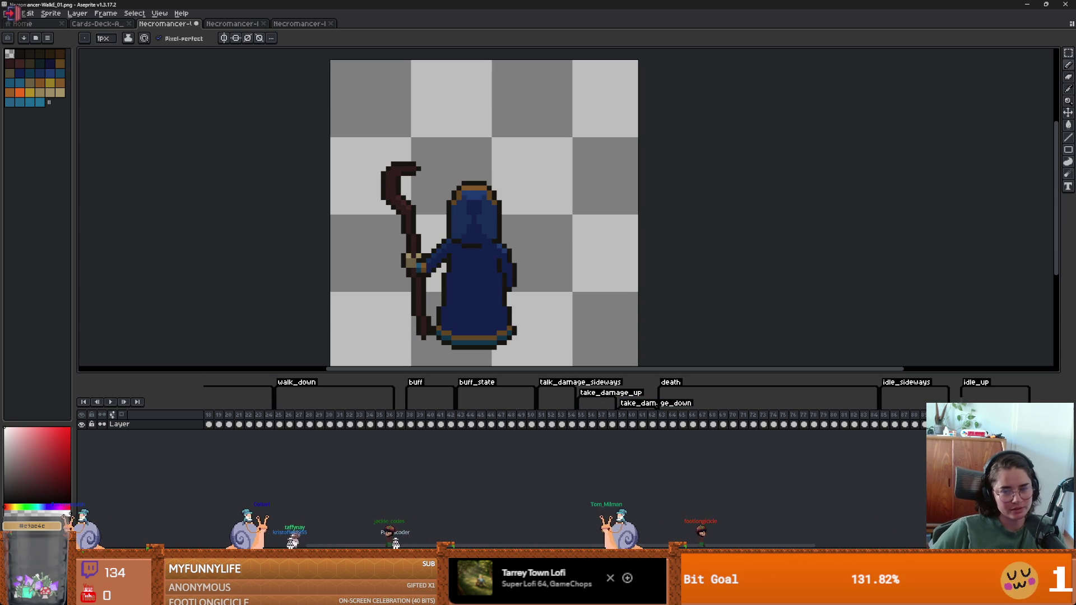
# Dismiss an unneeded tag on frame 92, then open Discord's irl-media channel.
pyautogui.press('Right')
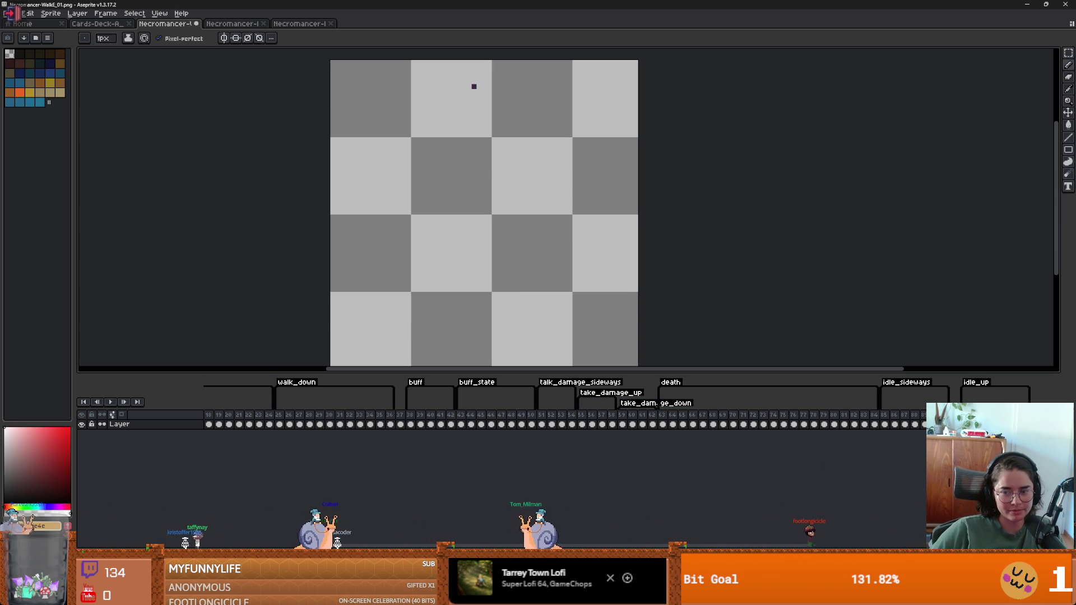
pyautogui.hotkey('alt', 'F2')
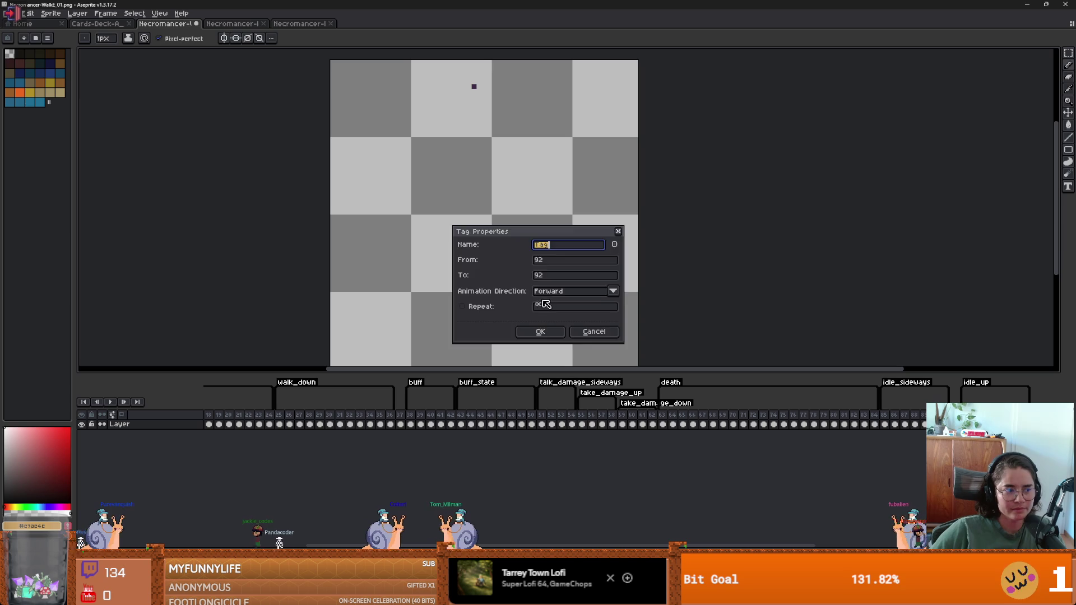
pyautogui.press('Escape')
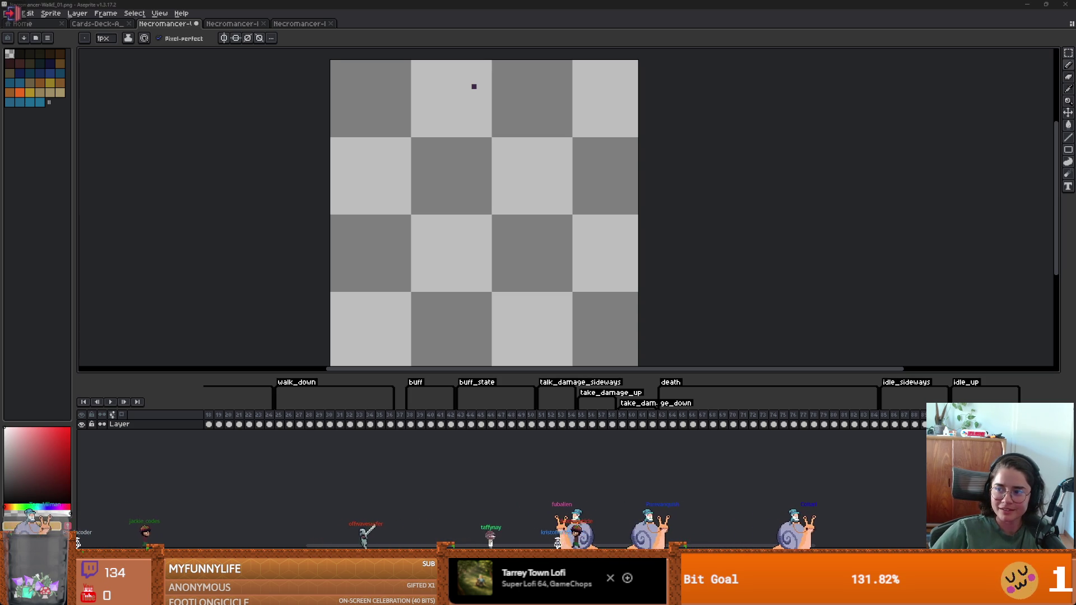
pyautogui.hotkey('alt', 'Tab')
pyautogui.click(71, 419)
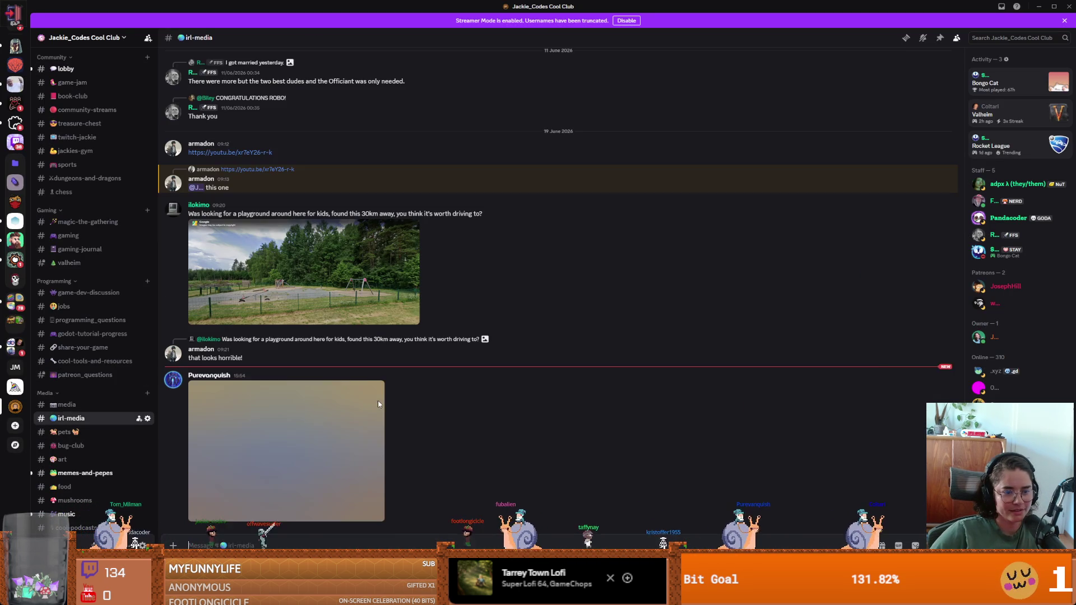
# Inspect the grey Honda Civic Type R photo's wheel, rear and bumper up close, then return to Aseprite.
pyautogui.click(319, 420)
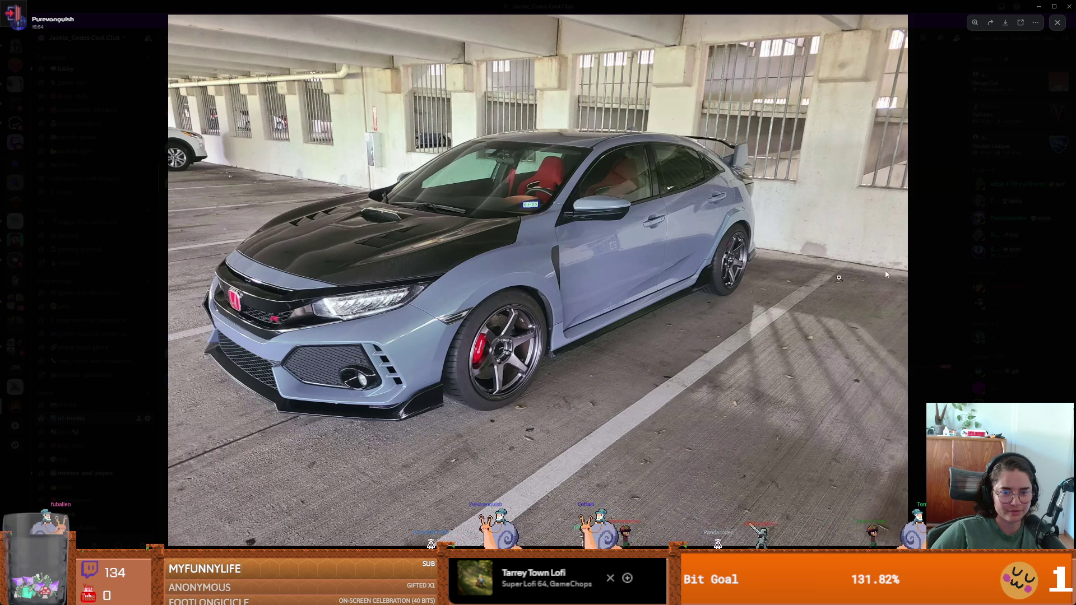
pyautogui.click(463, 320)
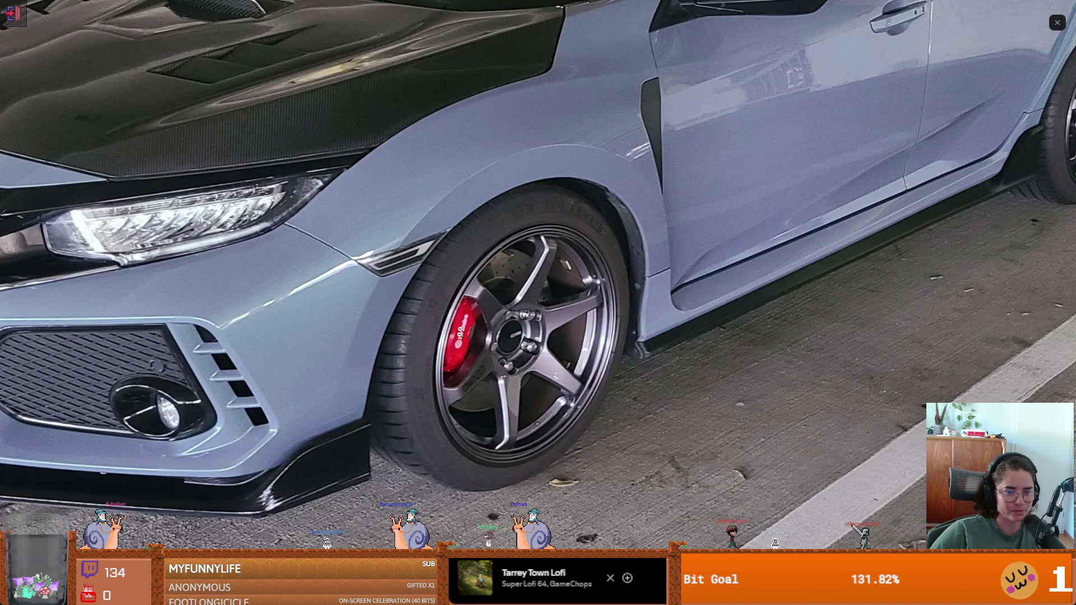
pyautogui.click(590, 364)
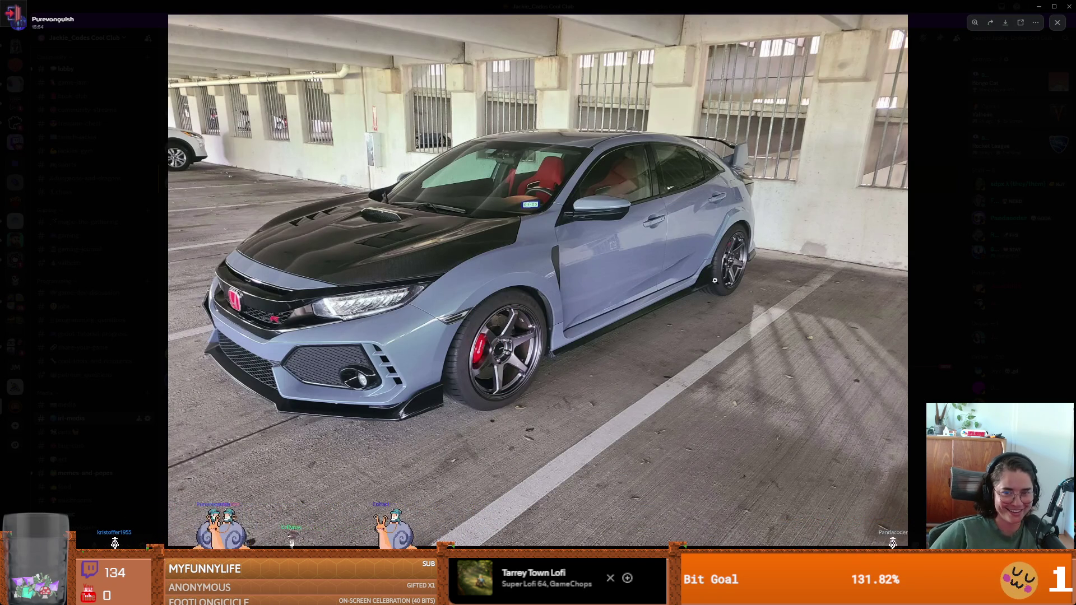
pyautogui.click(741, 268)
pyautogui.click(392, 325)
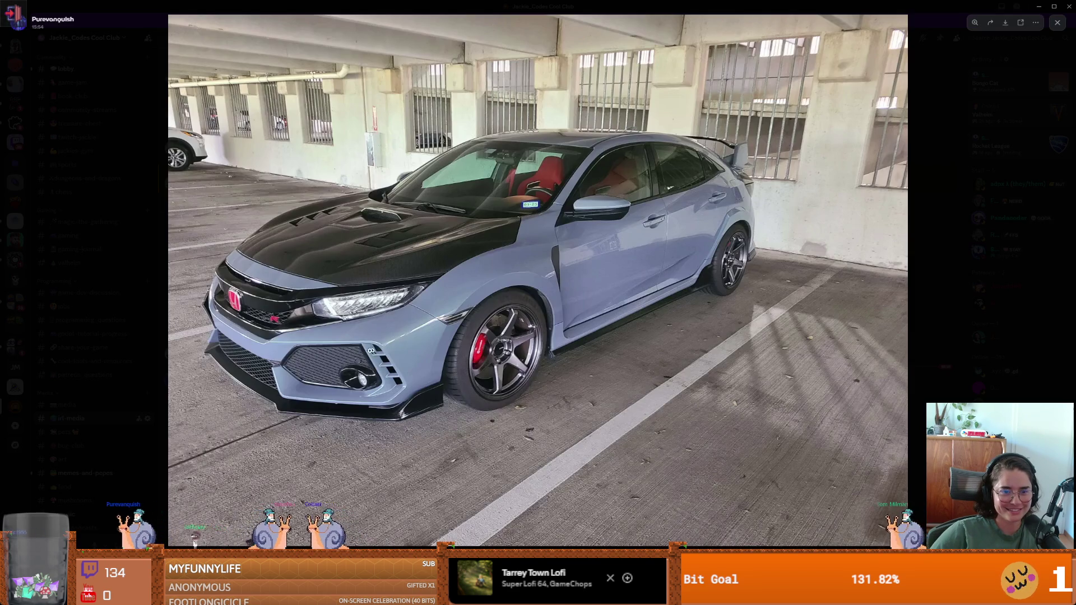
pyautogui.click(254, 341)
pyautogui.click(412, 339)
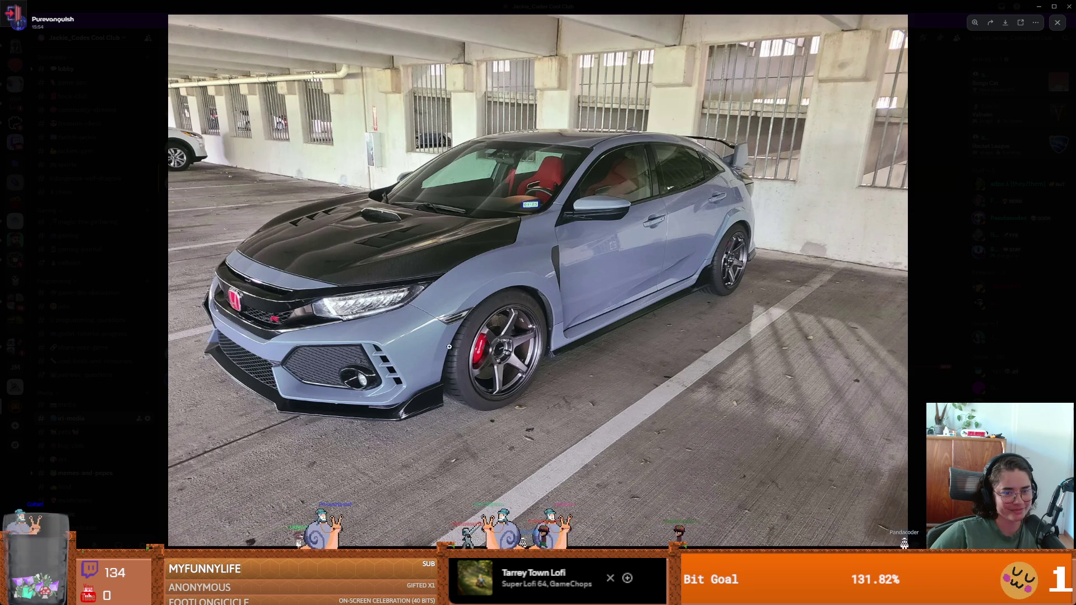
pyautogui.click(487, 351)
pyautogui.click(601, 359)
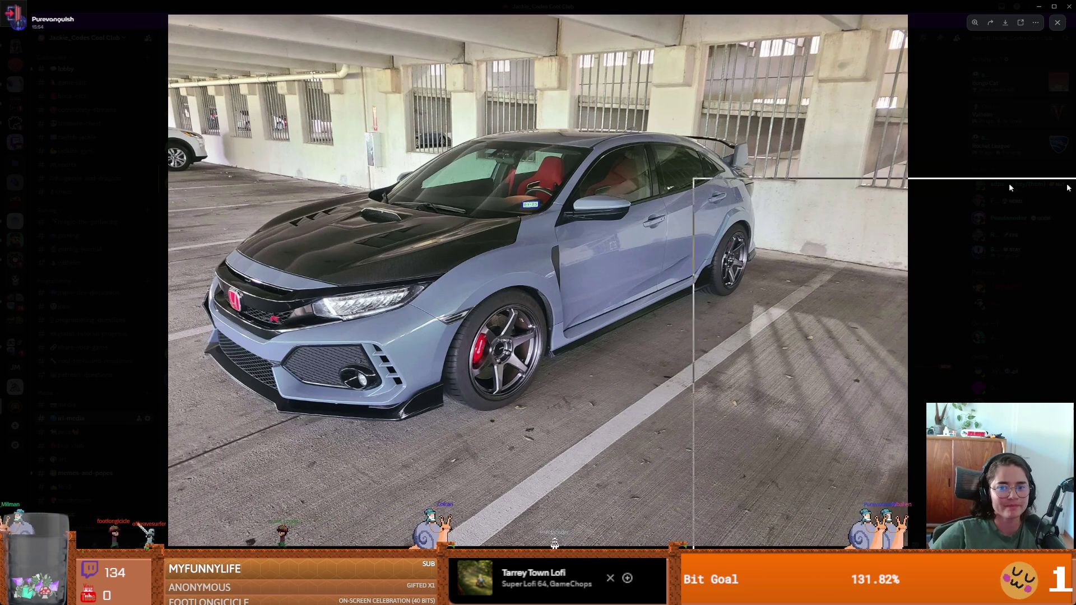
pyautogui.hotkey('alt', 'Tab')
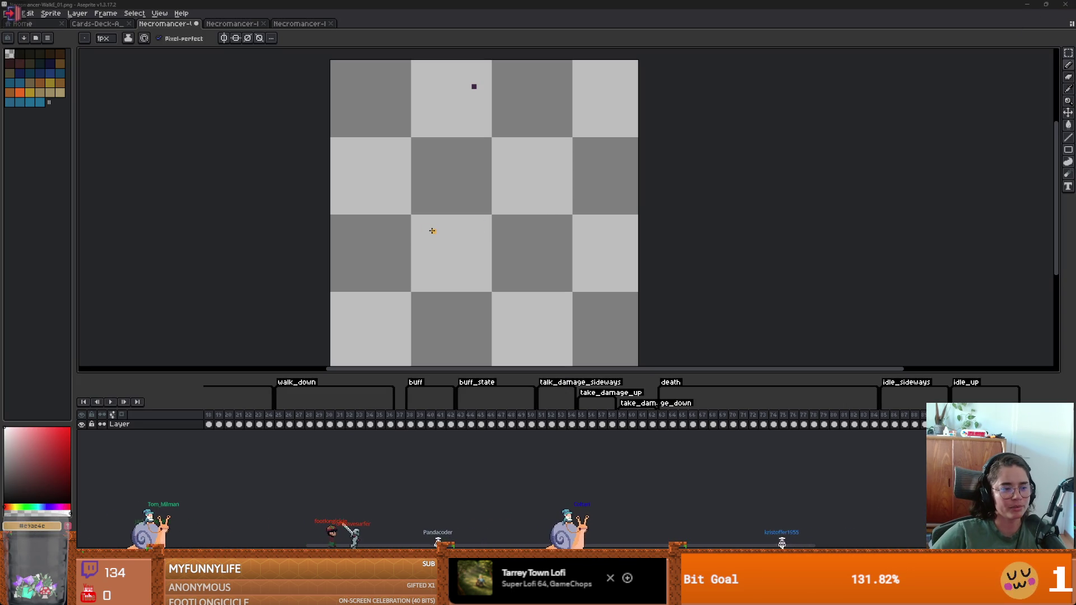
# Drag the seven Necromancer-IdleS PNG frames into Aseprite and agree to load them as one animation.
pyautogui.scroll(-1, 444, 275)
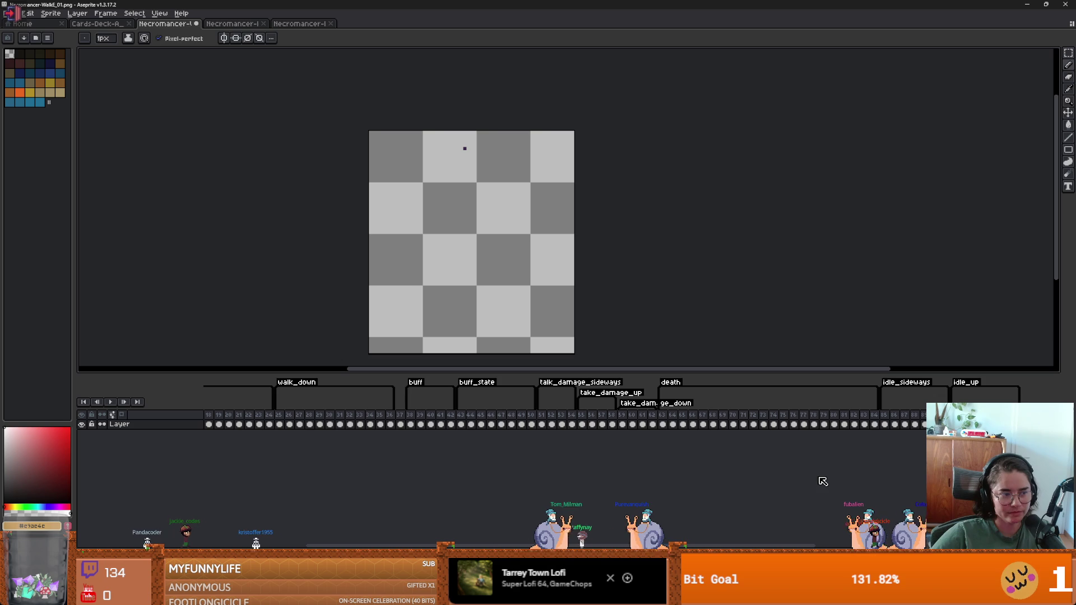
pyautogui.moveTo(318, 593)
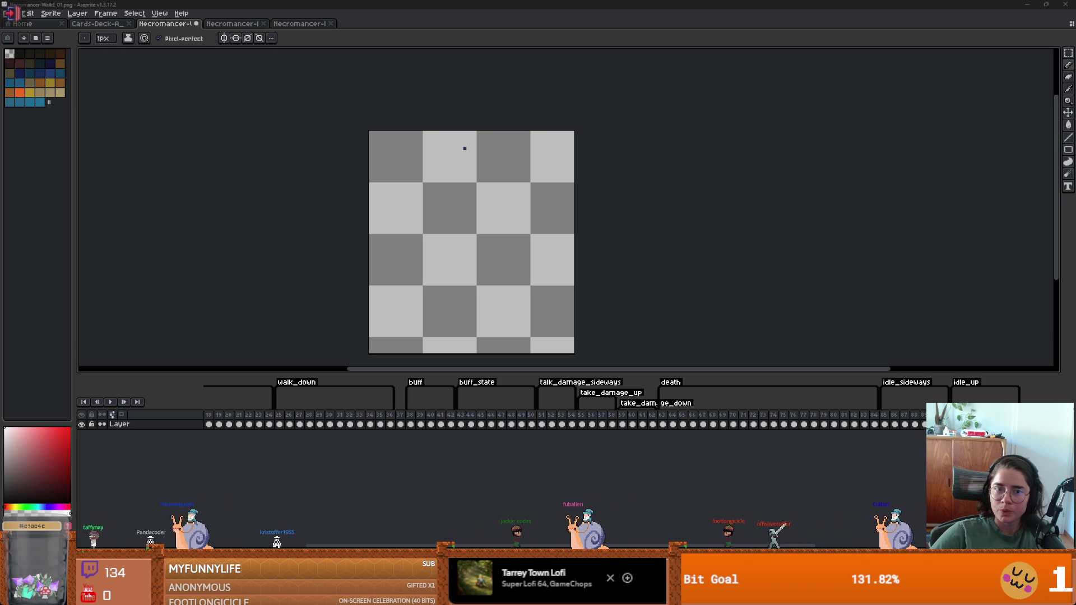
pyautogui.moveTo(536, 1); pyautogui.dragTo(534, 27)
pyautogui.click(510, 346)
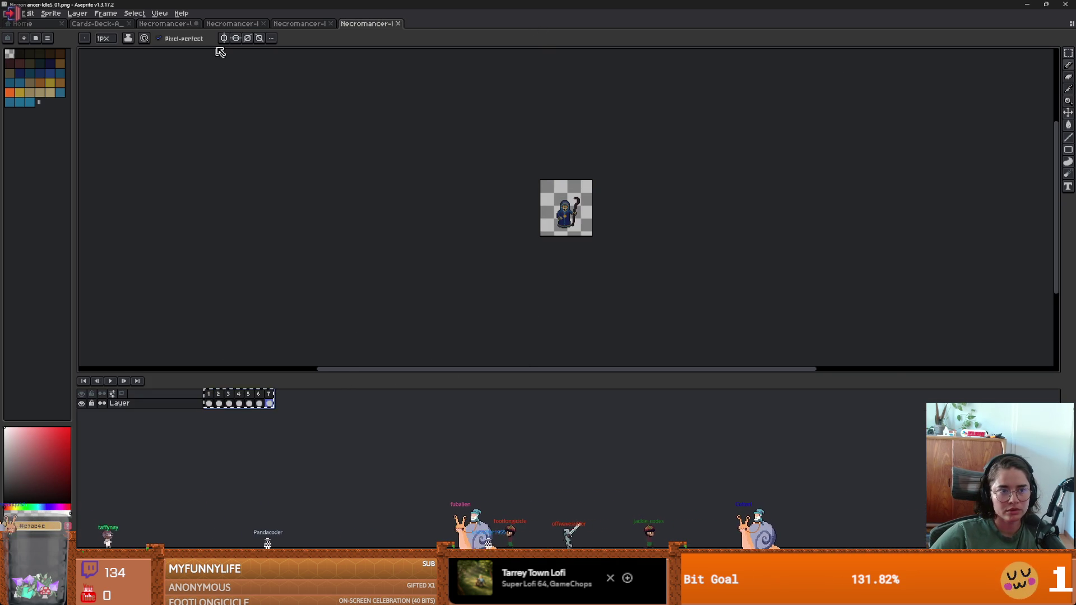
# On the WalkE sprite, tag frames 100–106 as idle_down.
pyautogui.click(181, 25)
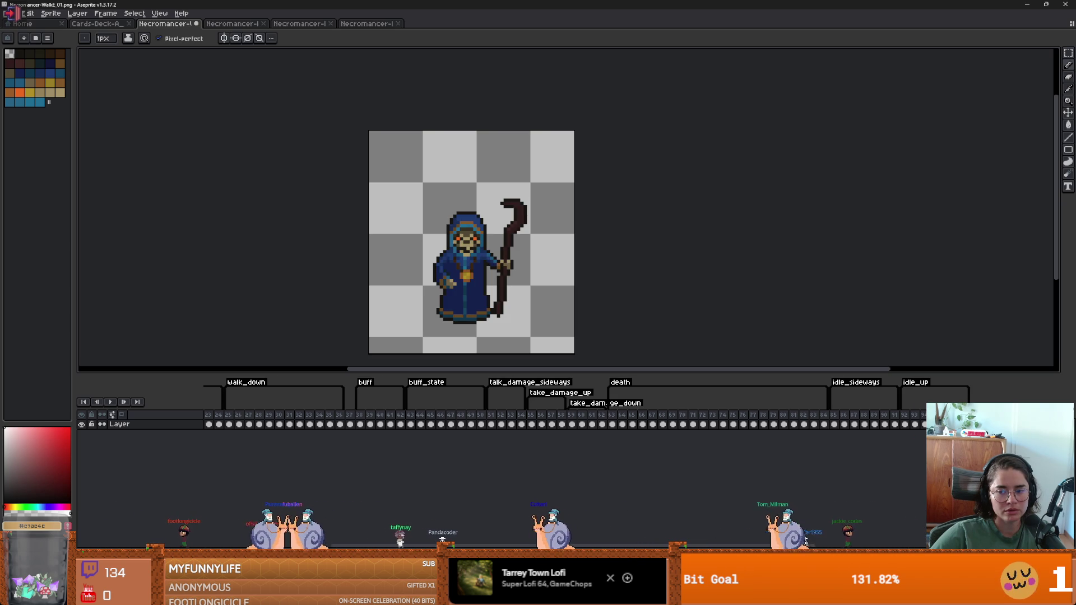
pyautogui.hotkey('alt', 't')
pyautogui.write('idle_down')
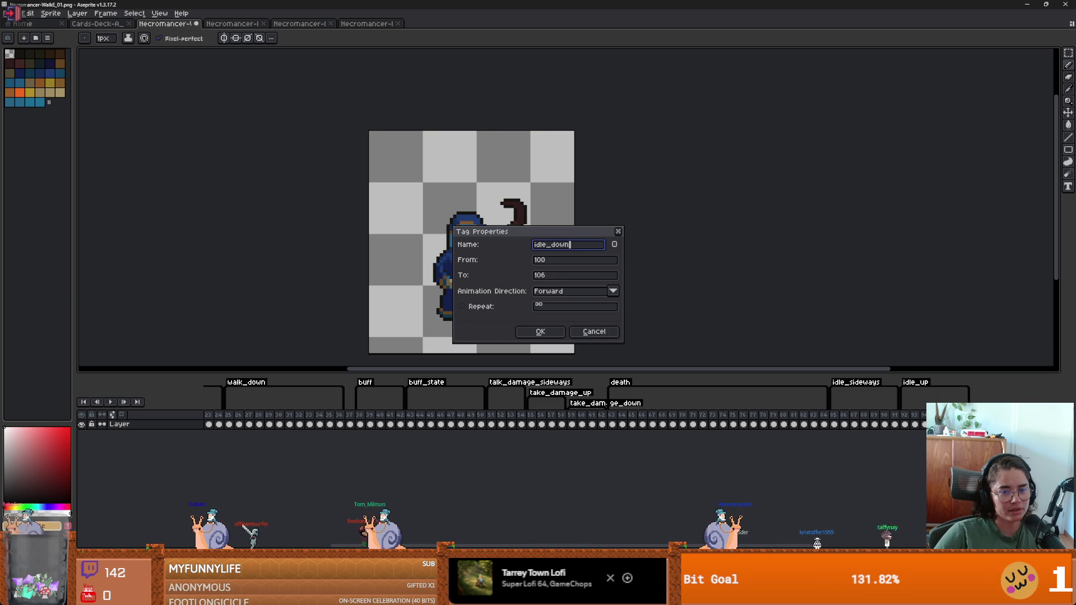
pyautogui.press('Return')
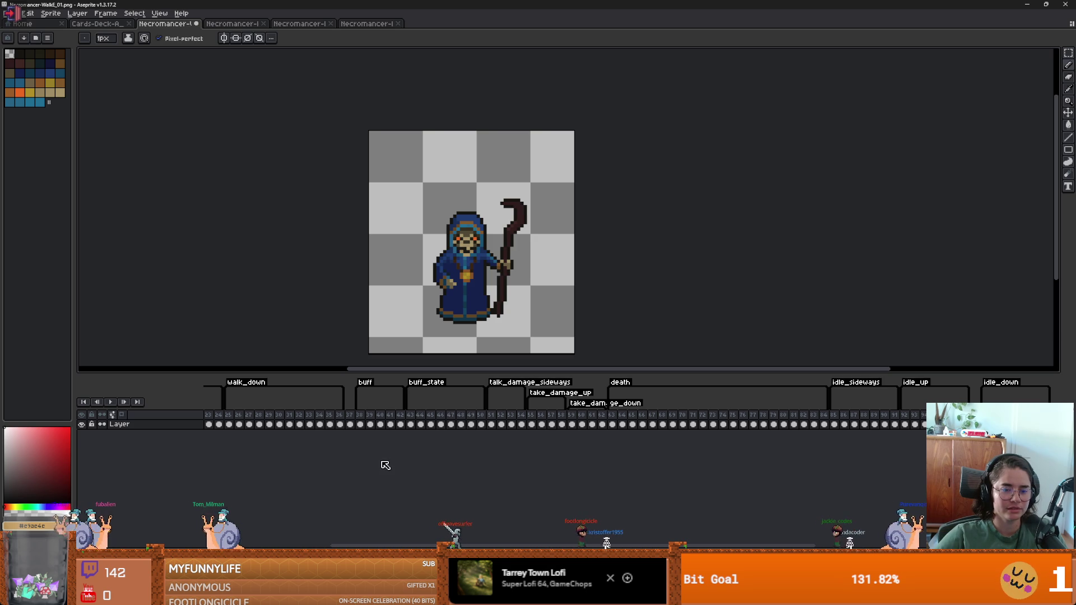
pyautogui.press('Delete')
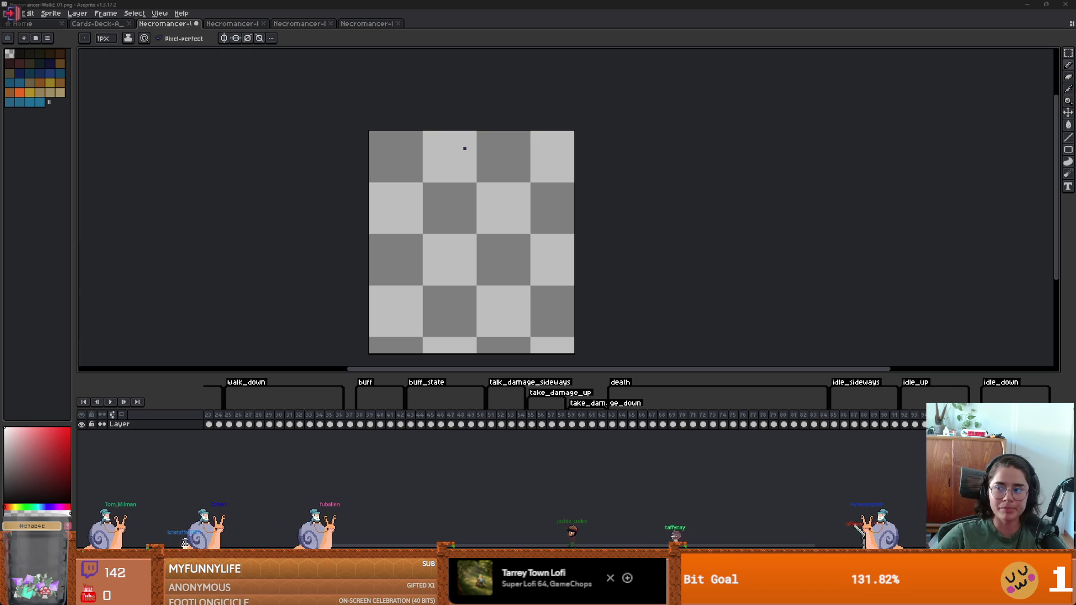
# Glance at the shared car photo's hood, then return to the Aseprite sprite sheet.
pyautogui.hotkey('alt', 'Tab')
pyautogui.click(358, 275)
pyautogui.click(356, 283)
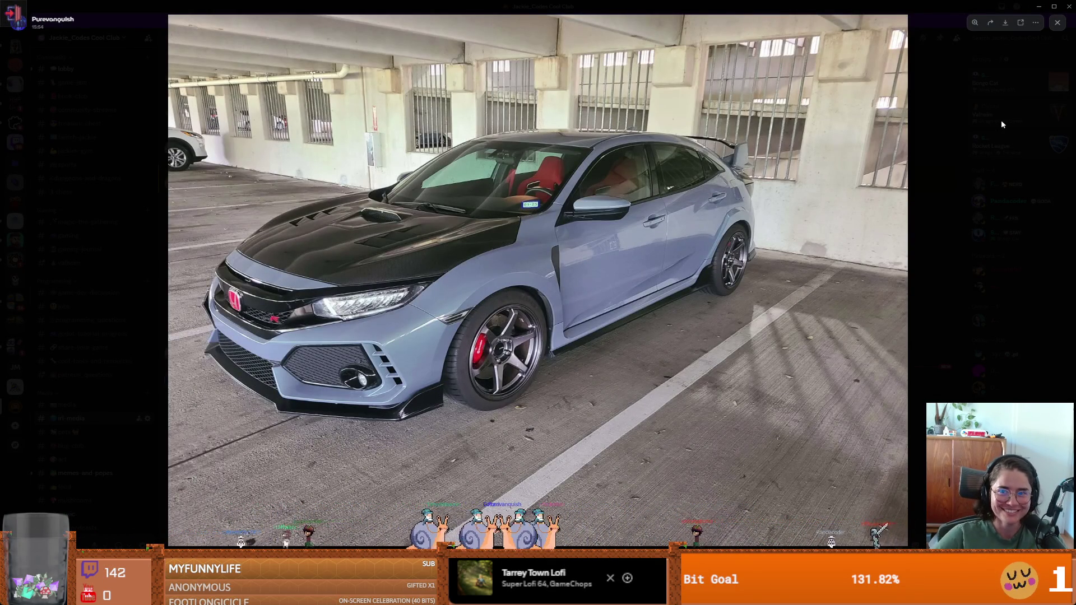
pyautogui.press('Escape')
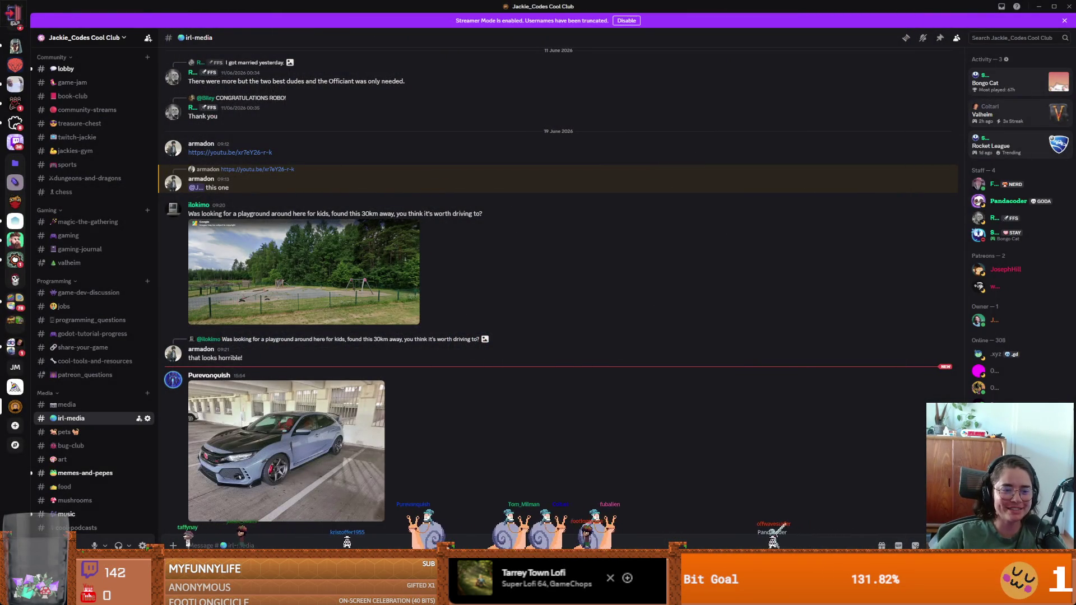
pyautogui.hotkey('alt', 'Tab')
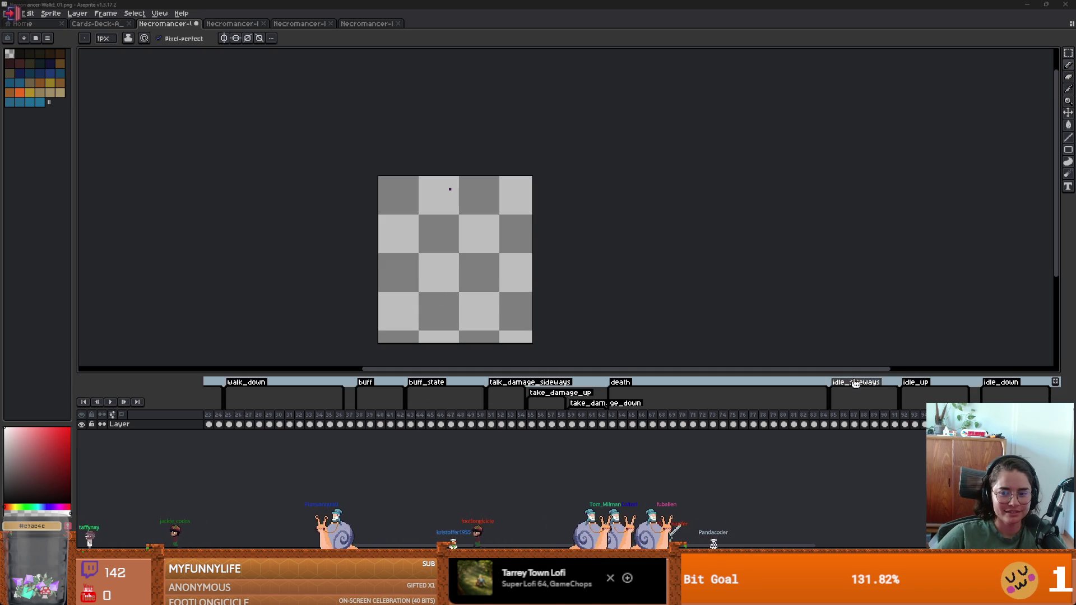
pyautogui.hscroll(3, 923, 419)
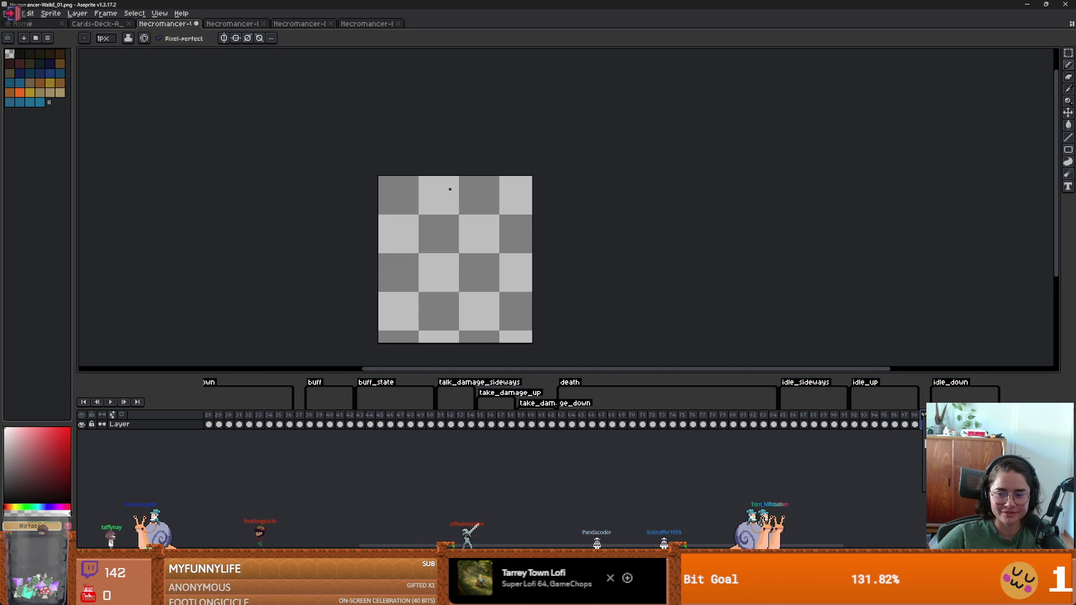
# Save with Ctrl+S, cancel the 105-PNG export notice, and choose File > Save As instead.
pyautogui.press('v')
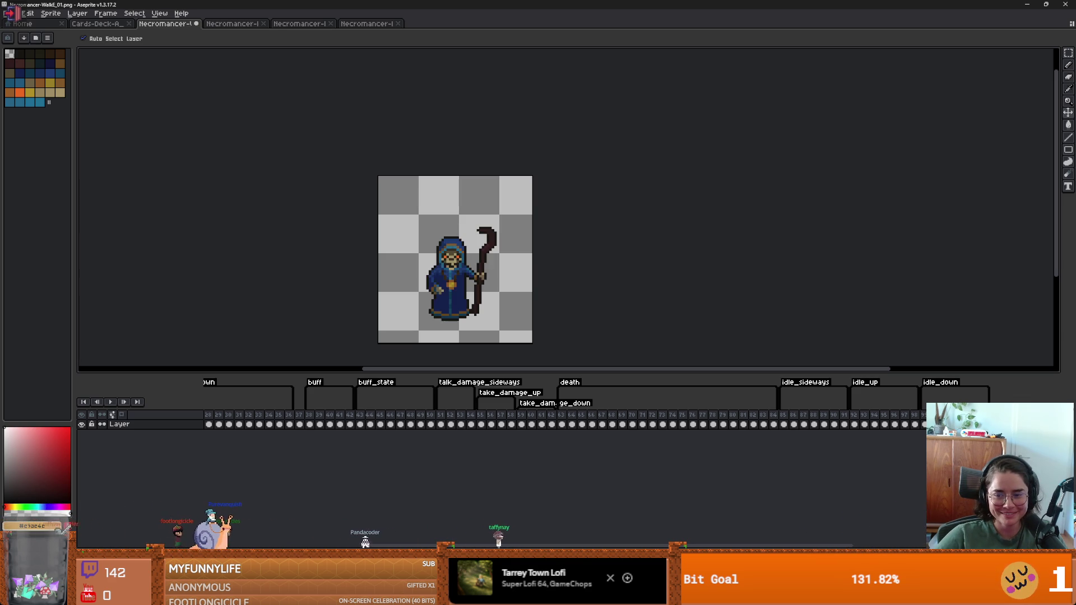
pyautogui.hotkey('ctrl', 's')
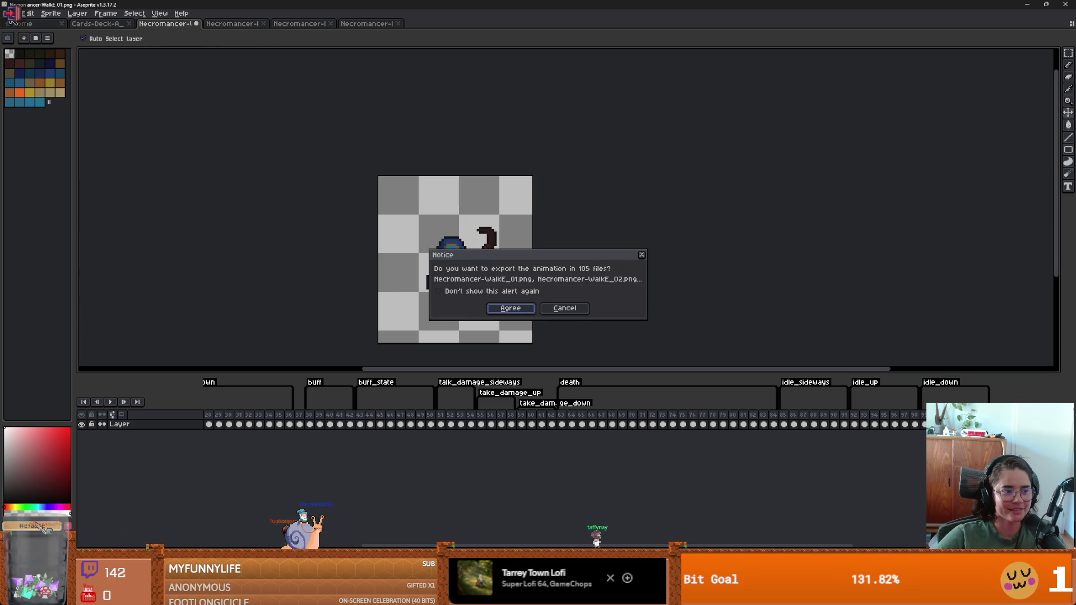
pyautogui.click(643, 256)
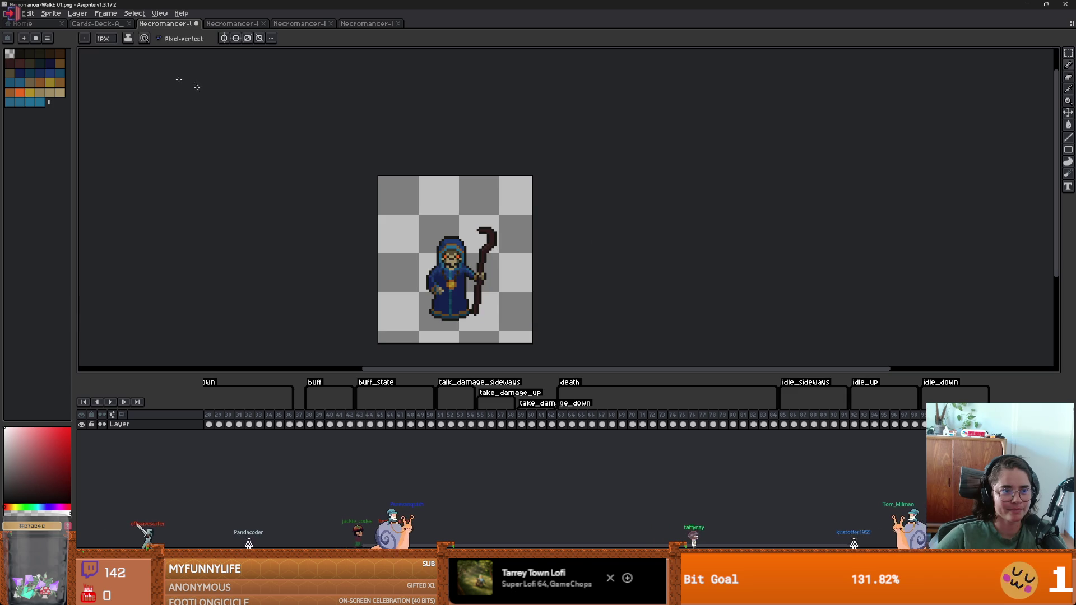
pyautogui.click(12, 13)
pyautogui.click(58, 66)
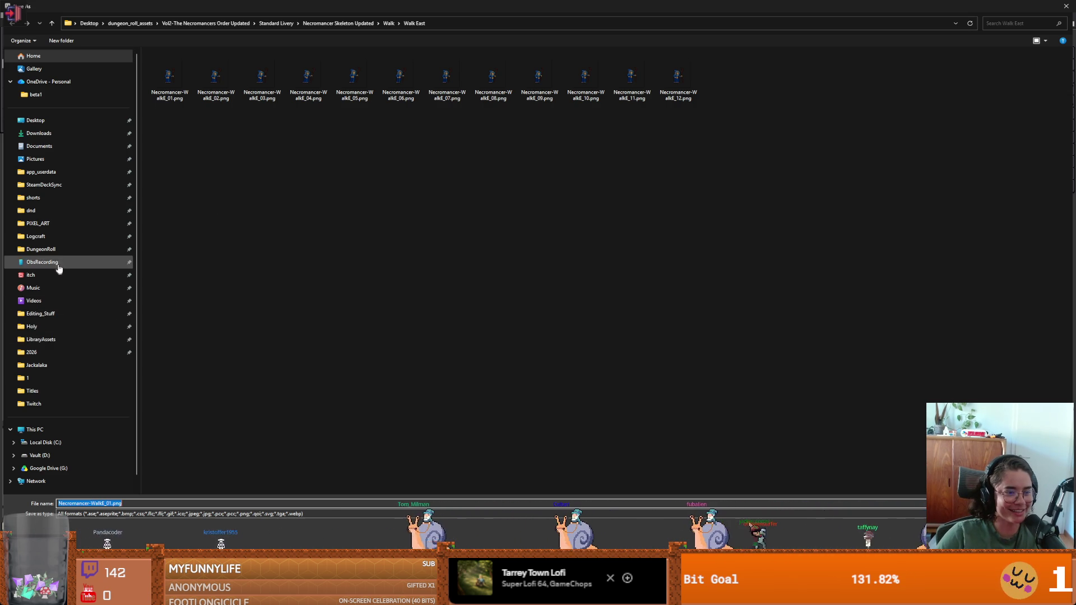
# Save as Necromancer-WalkE_01.aseprite in DungeonRoll/new-game-project/Core/Actors/enemies/PriestSkeleton.
pyautogui.click(50, 249)
pyautogui.doubleClick(224, 77)
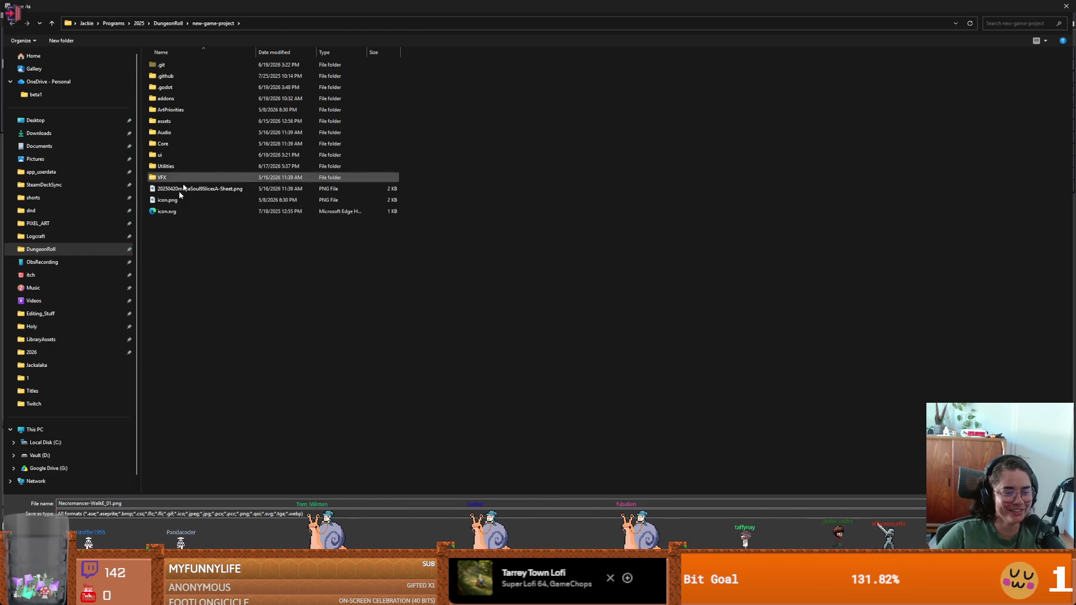
pyautogui.doubleClick(176, 144)
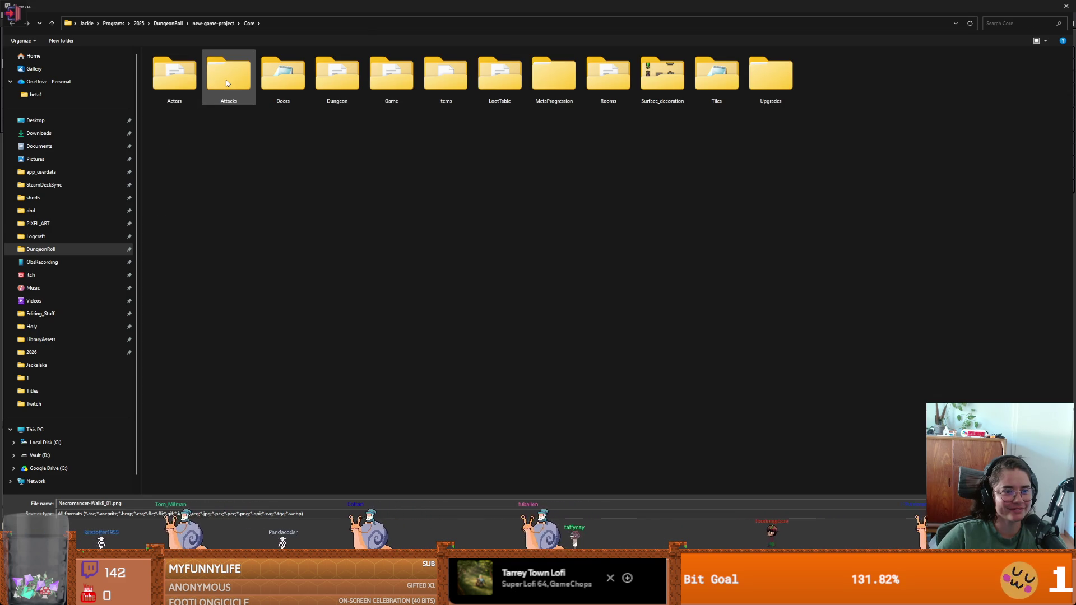
pyautogui.doubleClick(187, 78)
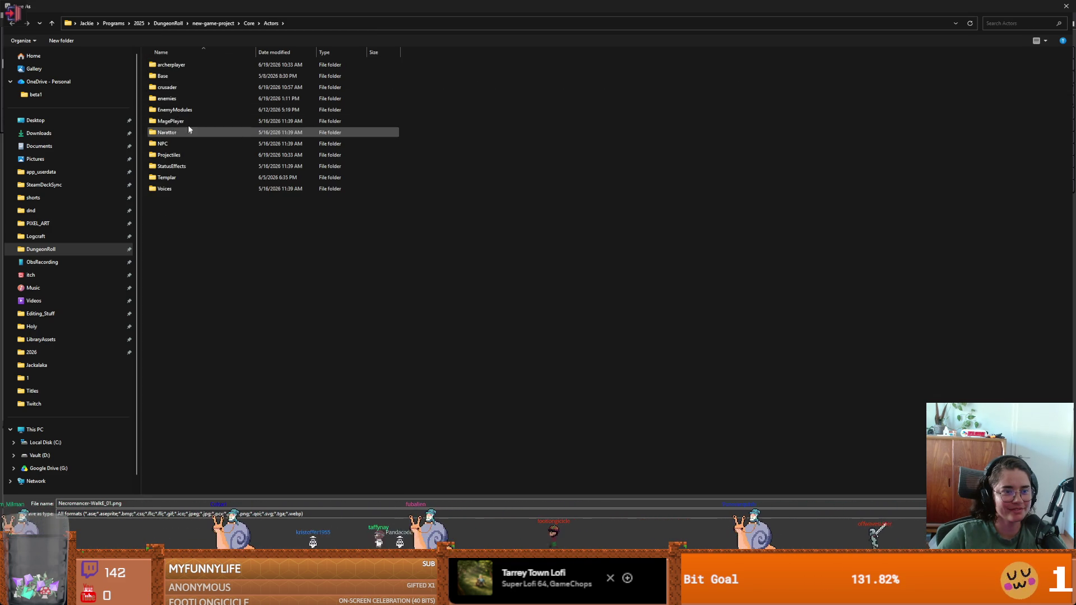
pyautogui.doubleClick(191, 104)
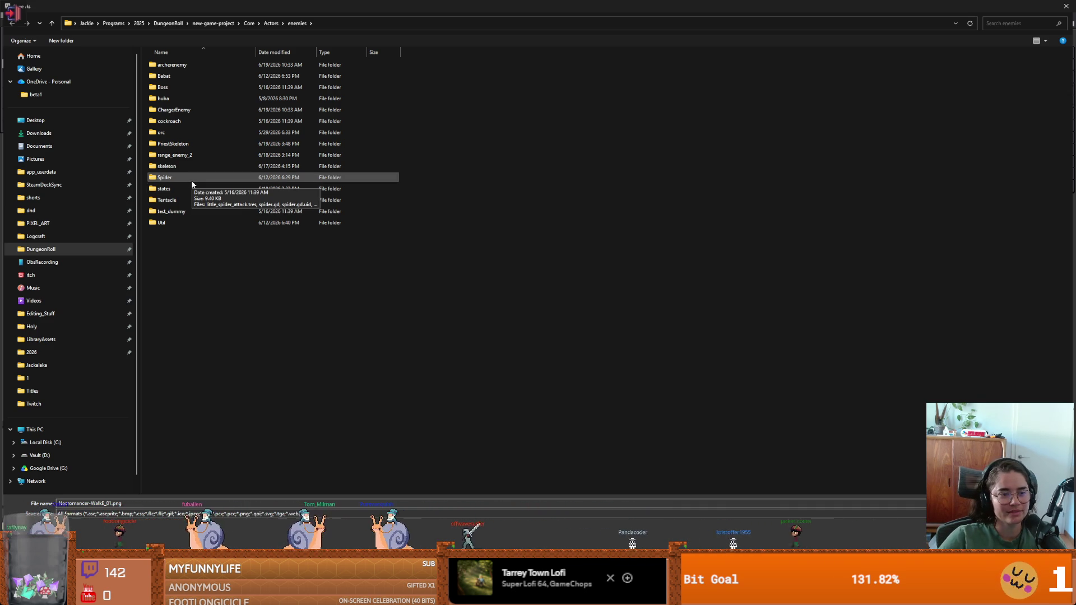
pyautogui.doubleClick(183, 144)
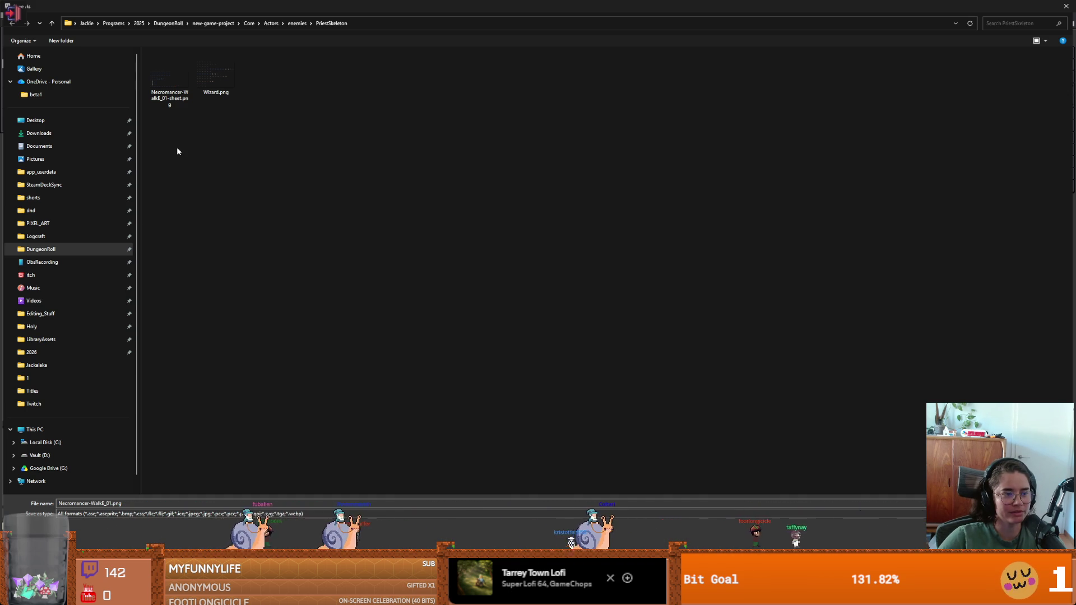
pyautogui.click(168, 514)
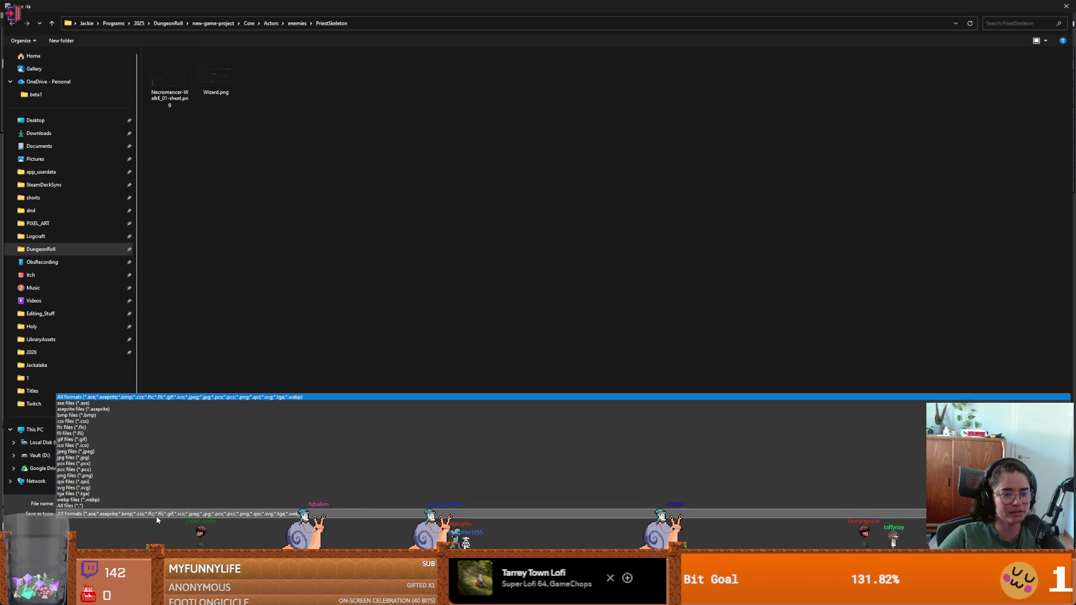
pyautogui.click(138, 415)
pyautogui.press('Return')
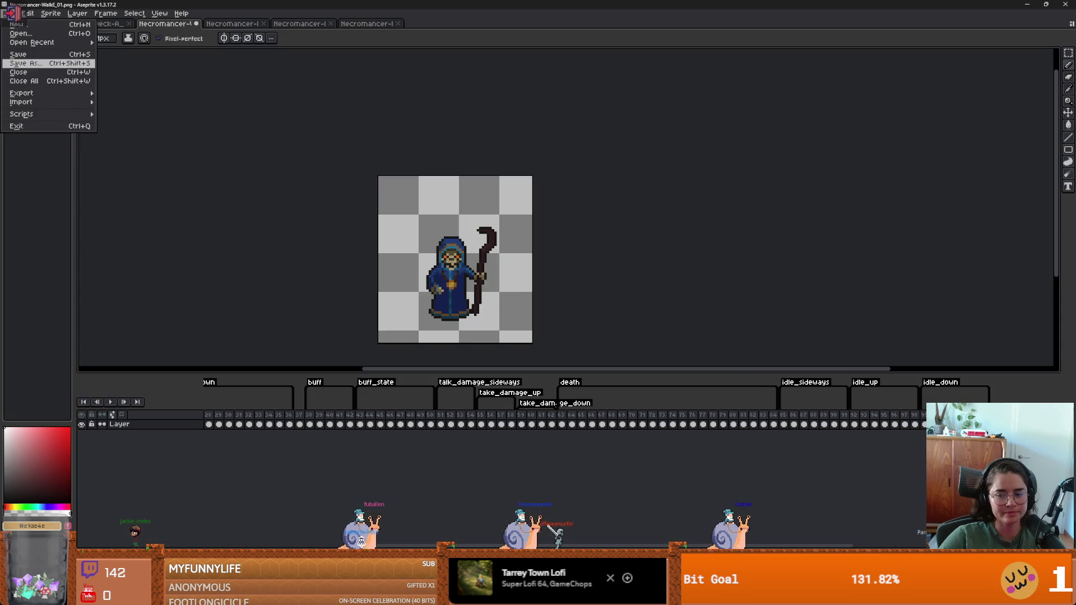
# In Godot, select the body sprite and delete the animation's frames.
pyautogui.hotkey('alt', 'Tab')
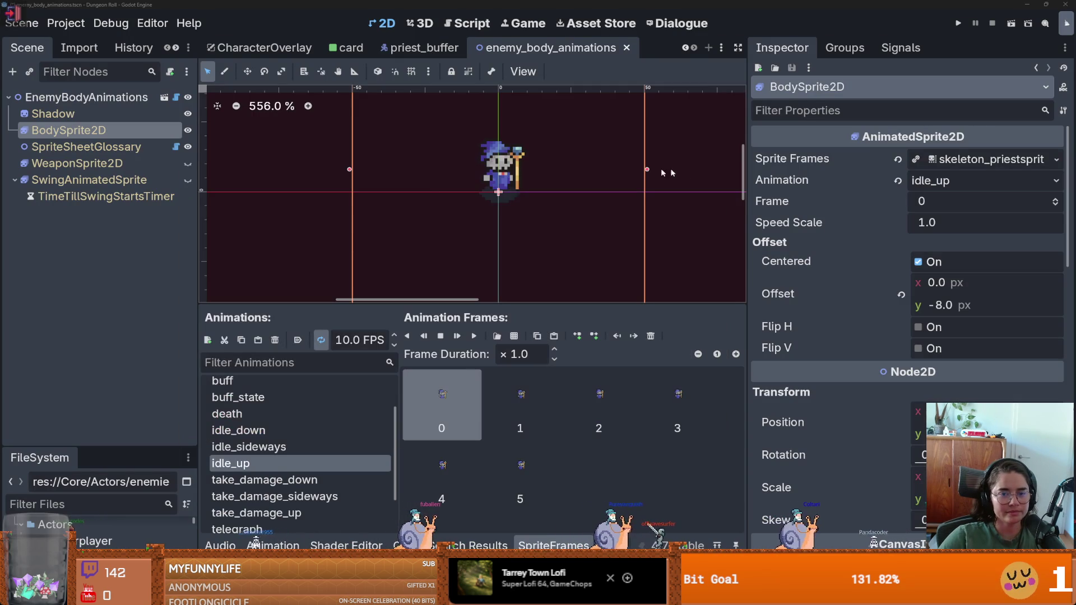
pyautogui.scroll(-3, 456, 211)
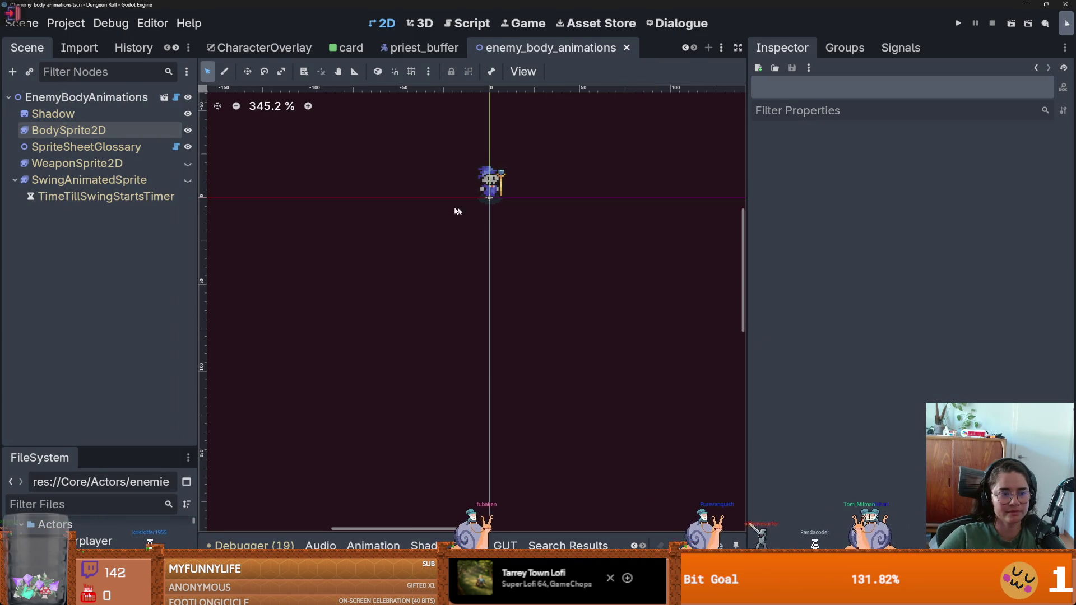
pyautogui.click(69, 130)
pyautogui.click(650, 337)
pyautogui.click(650, 337)
pyautogui.click(649, 336)
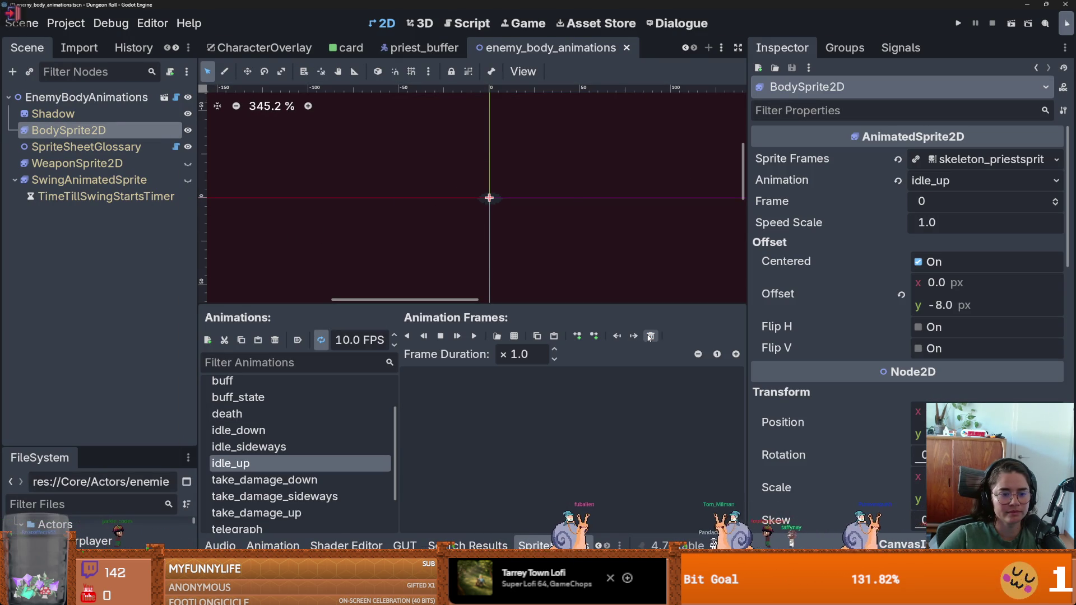
# Review the idle and take_damage animations, open idle_down, then dismiss the Necromancer frame picker.
pyautogui.click(249, 448)
pyautogui.click(255, 480)
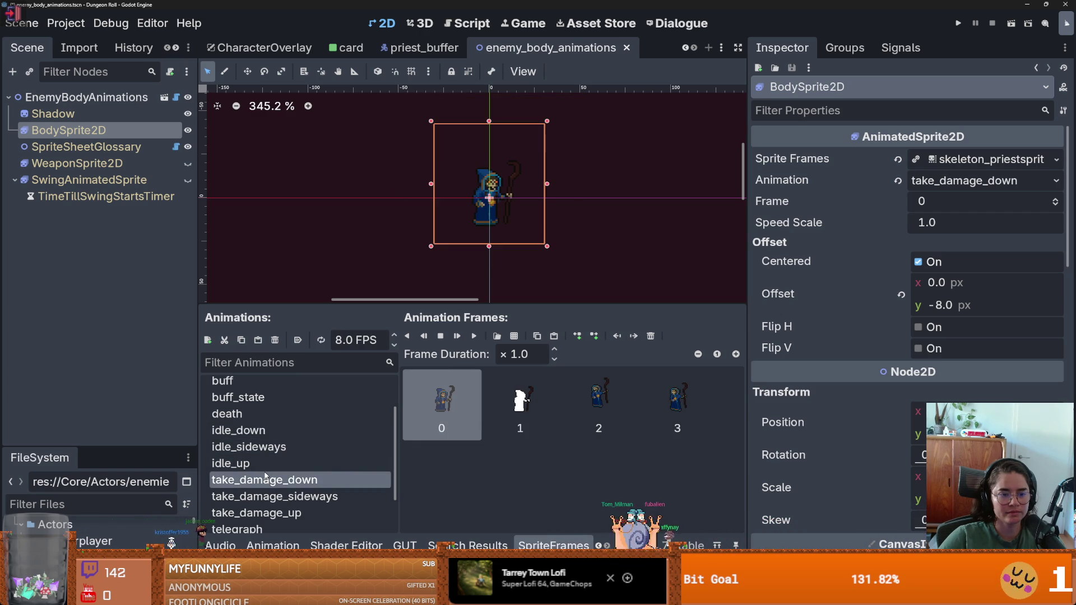
pyautogui.click(260, 447)
pyautogui.click(265, 431)
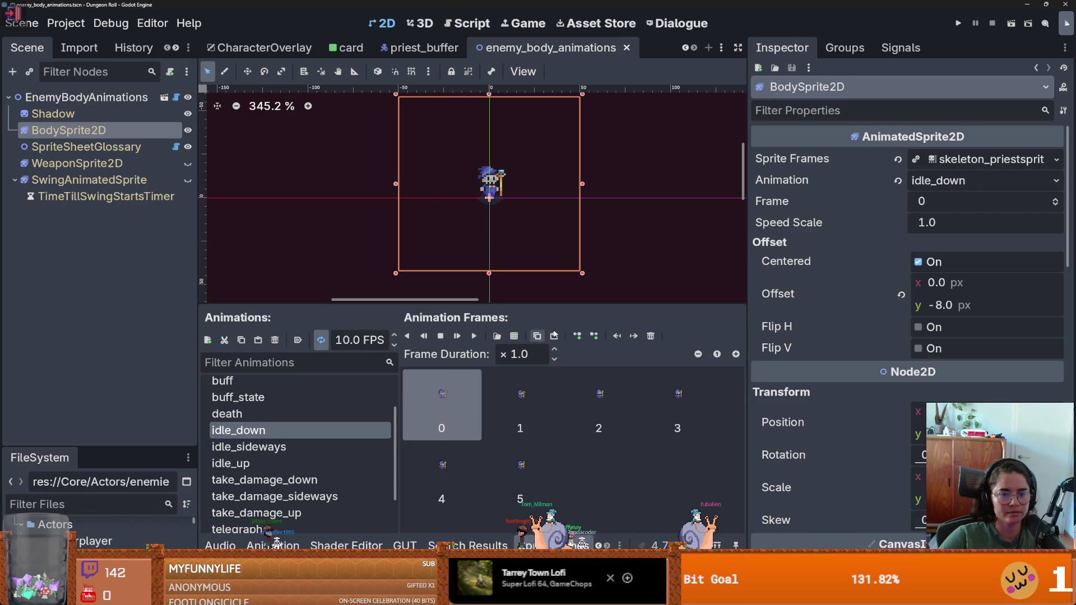
pyautogui.click(651, 337)
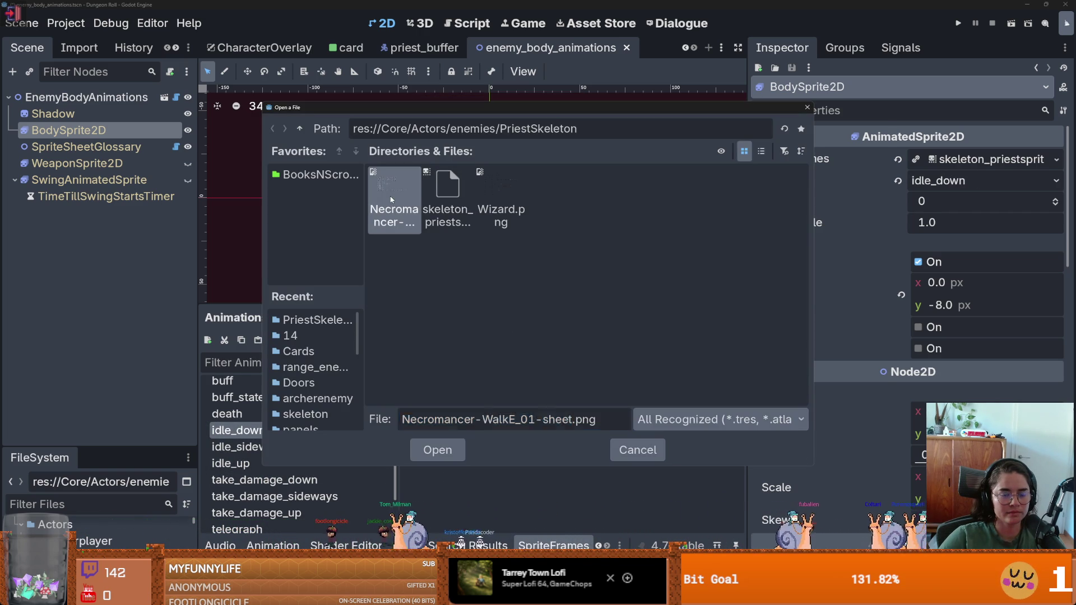
pyautogui.doubleClick(390, 199)
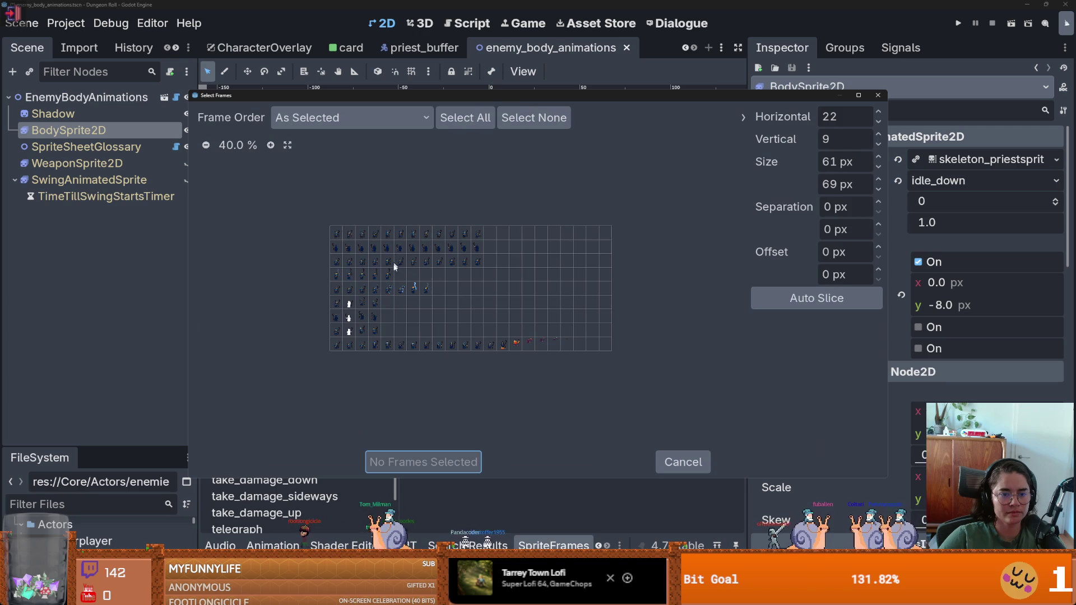
pyautogui.press('Escape')
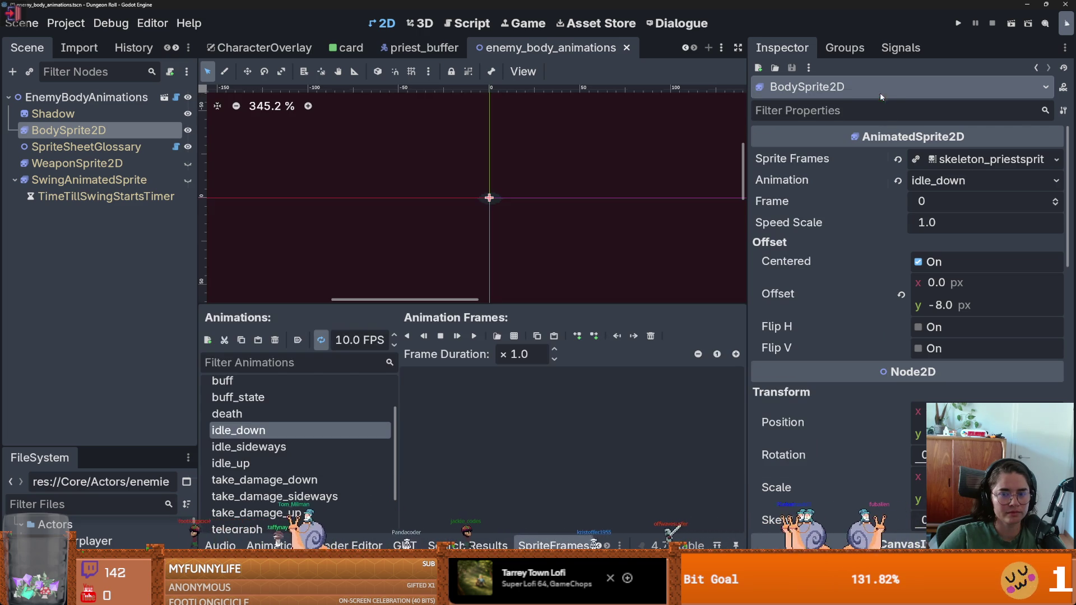
# Export an updated Necromancer sprite sheet from Aseprite and bring up Godot's sprite-sheet file chooser.
pyautogui.hotkey('alt', 'Tab')
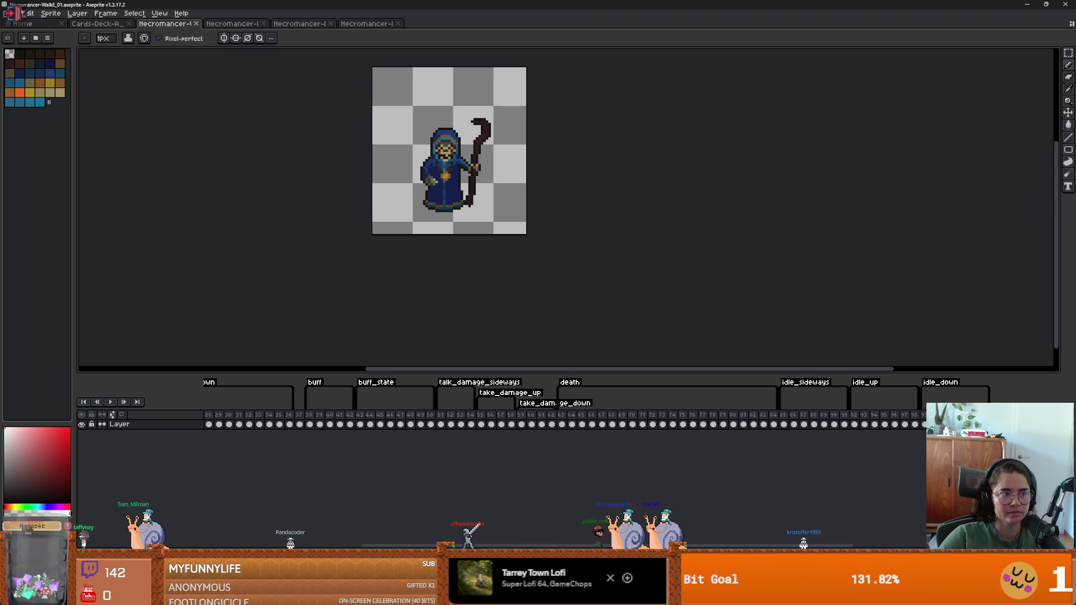
pyautogui.click(9, 13)
pyautogui.moveTo(68, 93)
pyautogui.click(140, 102)
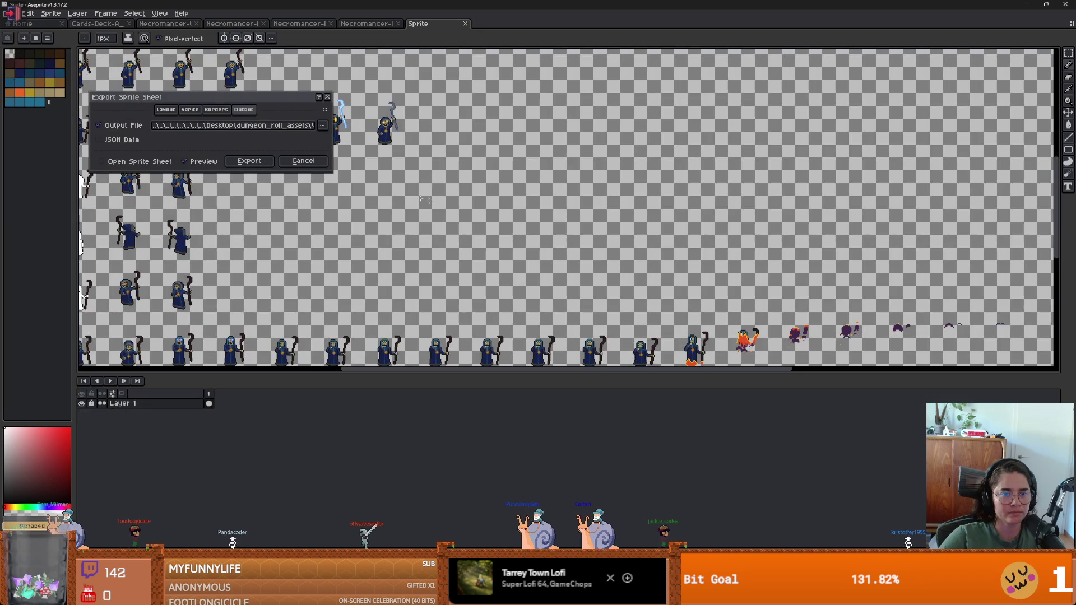
pyautogui.click(249, 161)
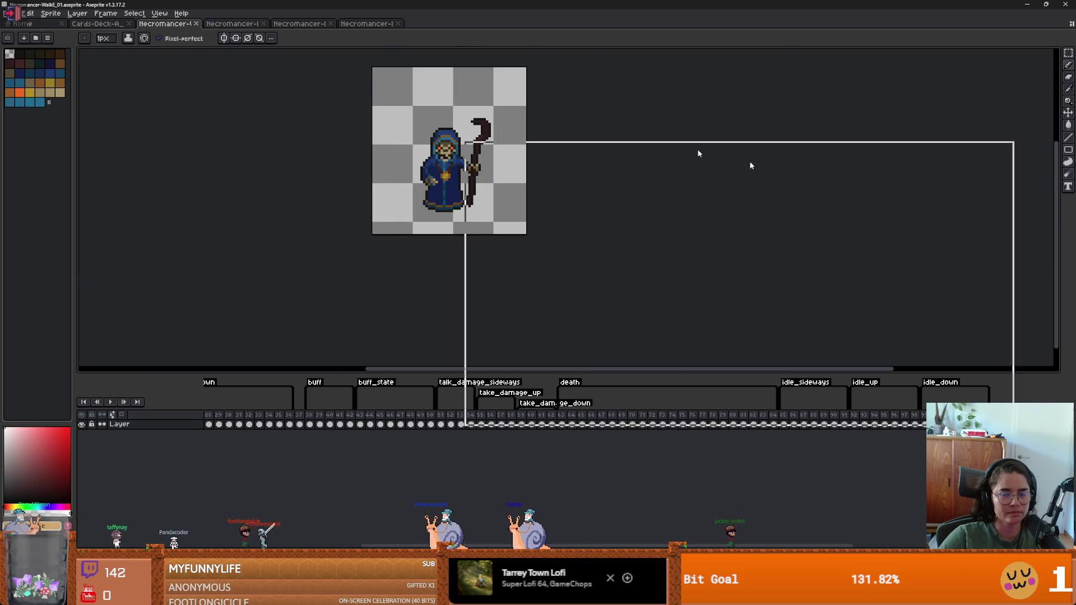
pyautogui.hotkey('alt', 'Tab')
pyautogui.click(497, 336)
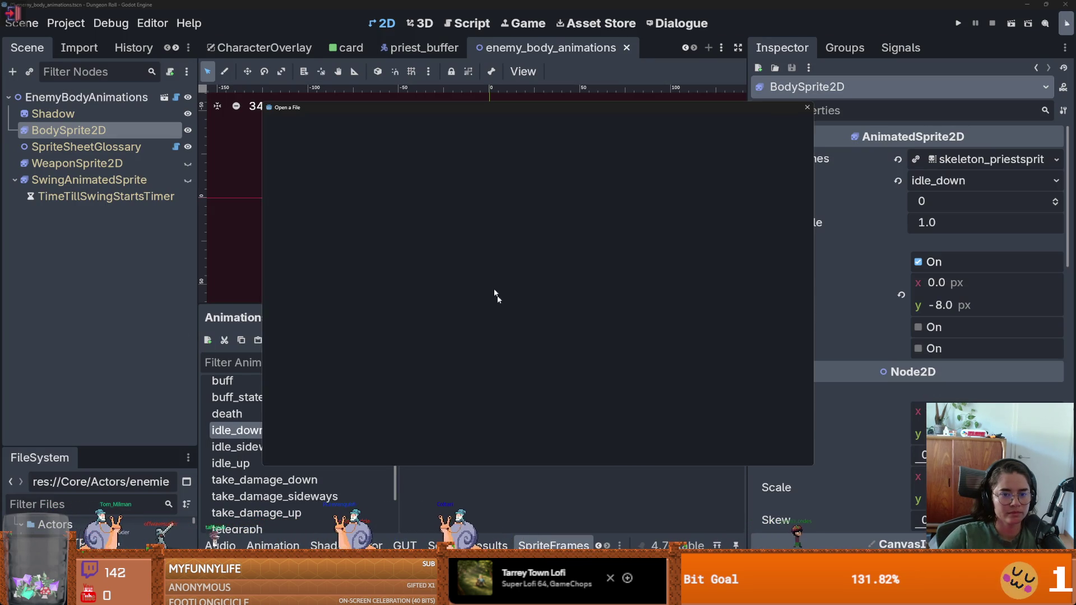
# Add the seven bottom-row Necromancer frames to idle_down, with the sheet grid set to 12 rows.
pyautogui.doubleClick(405, 204)
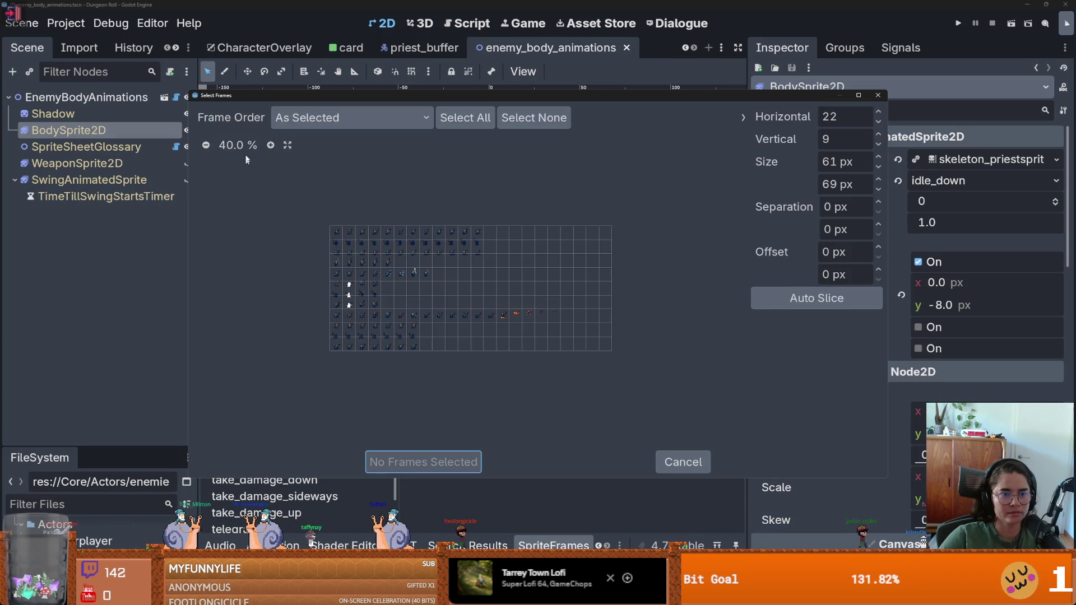
pyautogui.tripleClick(271, 145)
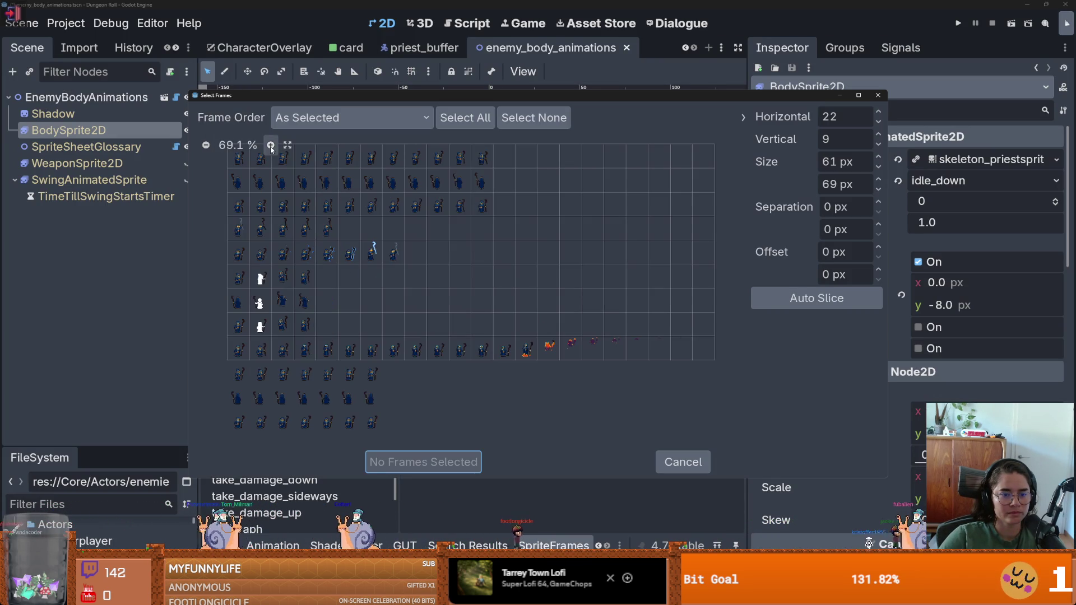
pyautogui.tripleClick(879, 135)
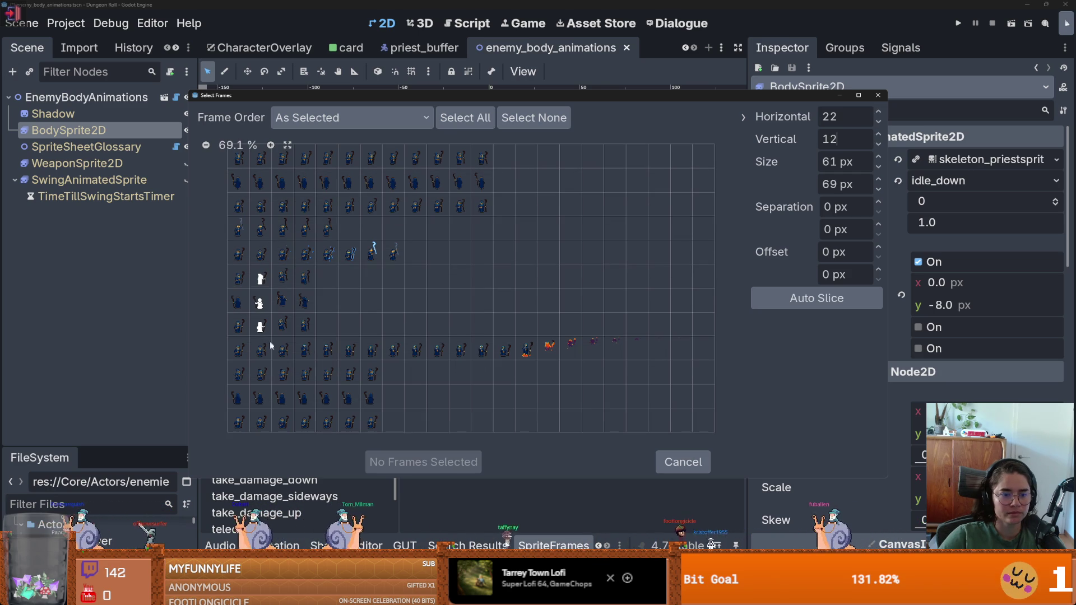
pyautogui.moveTo(239, 422); pyautogui.dragTo(372, 422)
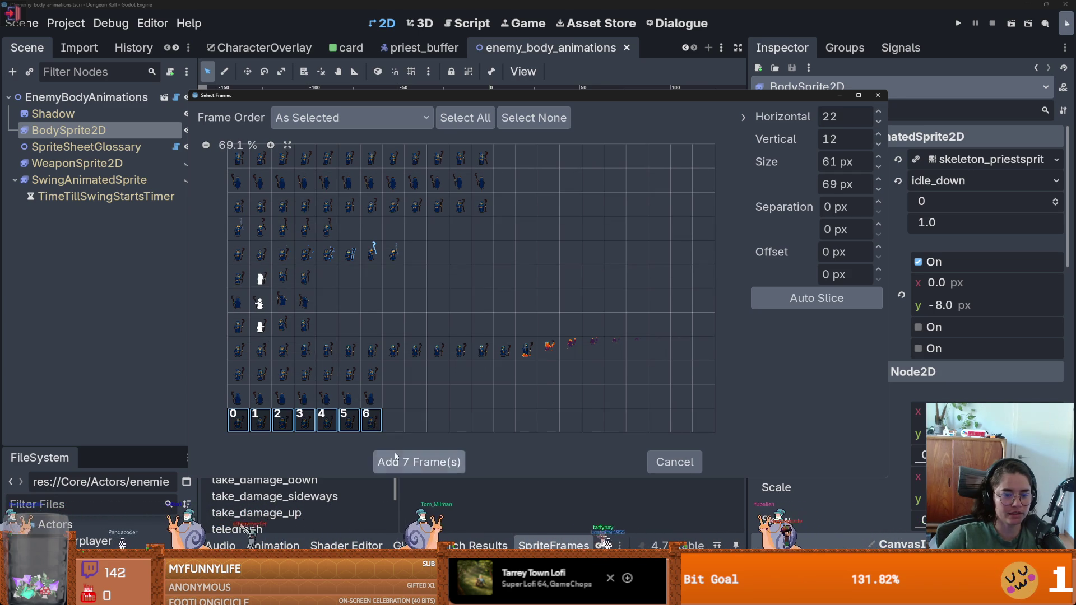
pyautogui.click(424, 462)
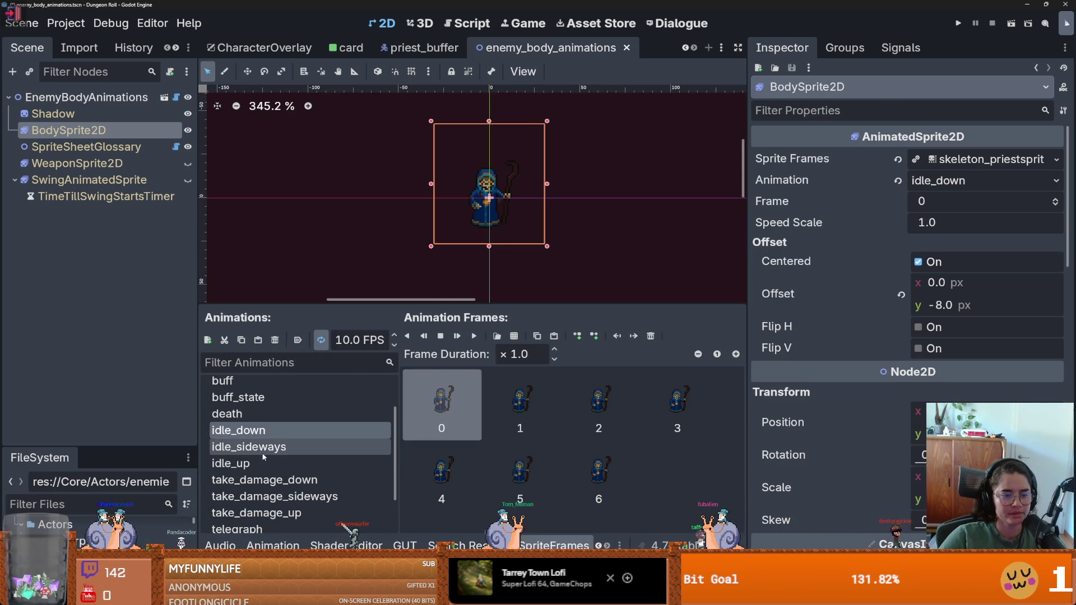
# Clear idle_sideways and refill it with the seven last-row Necromancer frames.
pyautogui.click(325, 446)
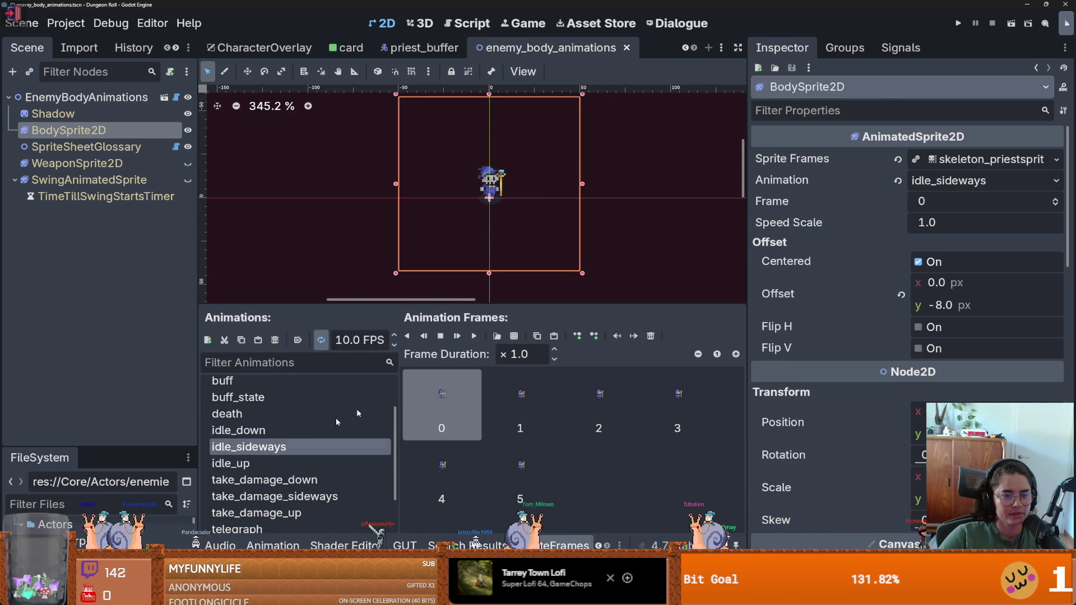
pyautogui.click(650, 336)
pyautogui.click(513, 335)
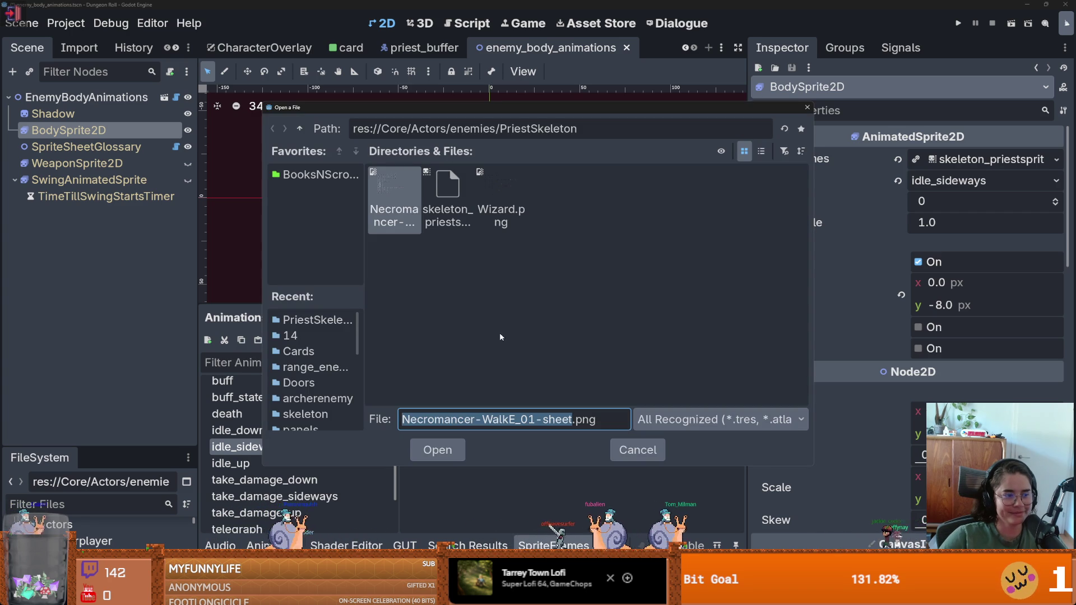
pyautogui.doubleClick(379, 196)
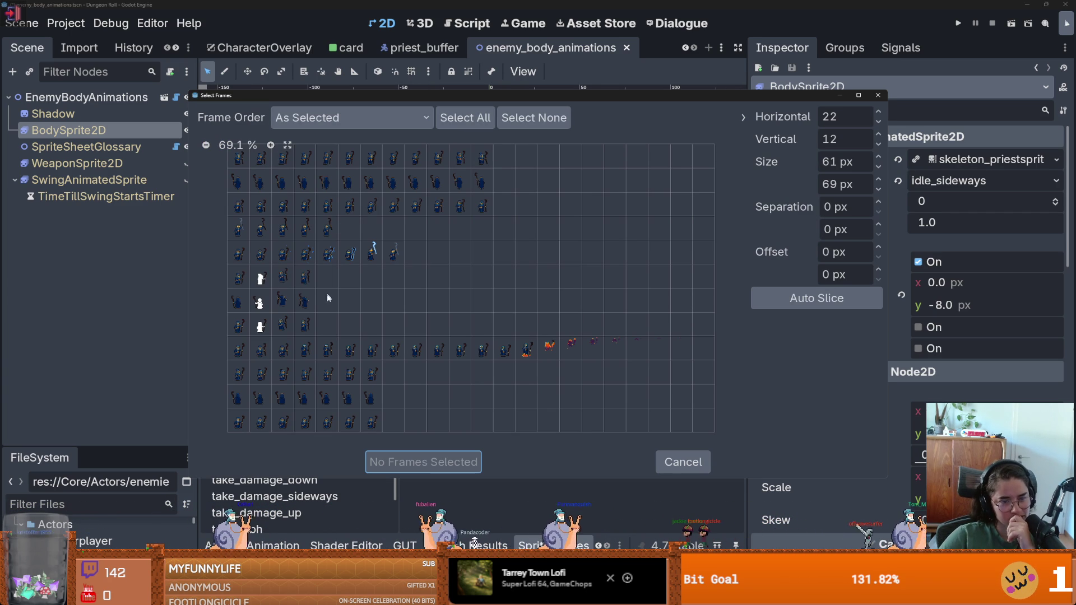
pyautogui.moveTo(364, 95)
pyautogui.mouseDown()
pyautogui.moveTo(624, 118)
pyautogui.moveTo(389, 70)
pyautogui.mouseUp()
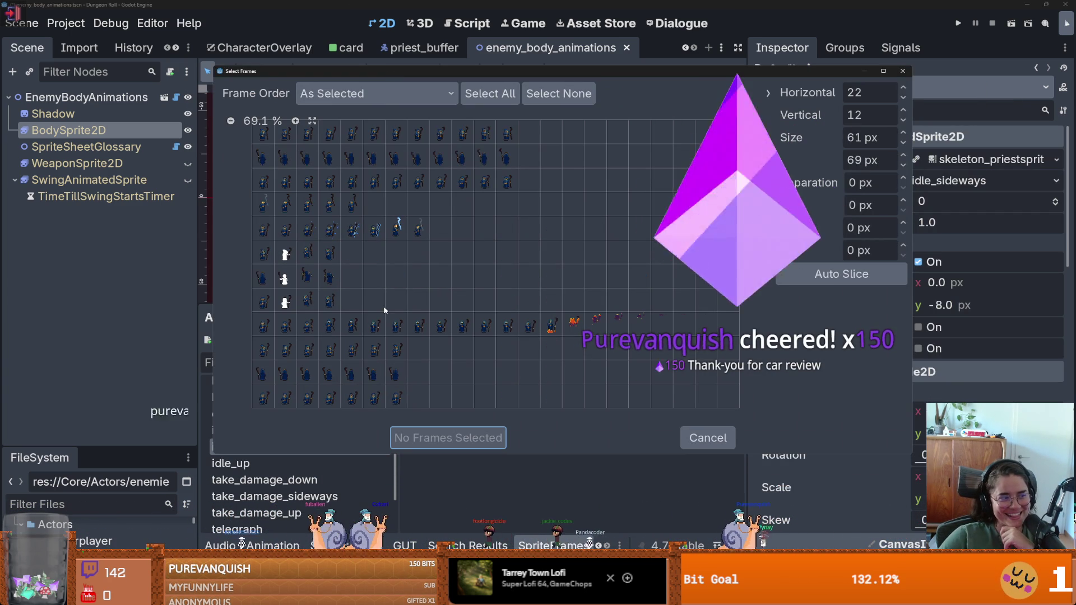
pyautogui.moveTo(394, 72); pyautogui.dragTo(527, 33)
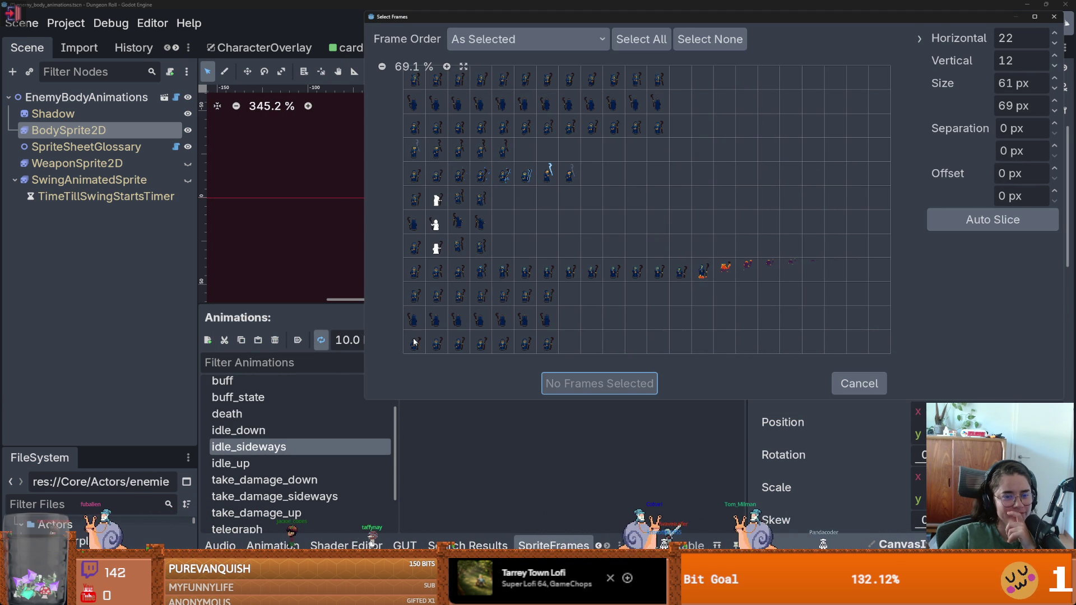
pyautogui.moveTo(413, 342); pyautogui.dragTo(548, 344)
pyautogui.press('Return')
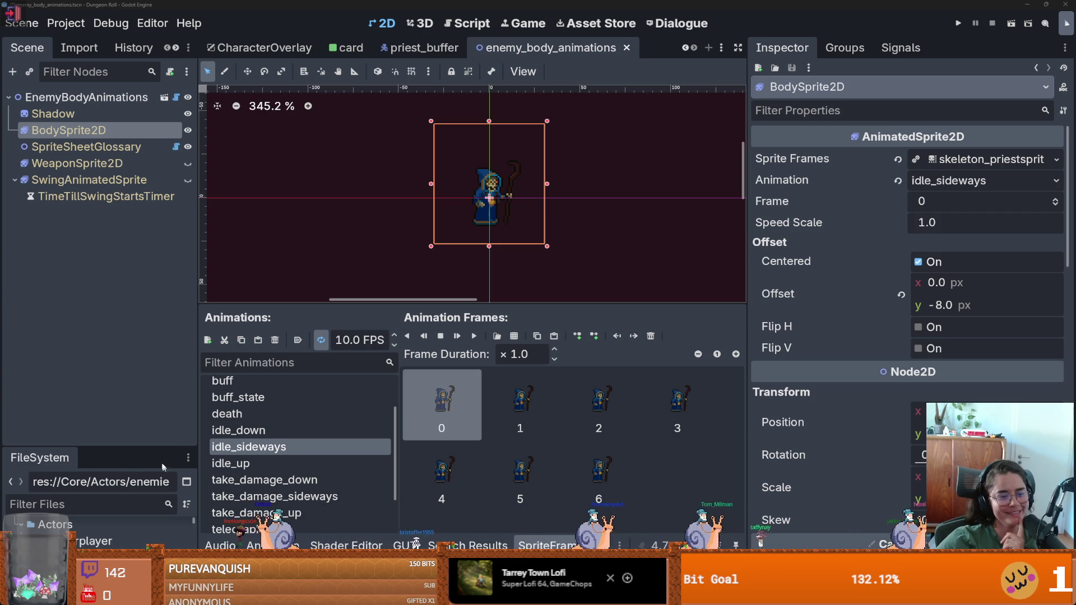
# Enlarge the FileSystem panel and 2D viewport, then select idle_up and enlarge the frames panel.
pyautogui.moveTo(157, 449); pyautogui.dragTo(156, 252)
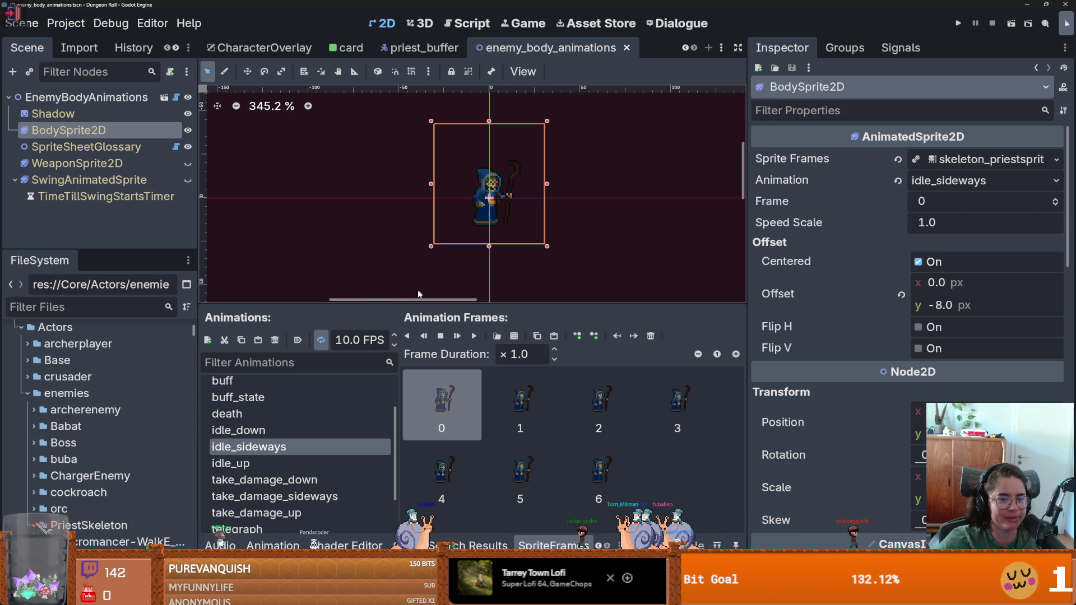
pyautogui.moveTo(417, 306); pyautogui.dragTo(415, 381)
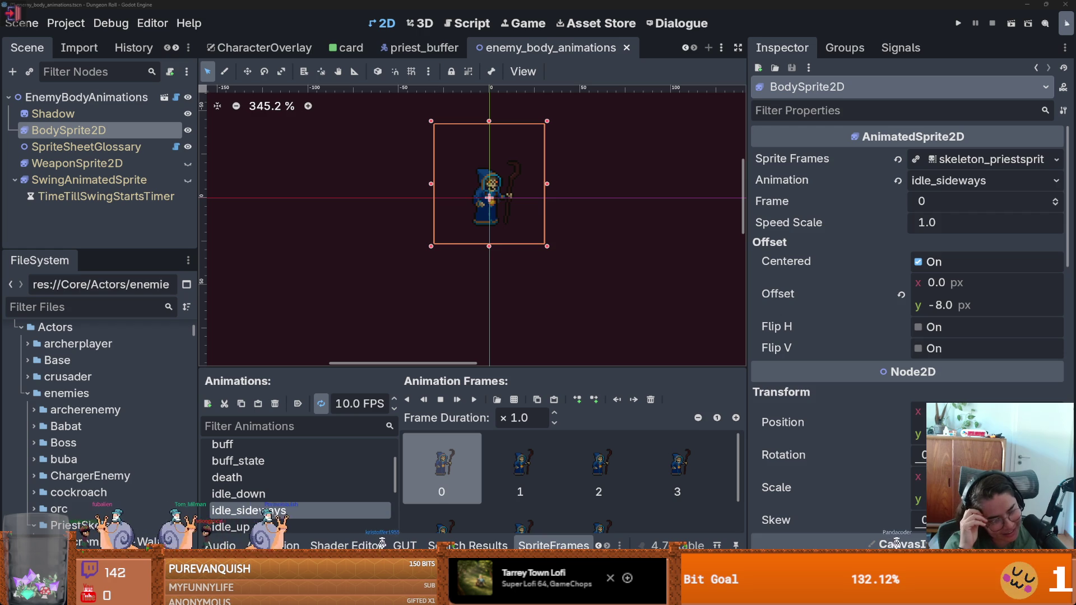
pyautogui.click(239, 494)
pyautogui.click(231, 521)
pyautogui.moveTo(430, 370); pyautogui.dragTo(429, 153)
# Add a row of seven Necromancer sheet frames to idle_up.
pyautogui.click(525, 186)
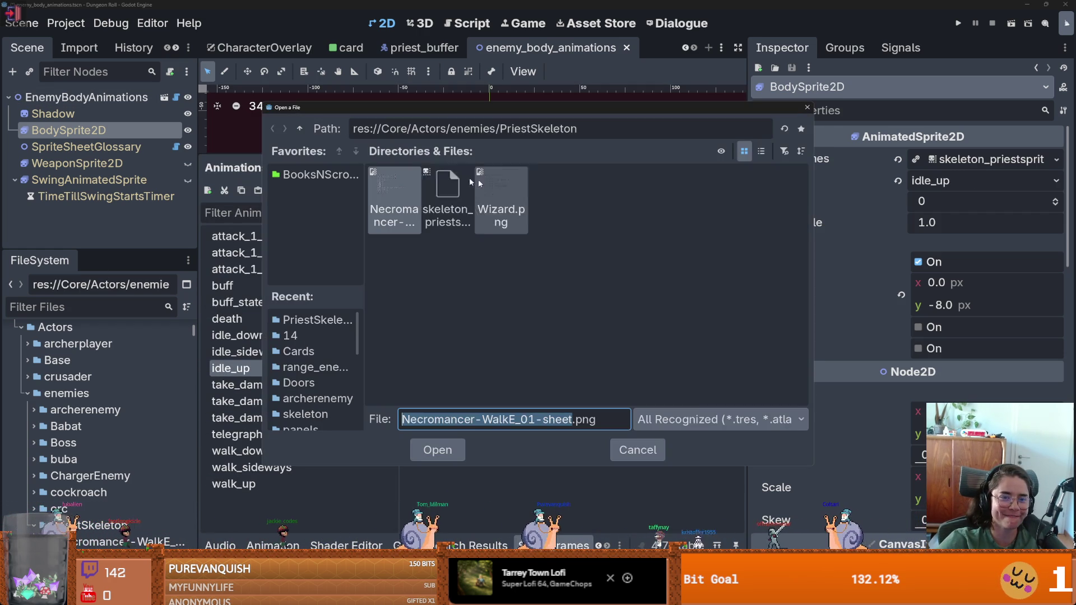
pyautogui.doubleClick(471, 185)
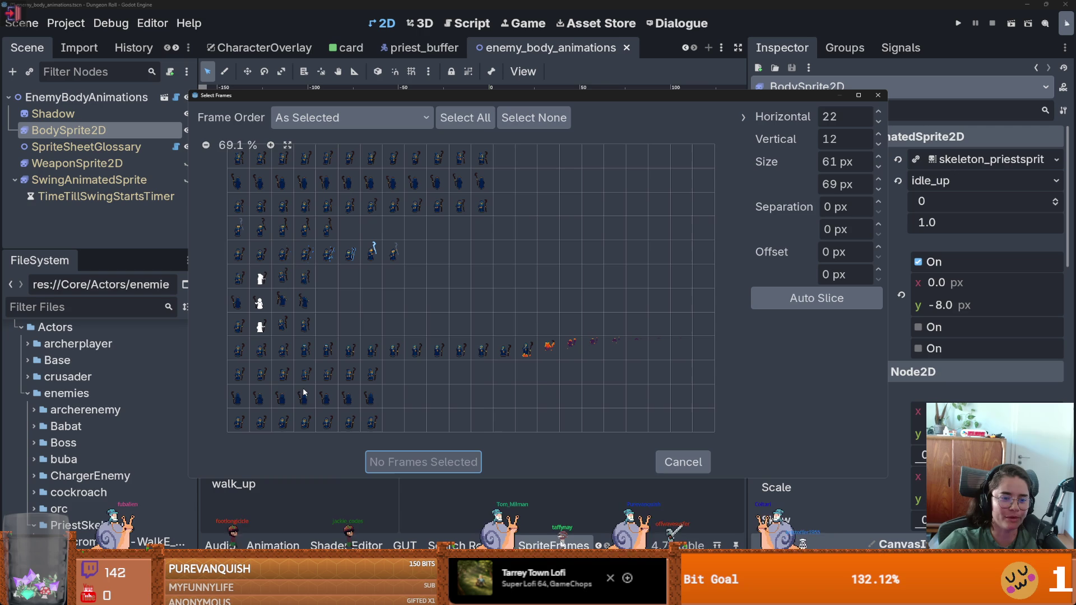
pyautogui.moveTo(243, 396); pyautogui.dragTo(370, 398)
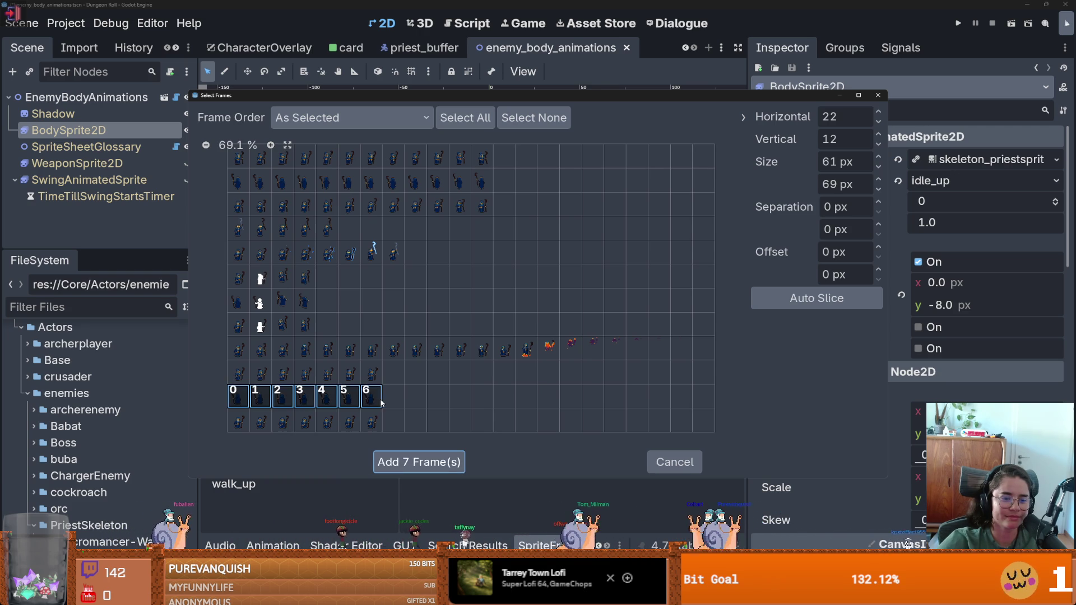
pyautogui.click(423, 462)
# Check the take_damage_sideways, take_damage_up and take_damage_down frames.
pyautogui.click(271, 402)
pyautogui.click(273, 418)
pyautogui.click(275, 402)
pyautogui.click(276, 386)
pyautogui.click(275, 369)
pyautogui.click(276, 385)
pyautogui.click(286, 403)
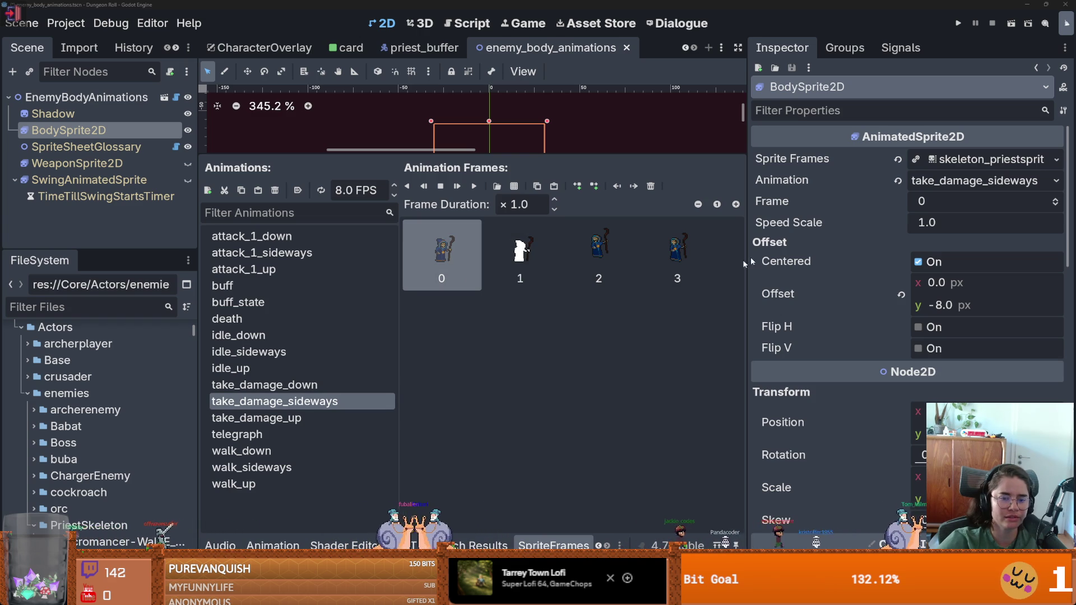
pyautogui.hotkey('alt', 'Tab')
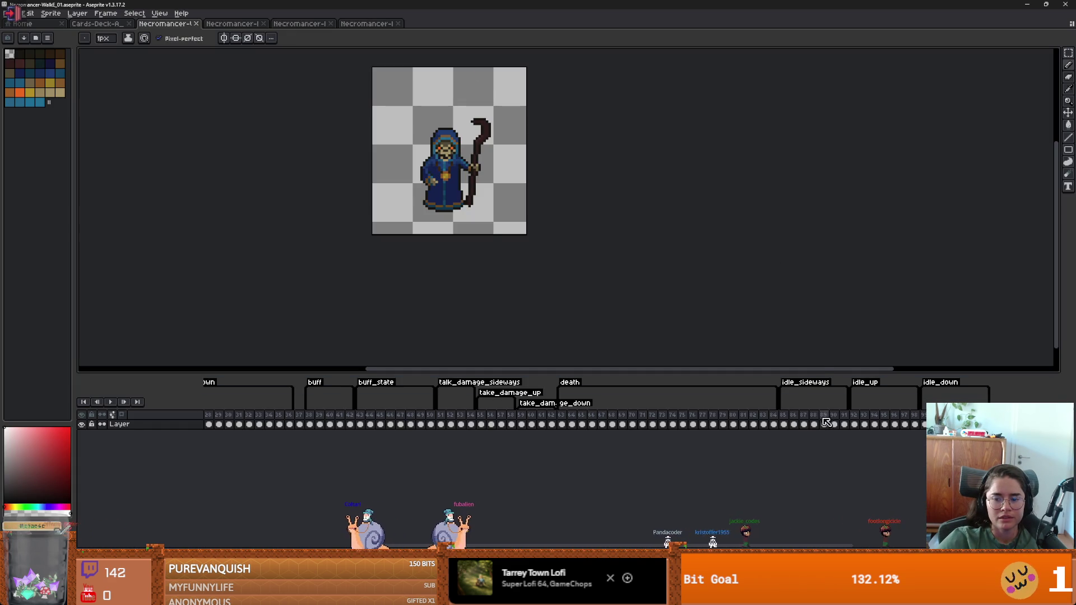
pyautogui.click(824, 418)
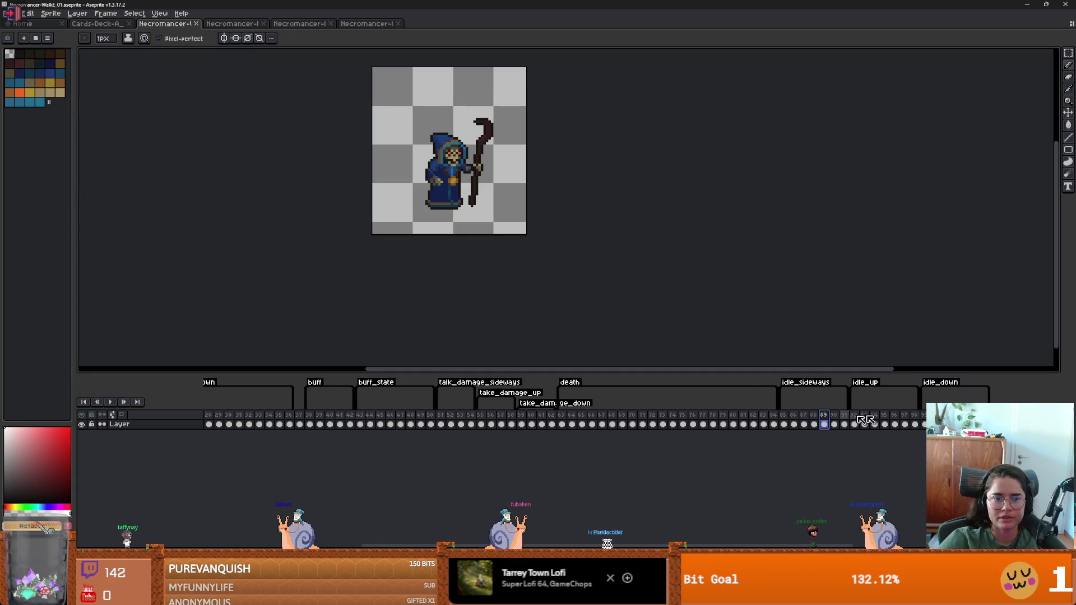
pyautogui.click(953, 424)
pyautogui.hotkey('alt', 'Tab')
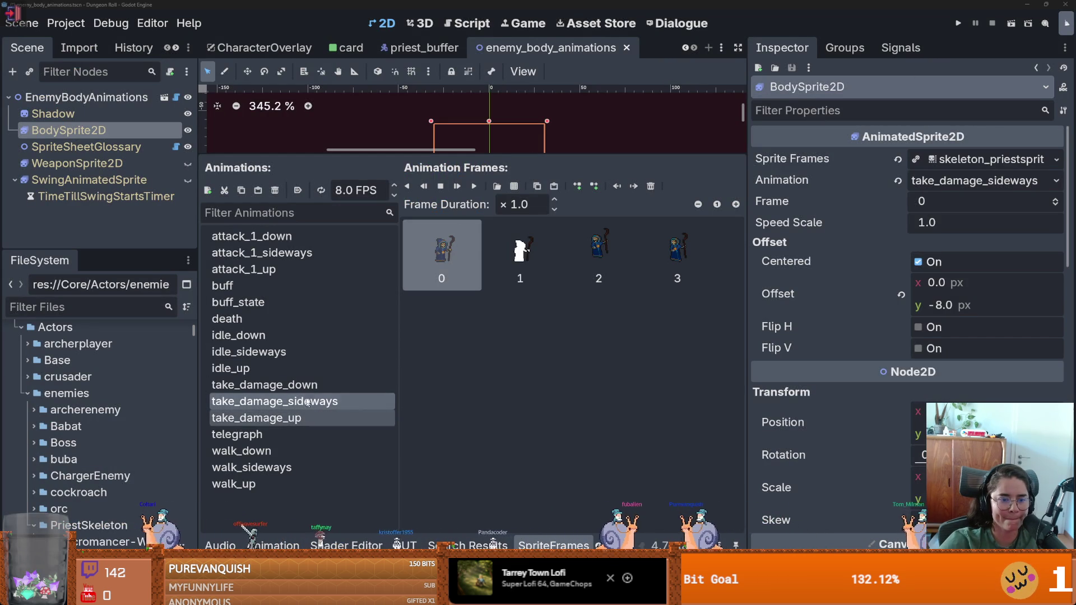
pyautogui.click(336, 385)
pyautogui.click(652, 186)
pyautogui.click(651, 186)
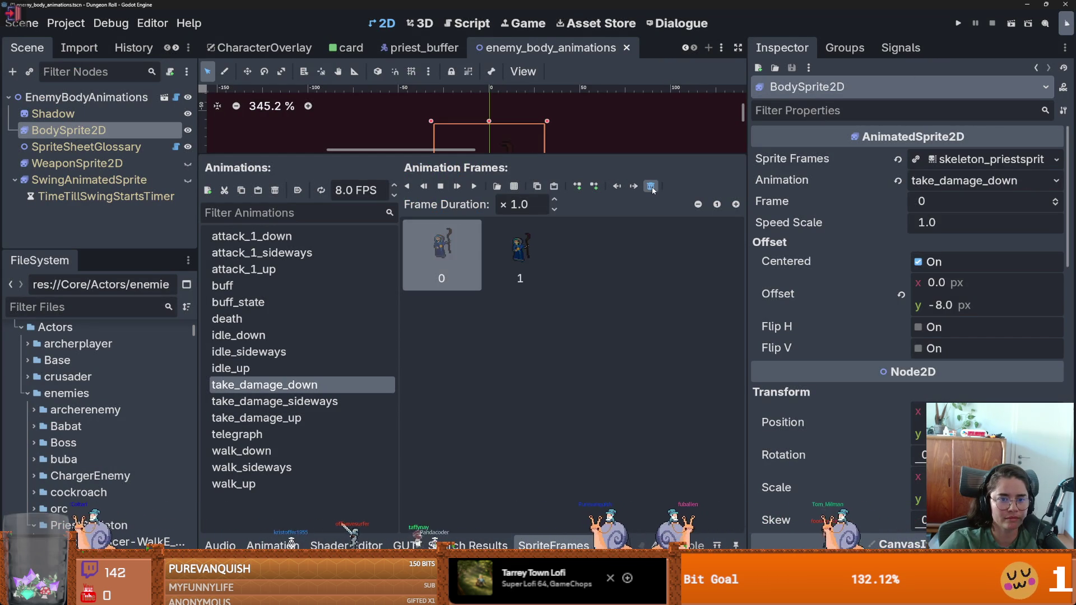
pyautogui.click(652, 187)
# Add four row-8 frames from the skeleton priest sheet to take_damage_down.
pyautogui.click(497, 186)
pyautogui.doubleClick(463, 203)
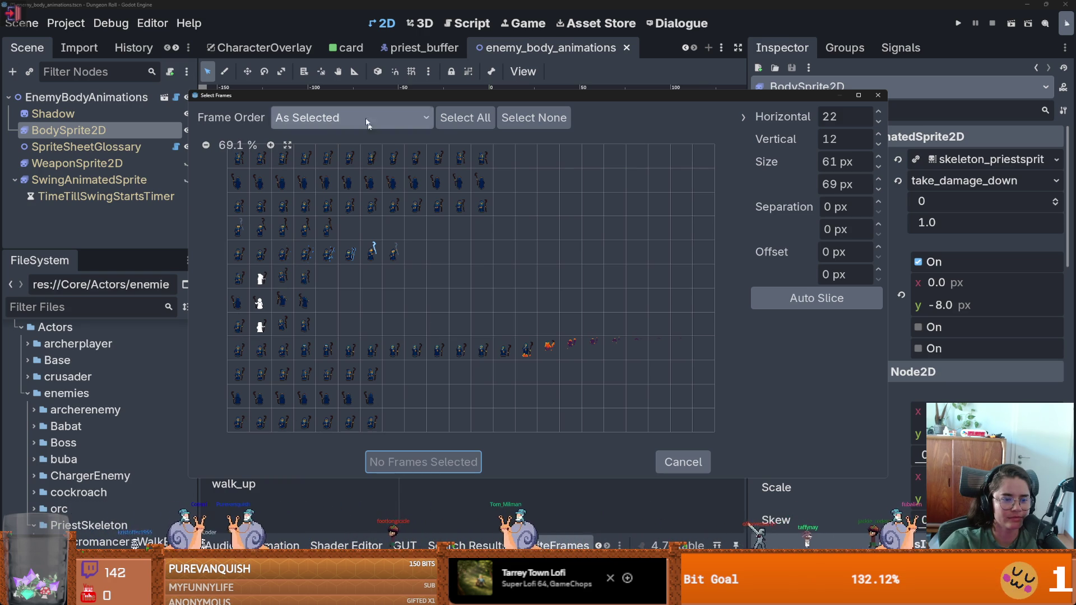
pyautogui.moveTo(354, 96); pyautogui.dragTo(556, 104)
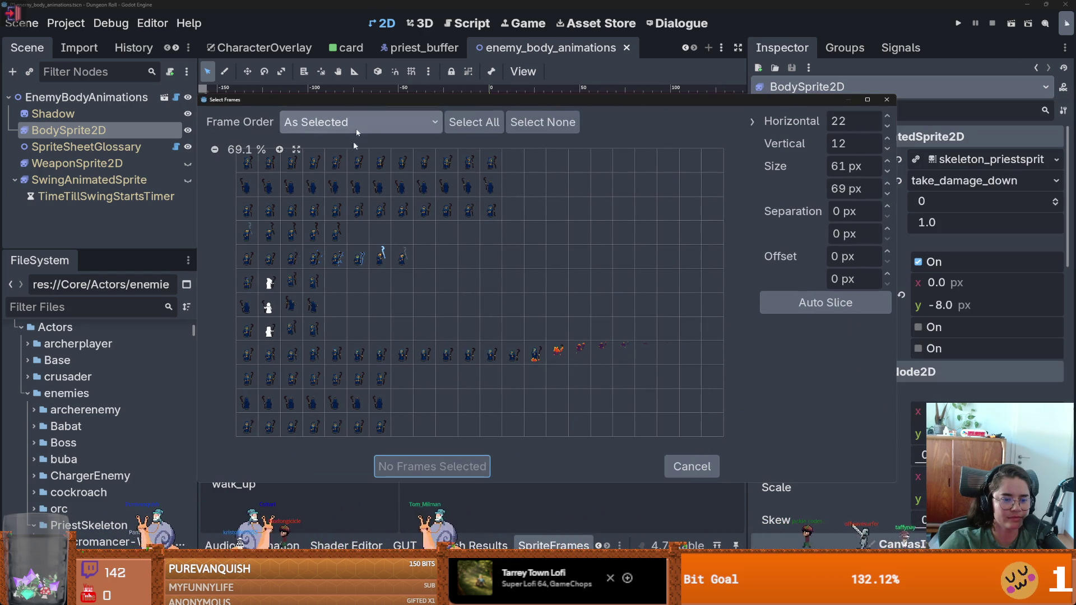
pyautogui.moveTo(242, 332); pyautogui.dragTo(274, 334)
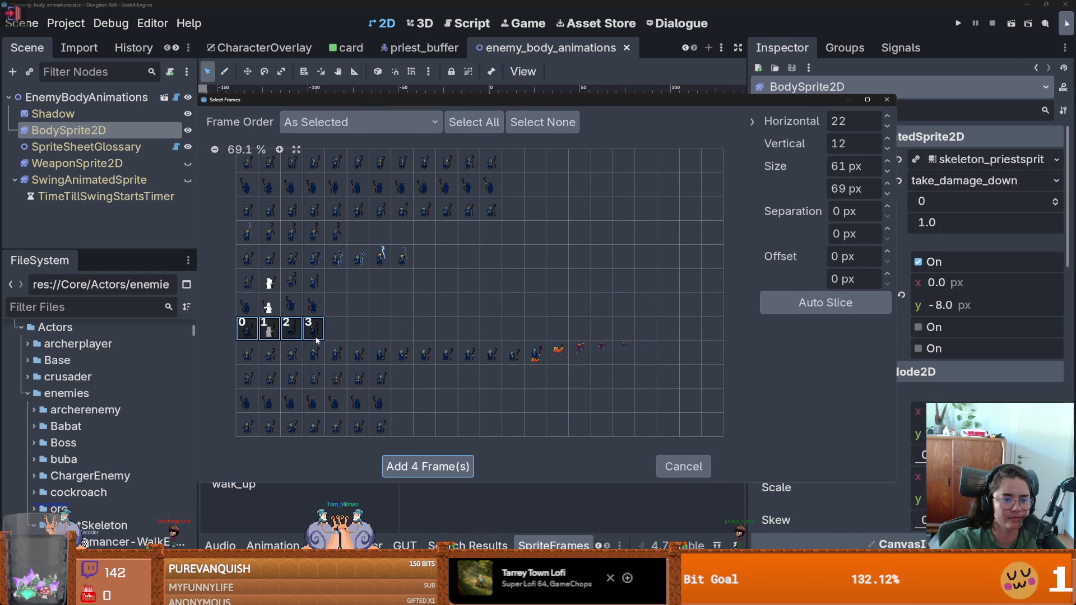
pyautogui.click(427, 467)
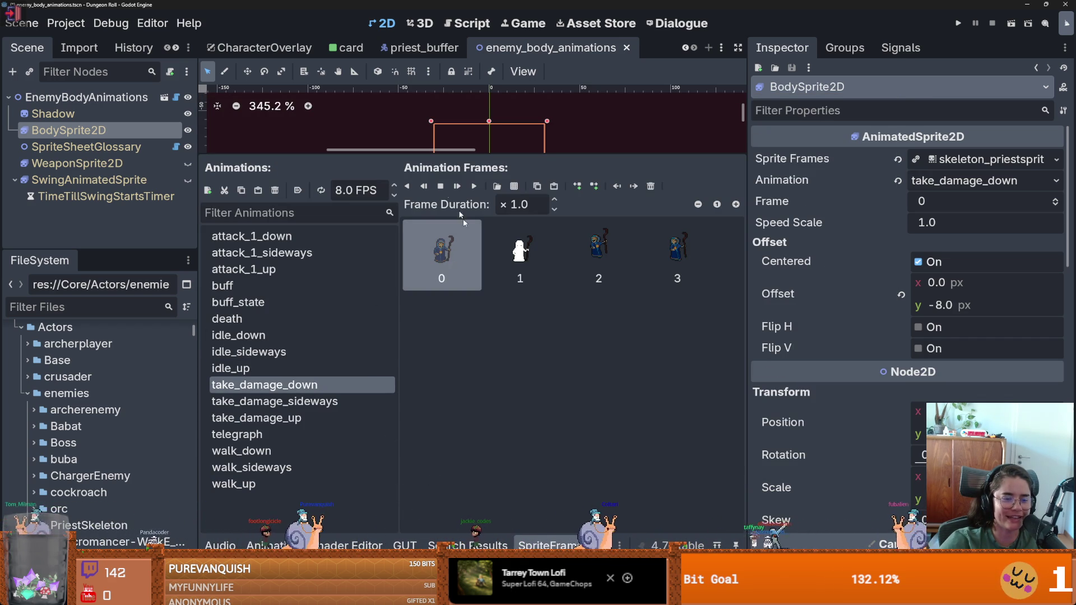
# Enlarge the 2D sprite view and make the animation panel taller again.
pyautogui.moveTo(409, 159); pyautogui.dragTo(409, 367)
pyautogui.scroll(1, 469, 258)
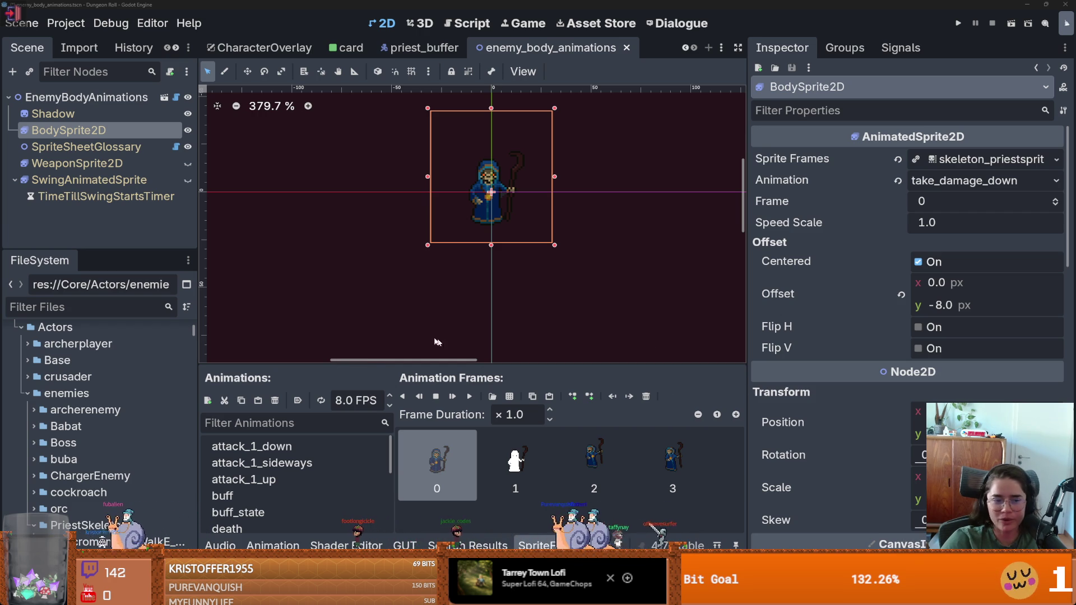
pyautogui.moveTo(438, 363)
pyautogui.mouseDown()
pyautogui.moveTo(438, 167)
pyautogui.moveTo(485, 174)
pyautogui.moveTo(486, 268)
pyautogui.mouseUp()
# Select the death animation and delete its existing frames.
pyautogui.click(252, 248)
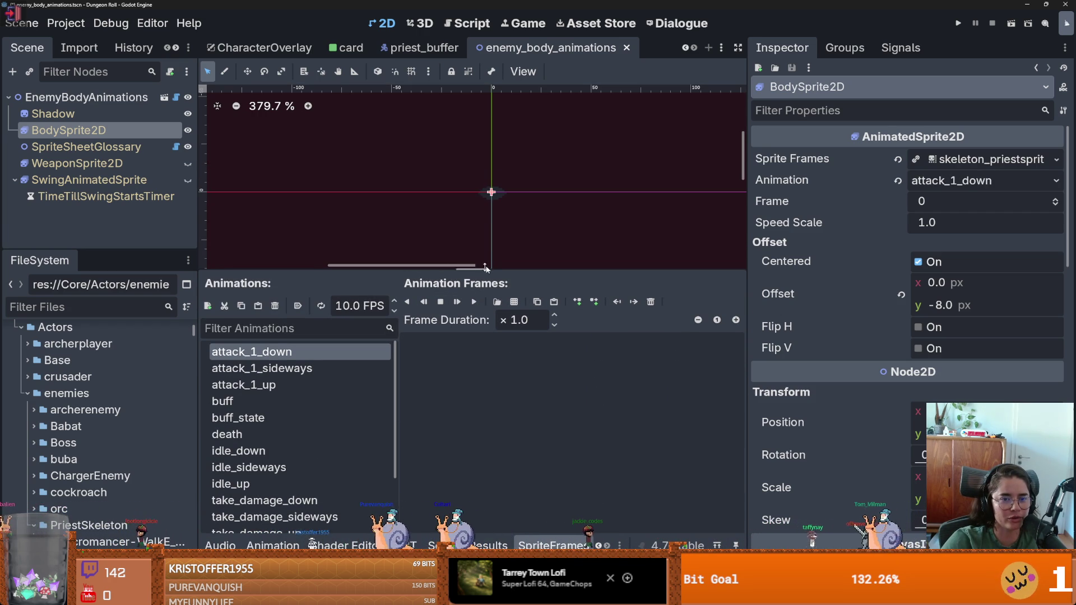
pyautogui.press('Down')
pyautogui.press('Down')
pyautogui.press('Down')
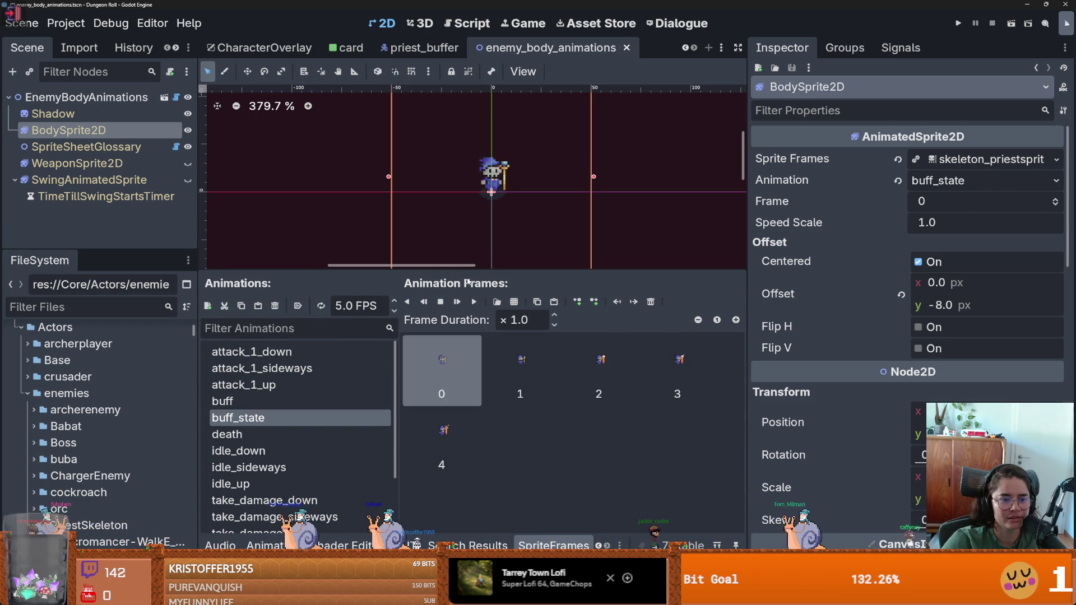
pyautogui.press('Down')
pyautogui.press('Up')
pyautogui.press('Down')
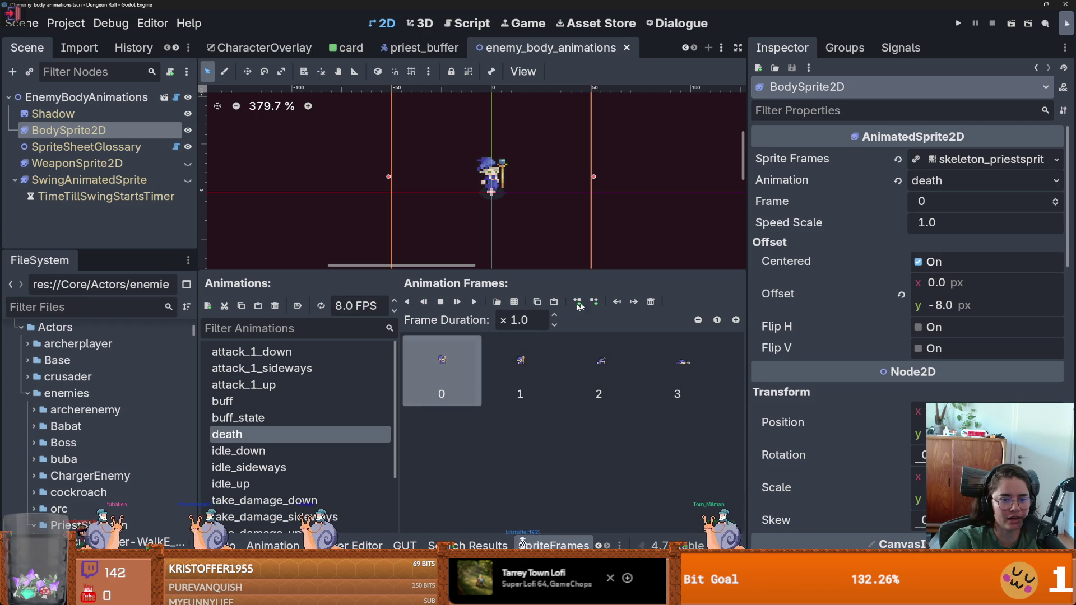
pyautogui.click(651, 302)
pyautogui.click(651, 301)
pyautogui.click(650, 301)
pyautogui.click(650, 301)
# Add a full 20-frame row from the Necromancer sheet to death and preview it playing.
pyautogui.click(497, 301)
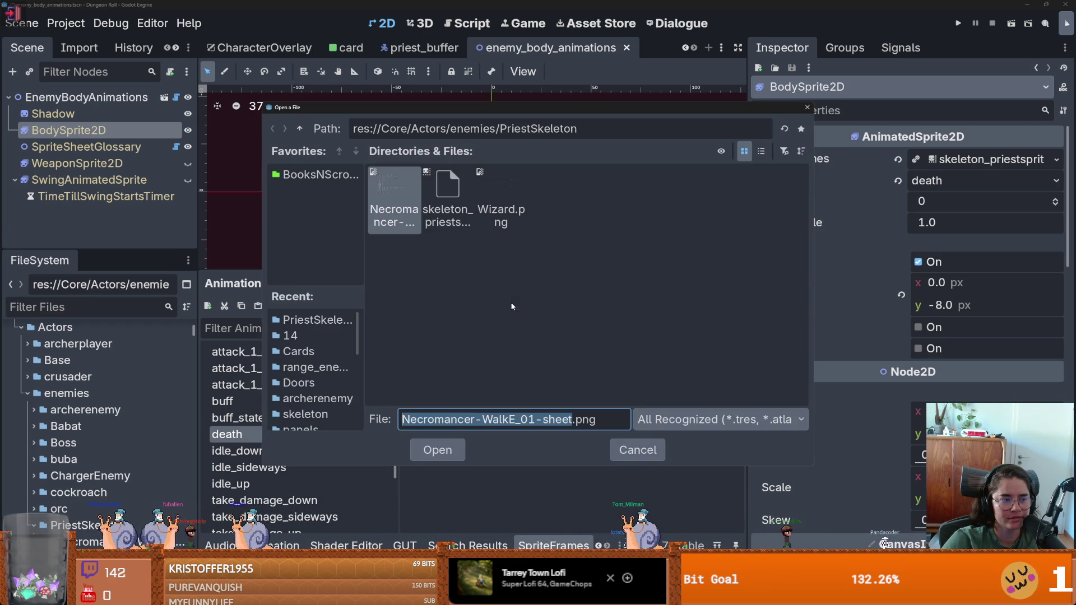
pyautogui.doubleClick(403, 201)
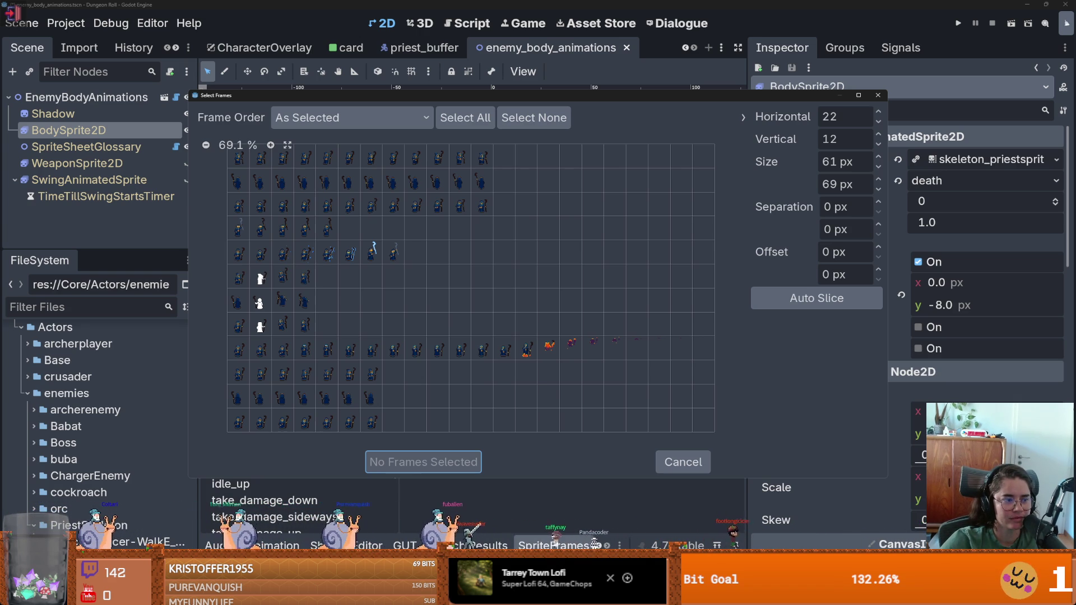
pyautogui.moveTo(240, 352); pyautogui.dragTo(630, 354)
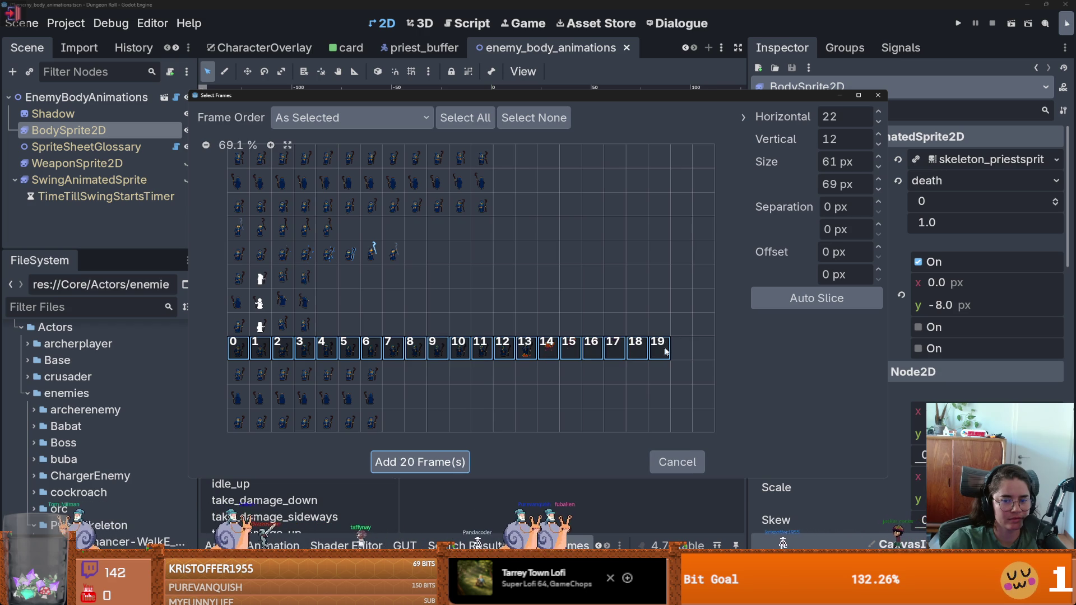
pyautogui.click(420, 462)
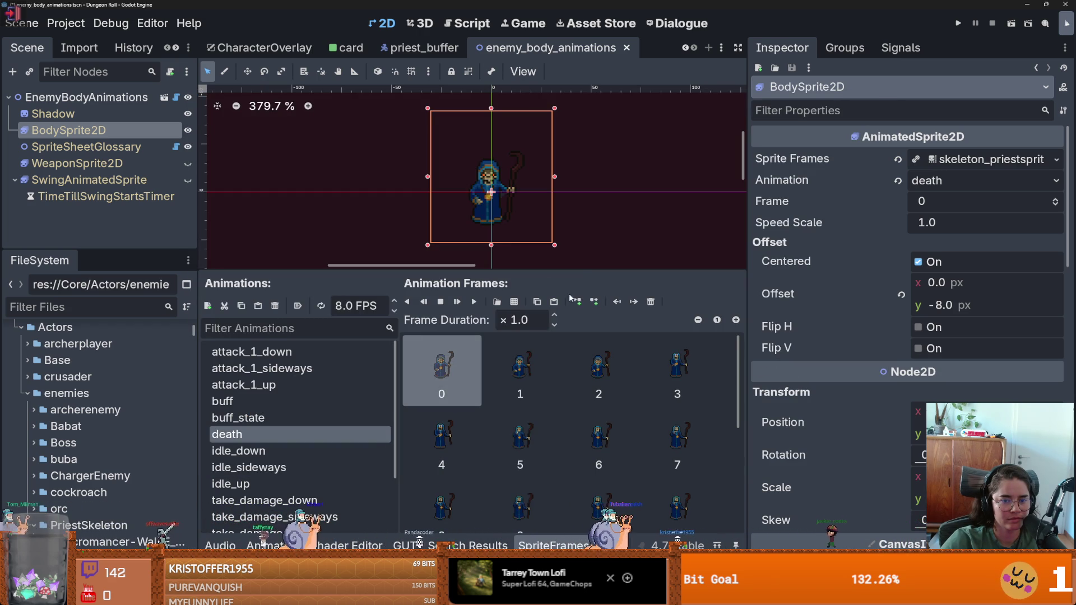
pyautogui.click(475, 303)
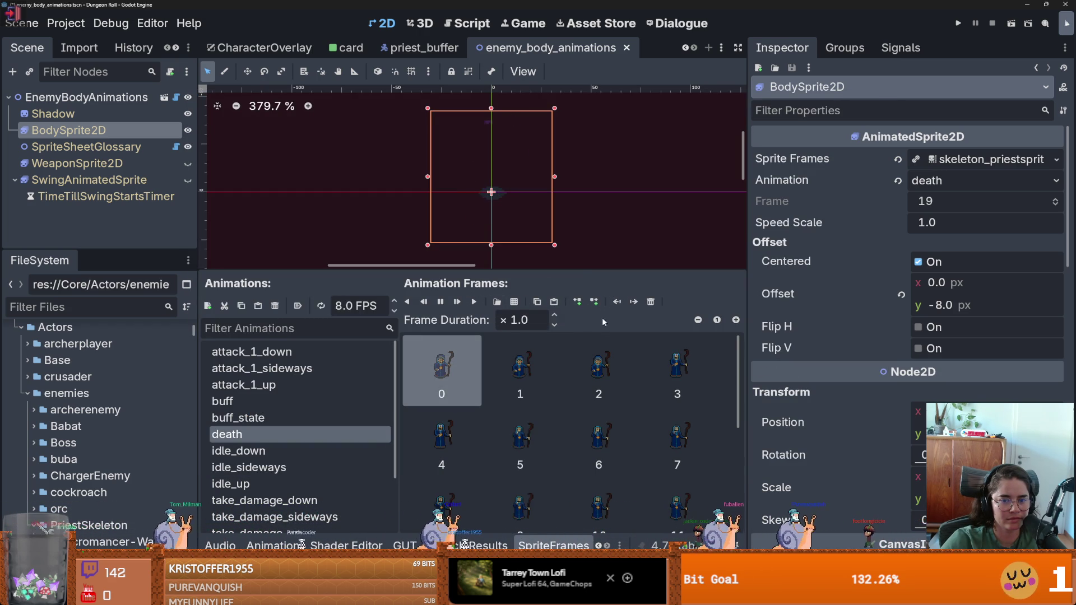
# Lengthen the death animation's first frame and play the animation forward and in reverse to check timing.
pyautogui.write('1.5')
pyautogui.press('Return')
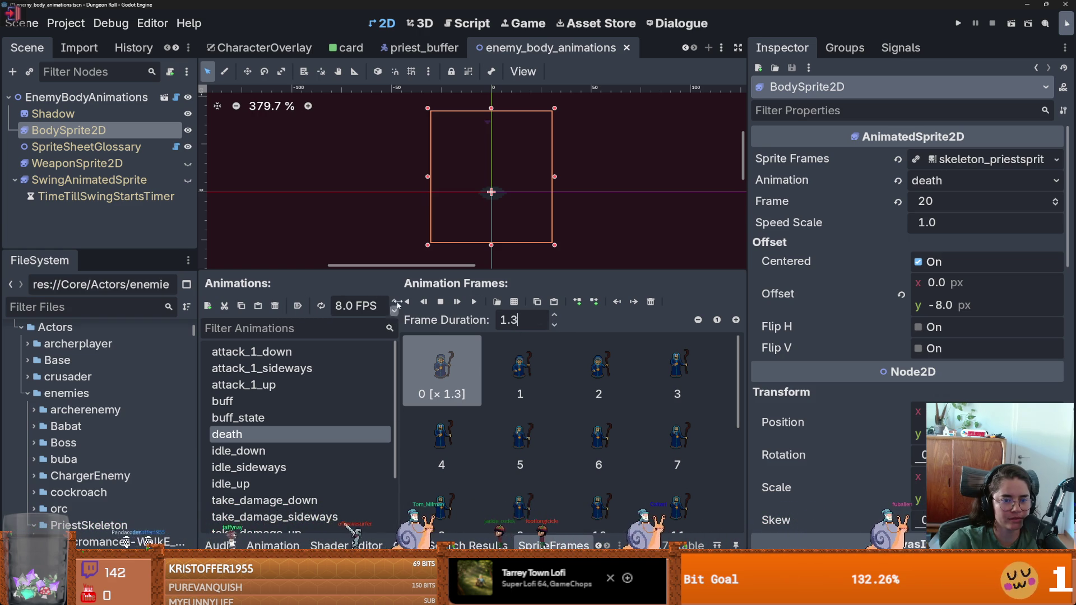
pyautogui.click(475, 303)
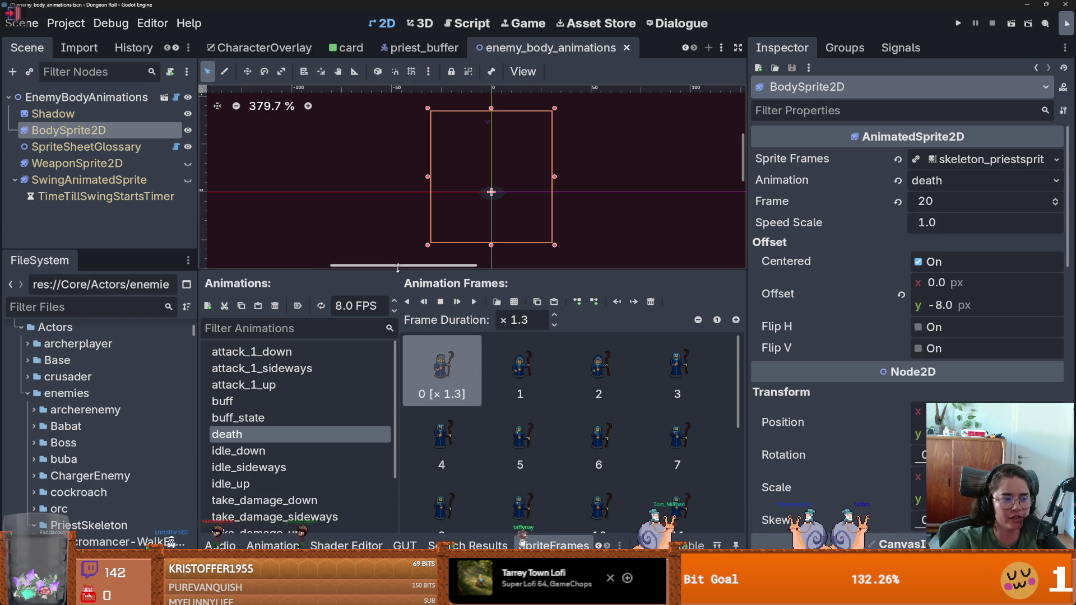
pyautogui.moveTo(398, 269)
pyautogui.mouseDown()
pyautogui.moveTo(382, 312)
pyautogui.moveTo(390, 252)
pyautogui.mouseUp()
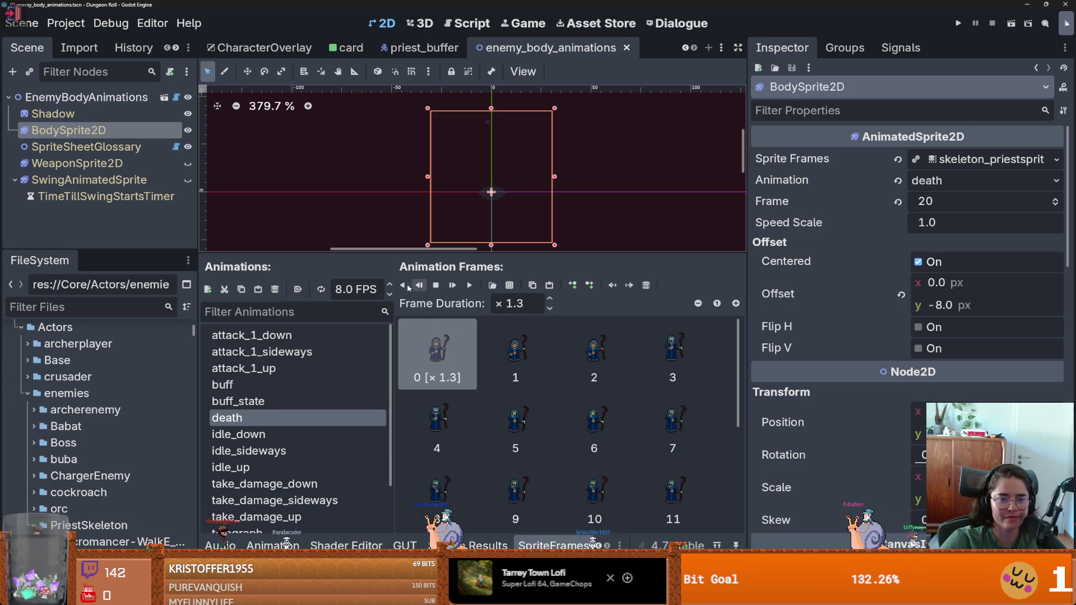
pyautogui.click(405, 286)
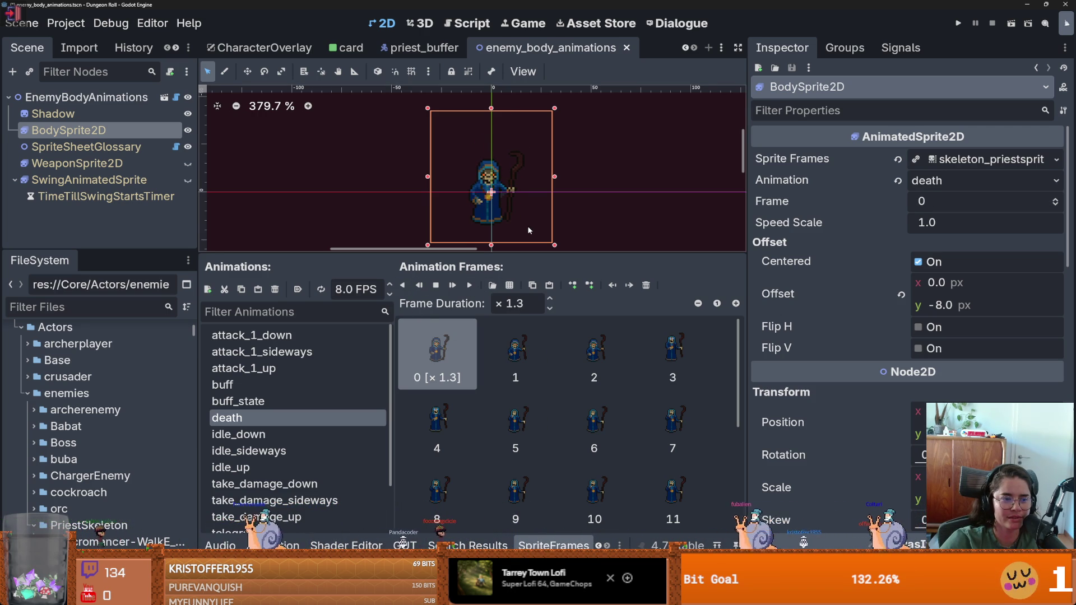
# Set the body sprite's Offset to x 2.075 and y -24.0 px.
pyautogui.moveTo(921, 306); pyautogui.dragTo(895, 307)
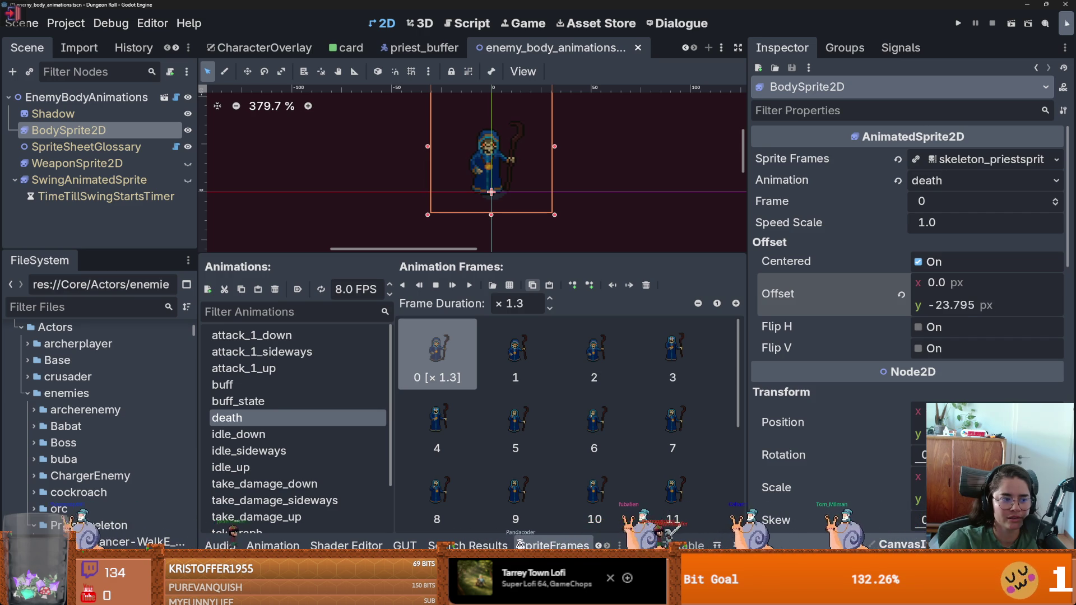
pyautogui.moveTo(918, 282); pyautogui.dragTo(928, 283)
pyautogui.click(925, 289)
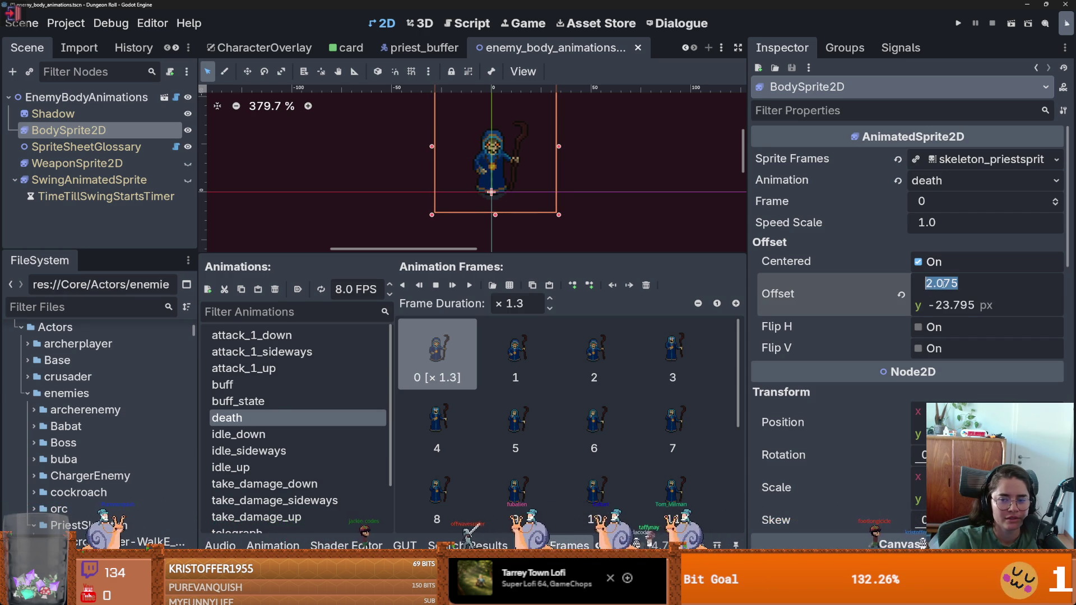
pyautogui.click(980, 307)
pyautogui.click(1008, 304)
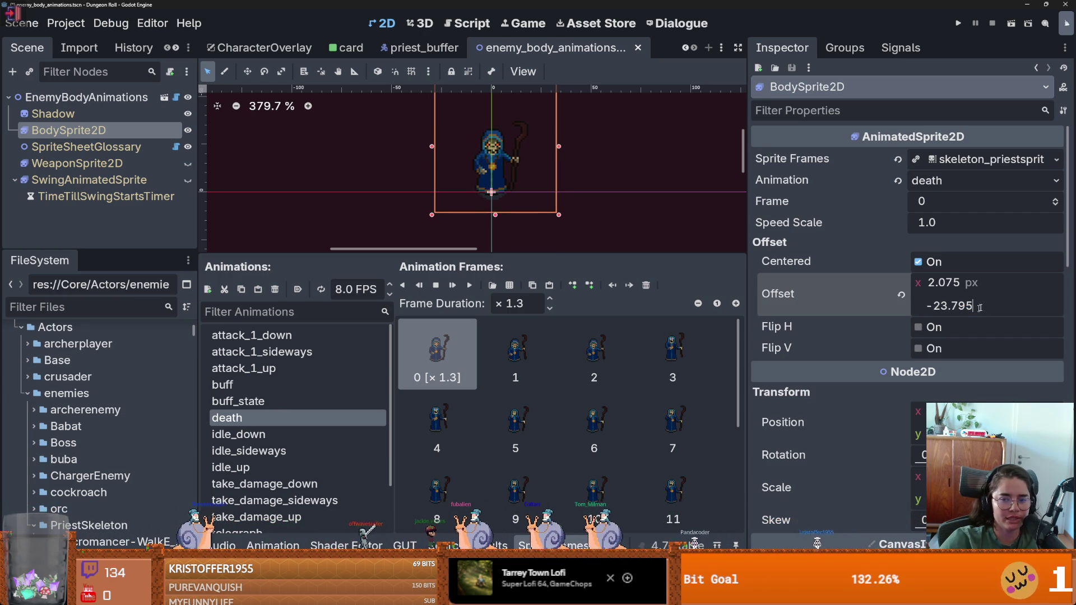
pyautogui.moveTo(1004, 306); pyautogui.dragTo(951, 306)
pyautogui.write('4')
pyautogui.press('Return')
pyautogui.click(176, 147)
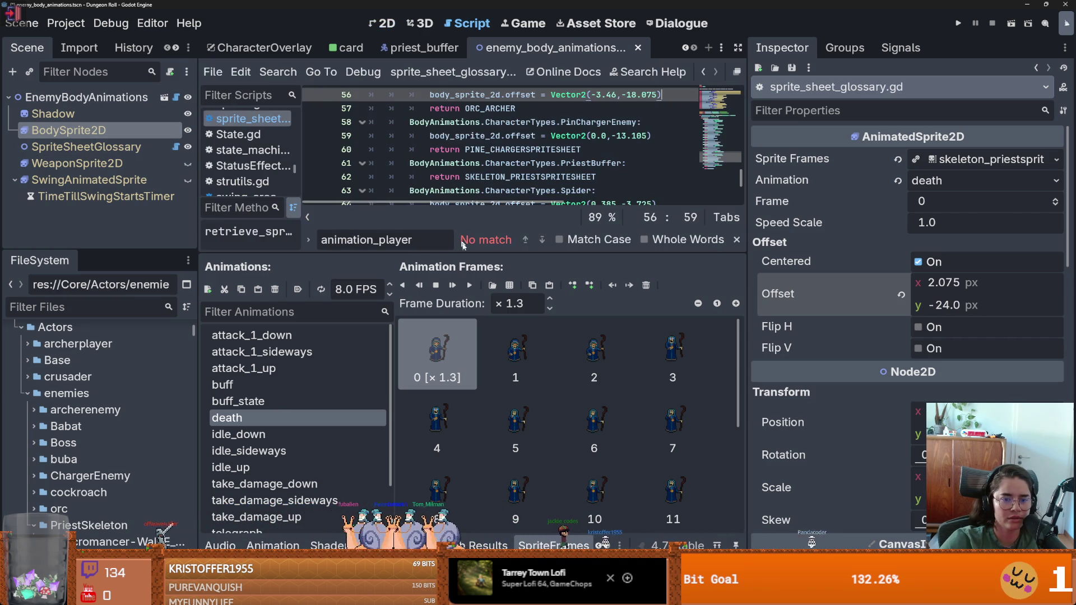
# Copy the Spider case's body offset statement in sprite_sheet_glossary.gd.
pyautogui.moveTo(471, 256)
pyautogui.mouseDown()
pyautogui.moveTo(471, 291)
pyautogui.moveTo(471, 225)
pyautogui.moveTo(470, 380)
pyautogui.mouseUp()
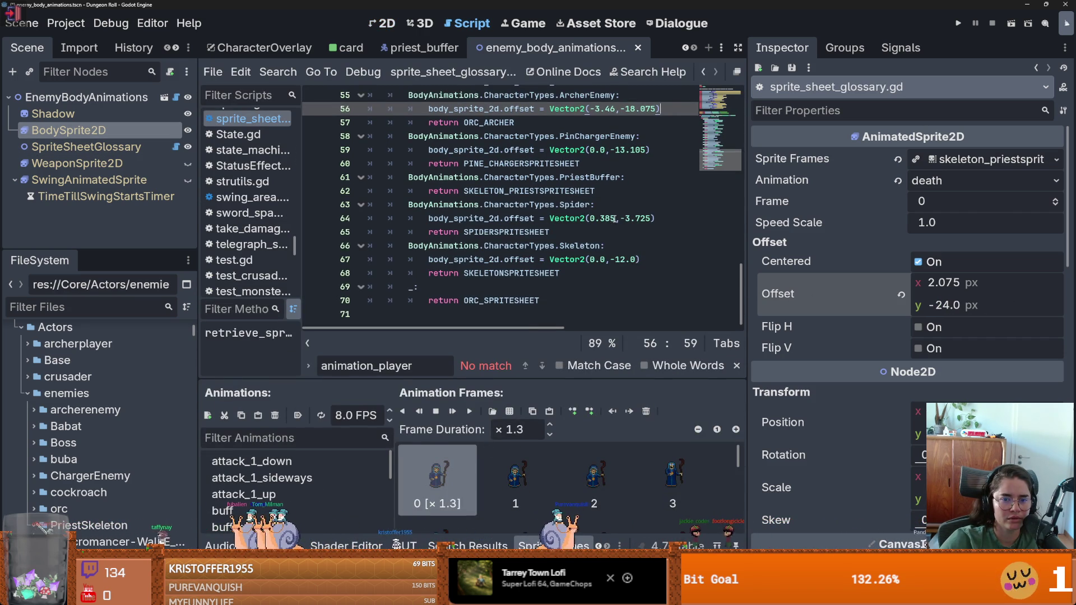
pyautogui.moveTo(616, 218); pyautogui.dragTo(595, 219)
pyautogui.write('2')
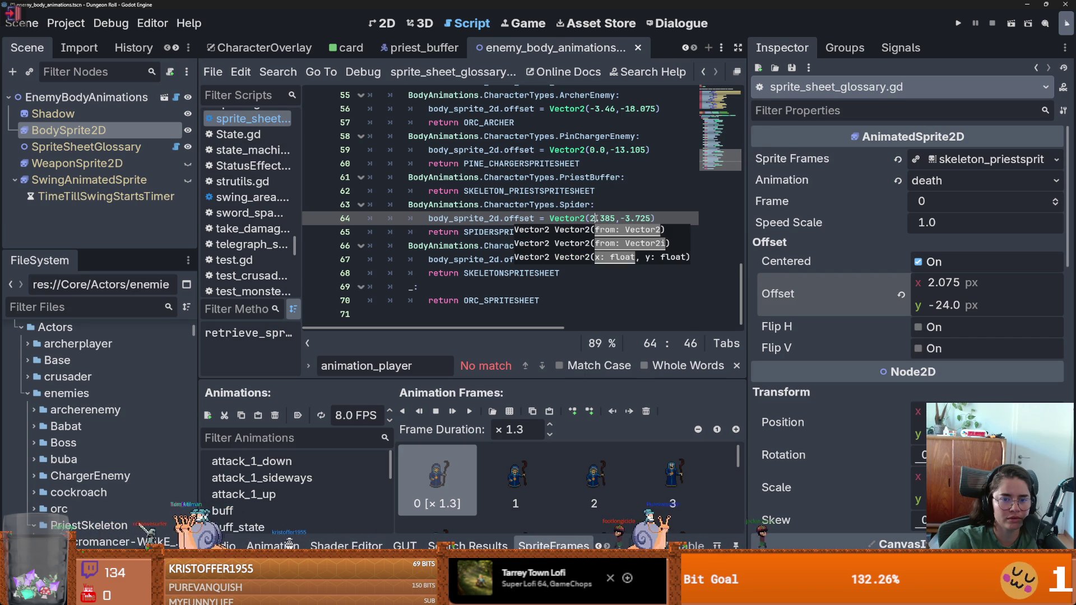
pyautogui.scroll(1, 578, 220)
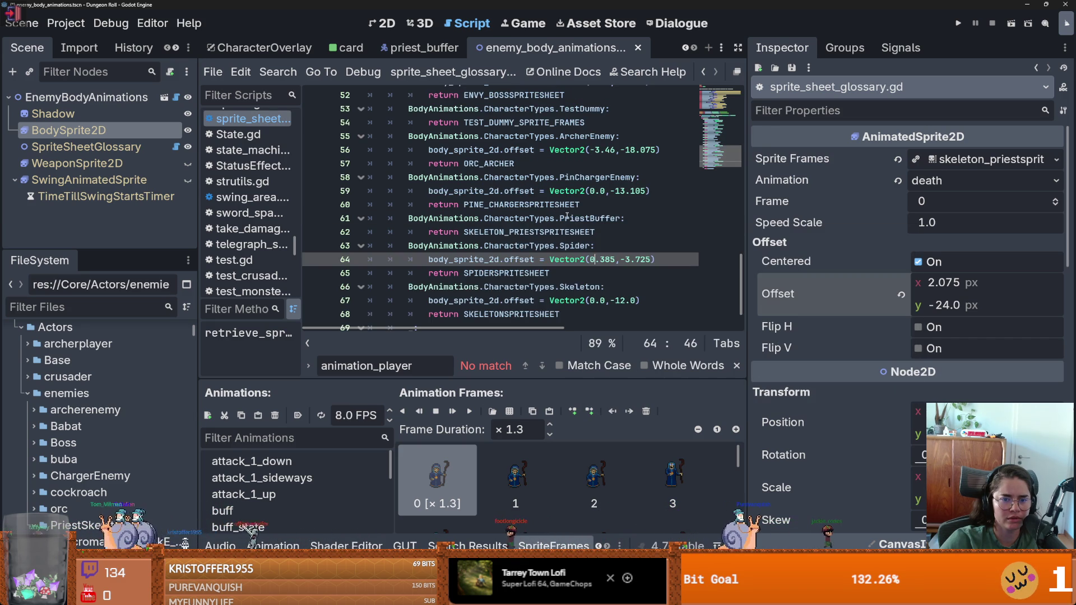
pyautogui.doubleClick(599, 224)
pyautogui.moveTo(676, 261); pyautogui.dragTo(428, 260)
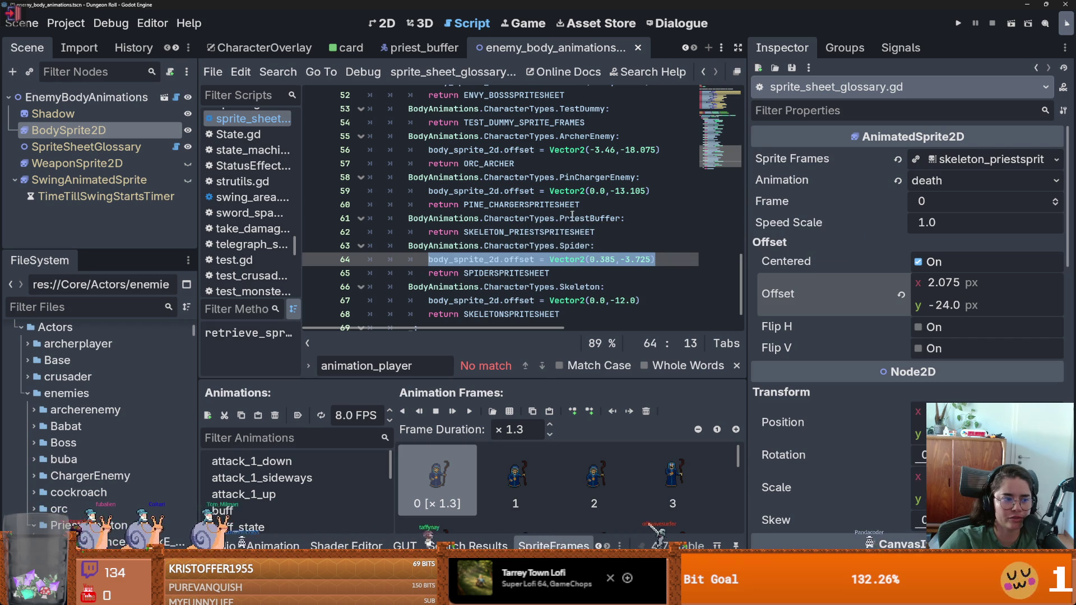
pyautogui.hotkey('ctrl', 'c')
# Paste the offset under PriestBuffer as Vector2(2.0,-24.0) and save the script.
pyautogui.click(630, 218)
pyautogui.press('Return')
pyautogui.hotkey('ctrl', 'v')
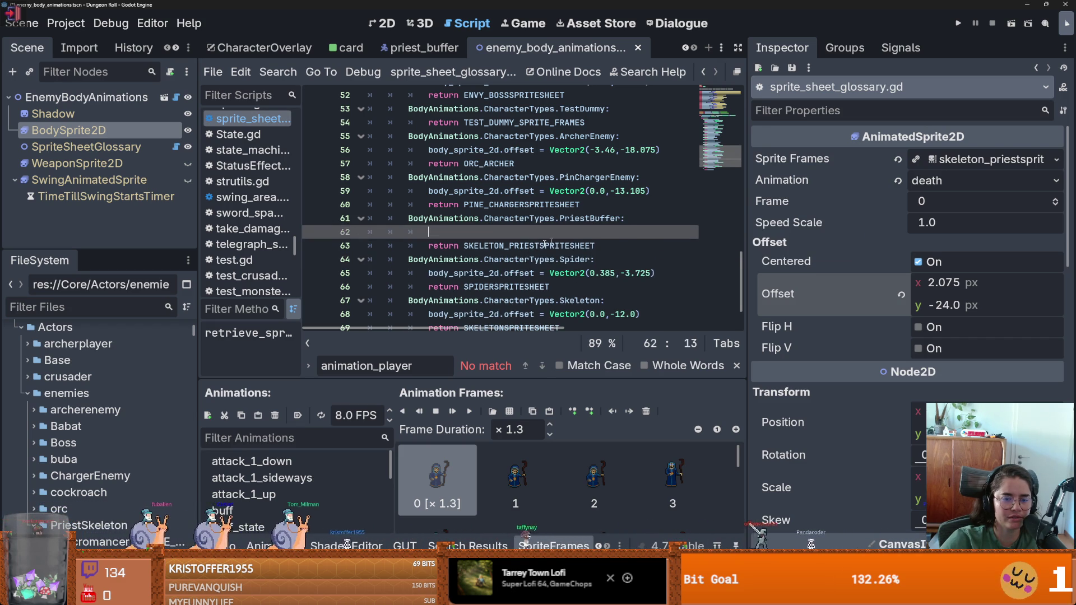
pyautogui.press('Delete')
pyautogui.press('Delete')
pyautogui.press('Delete')
pyautogui.write('2.0,-3.725)')
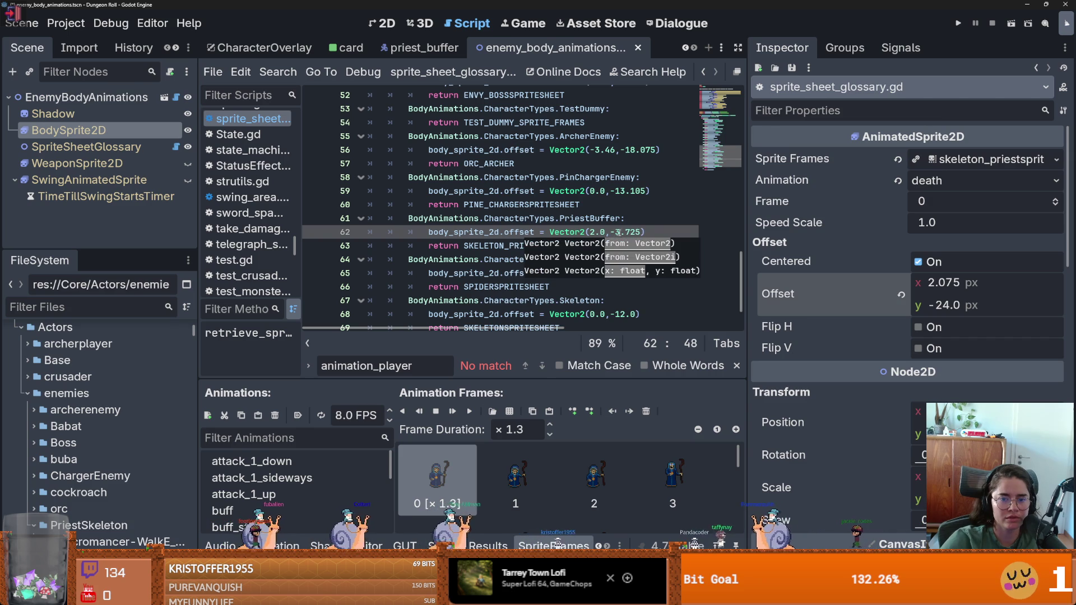
pyautogui.click(623, 233)
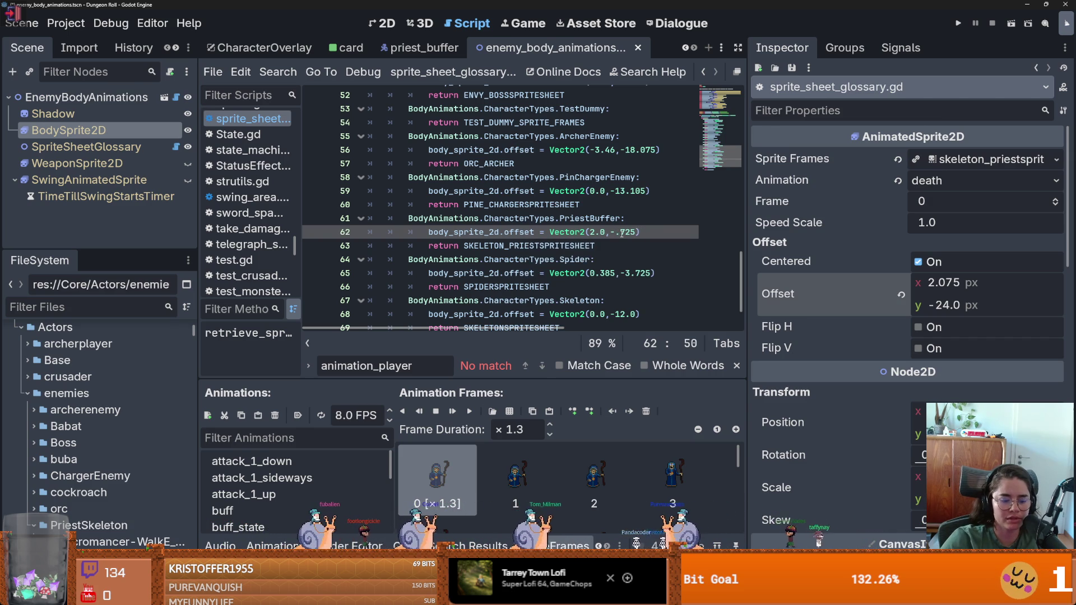
pyautogui.write('24')
pyautogui.click(645, 233)
pyautogui.press('BackSpace')
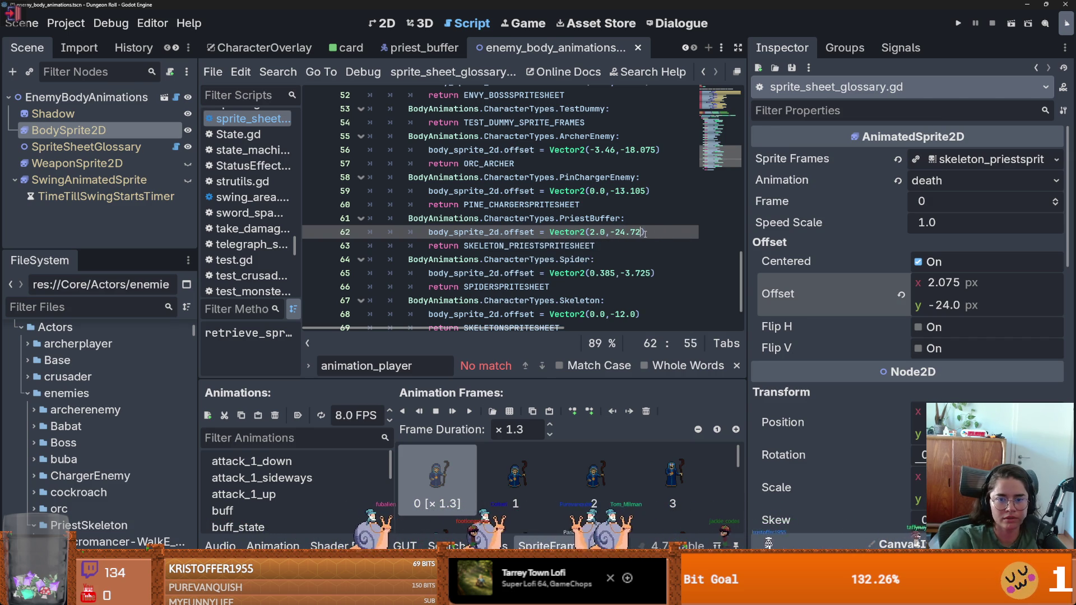
pyautogui.hotkey('ctrl', 's')
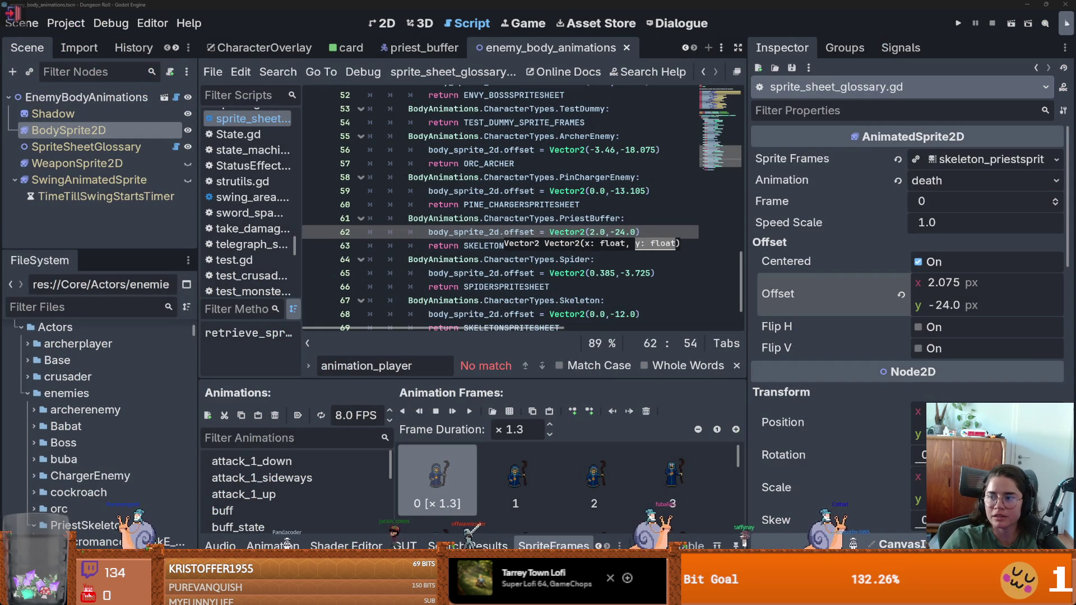
pyautogui.hotkey('alt', 'Tab')
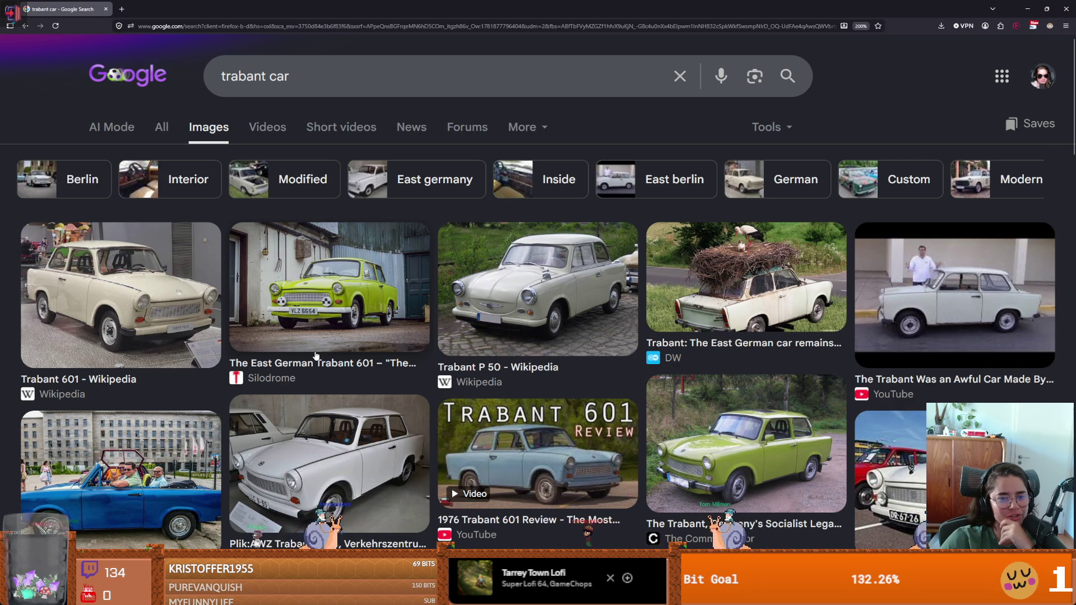
# Scroll through the 'trabant car' image results and back up, then return to Godot.
pyautogui.scroll(-5, 315, 356)
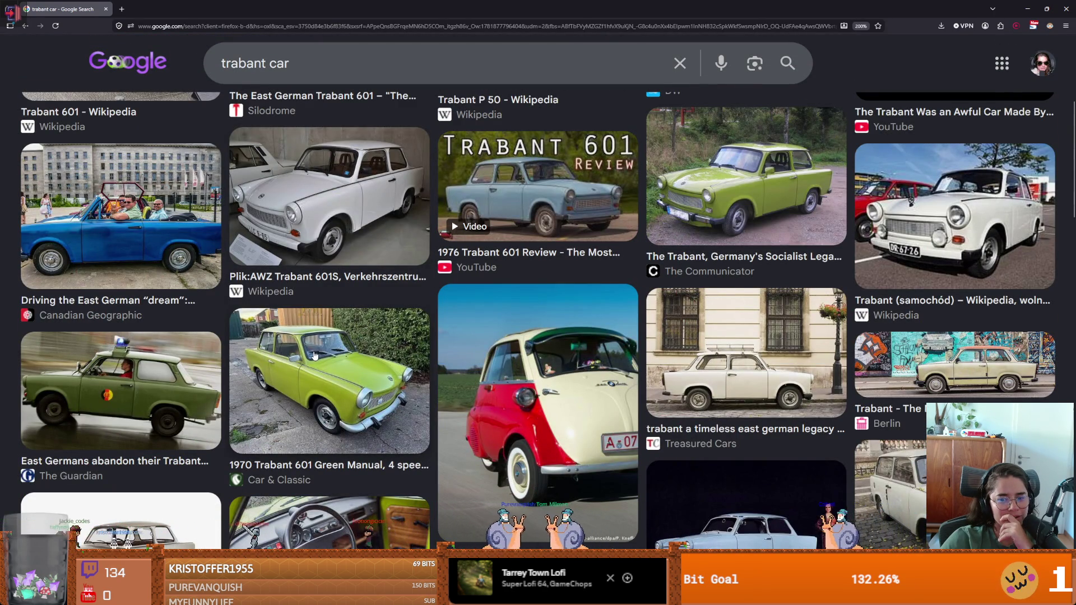
pyautogui.scroll(-2, 316, 356)
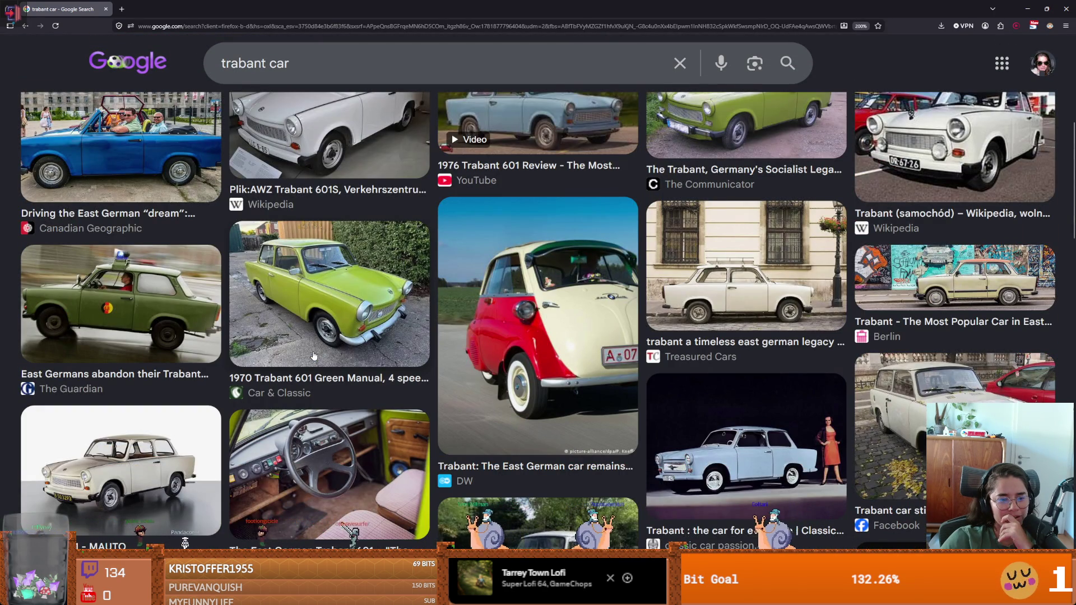
pyautogui.scroll(-2, 150, 464)
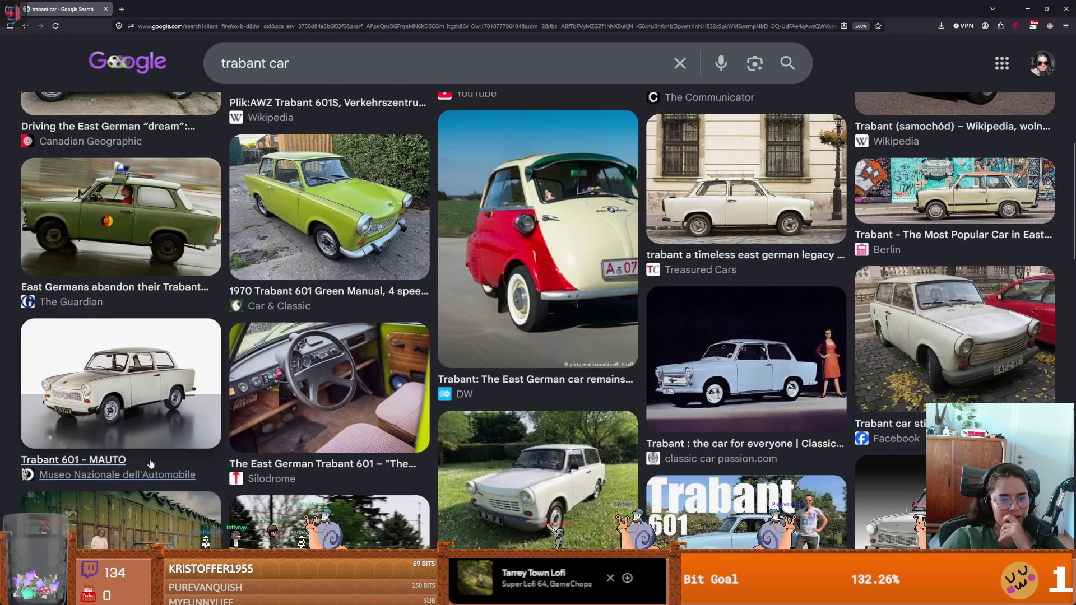
pyautogui.scroll(-4, 150, 463)
pyautogui.scroll(-2, 150, 464)
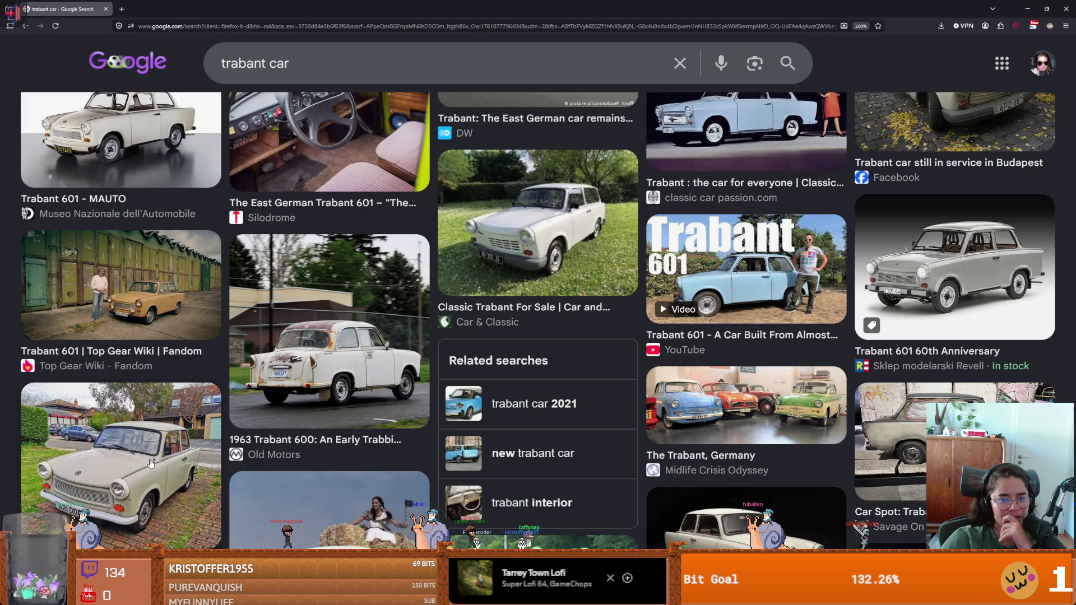
pyautogui.scroll(-2, 150, 464)
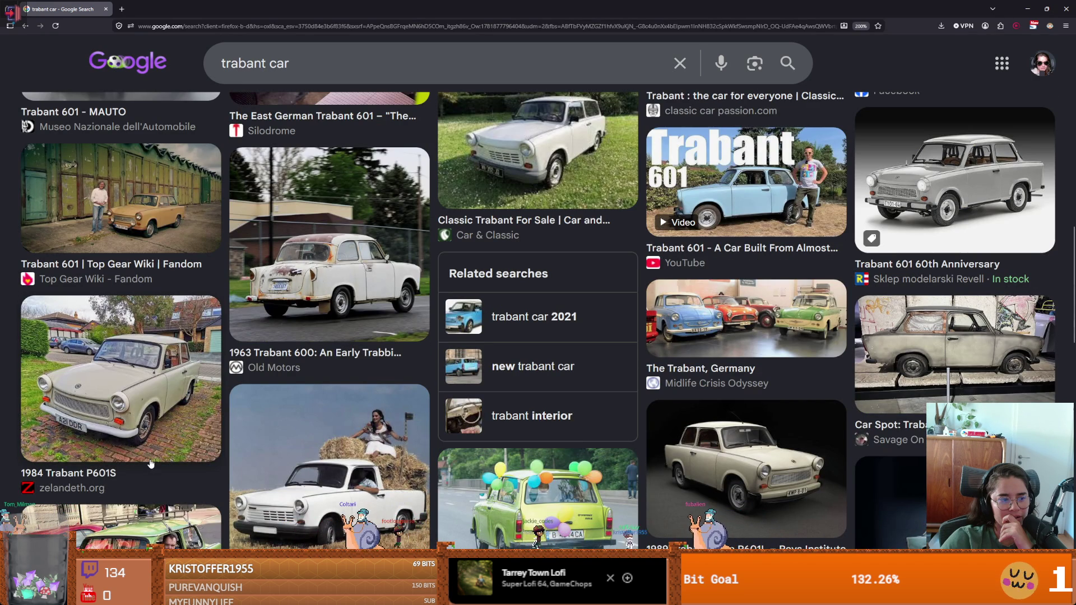
pyautogui.scroll(10, 150, 463)
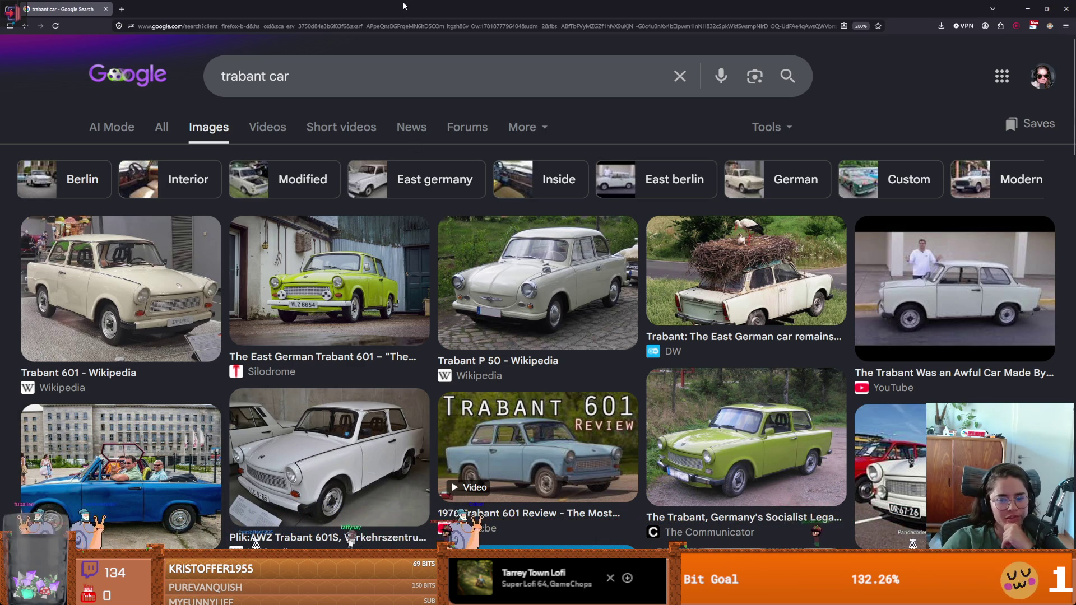
pyautogui.hotkey('alt', 'Tab')
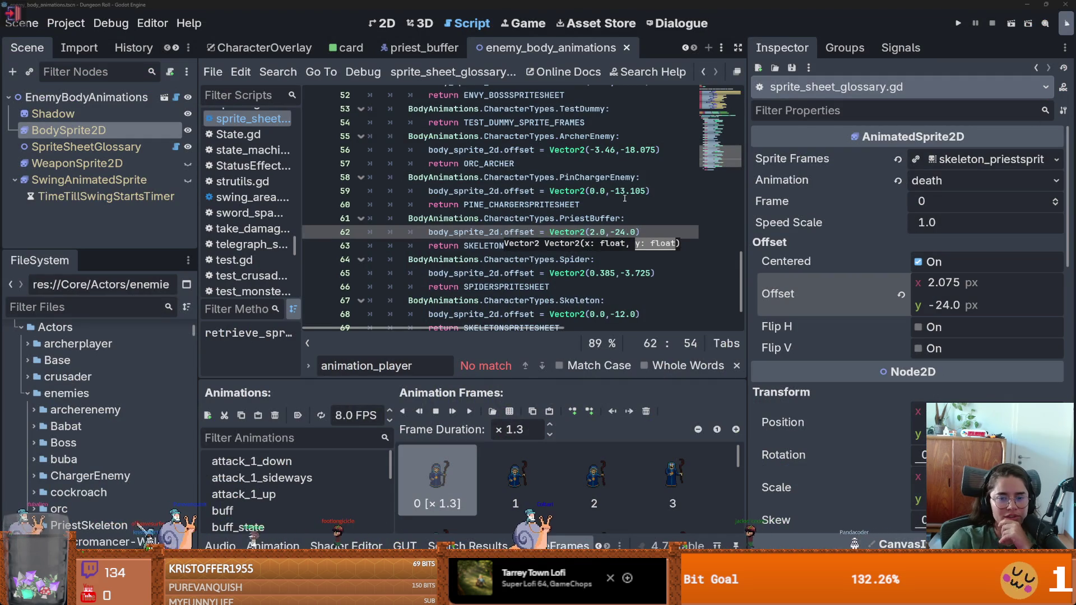
pyautogui.click(625, 196)
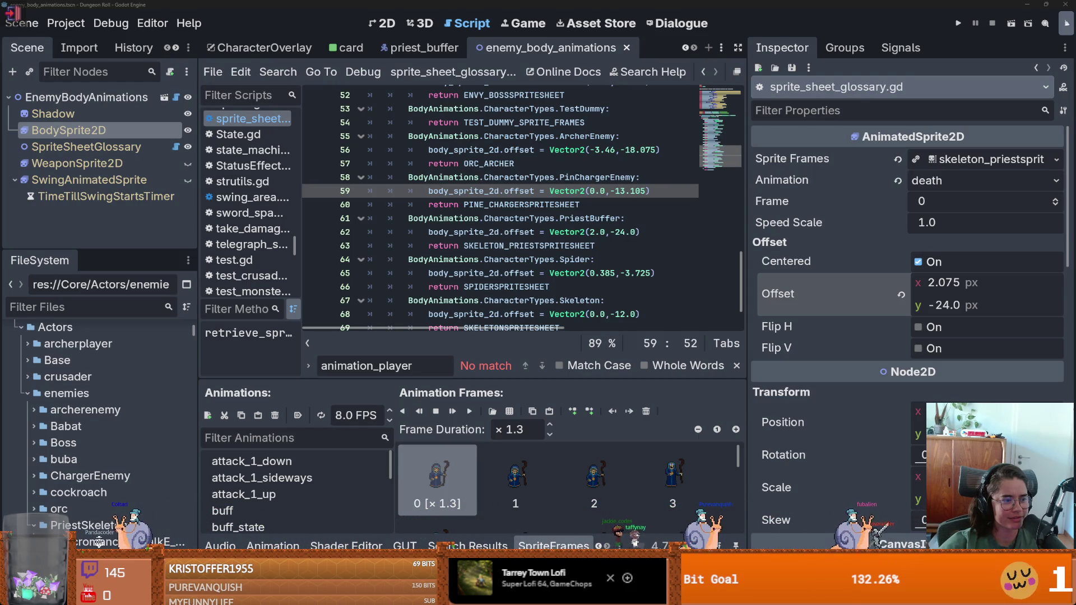
pyautogui.click(550, 231)
# Save the scene and fill the buff animation with Necromancer sprite sheet frames.
pyautogui.hotkey('ctrl', 's')
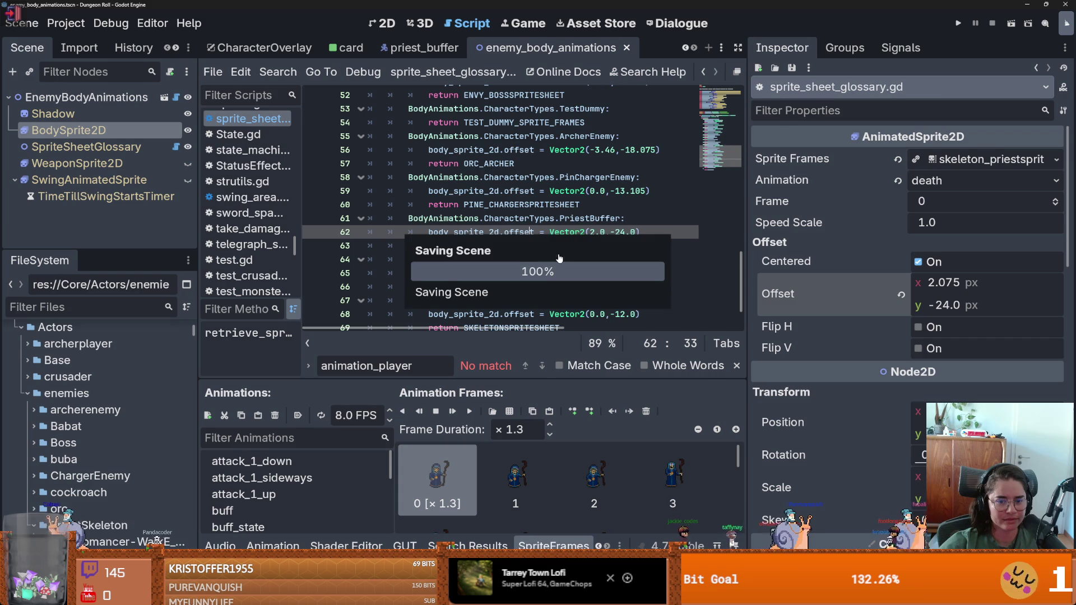
pyautogui.click(252, 461)
pyautogui.click(286, 495)
pyautogui.press('Down')
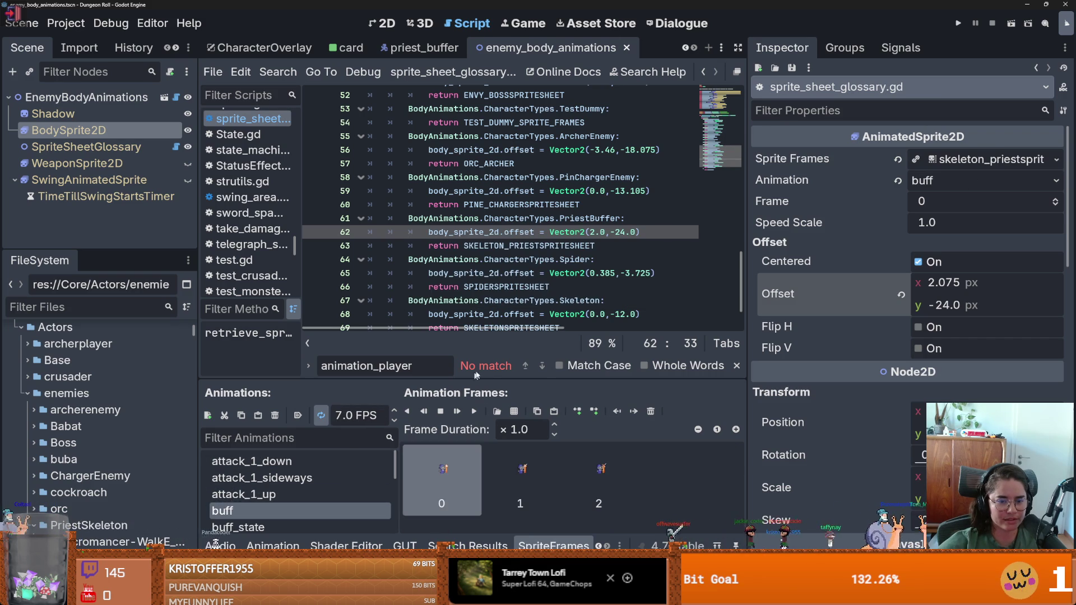
pyautogui.moveTo(484, 375); pyautogui.dragTo(486, 239)
pyautogui.press('Down')
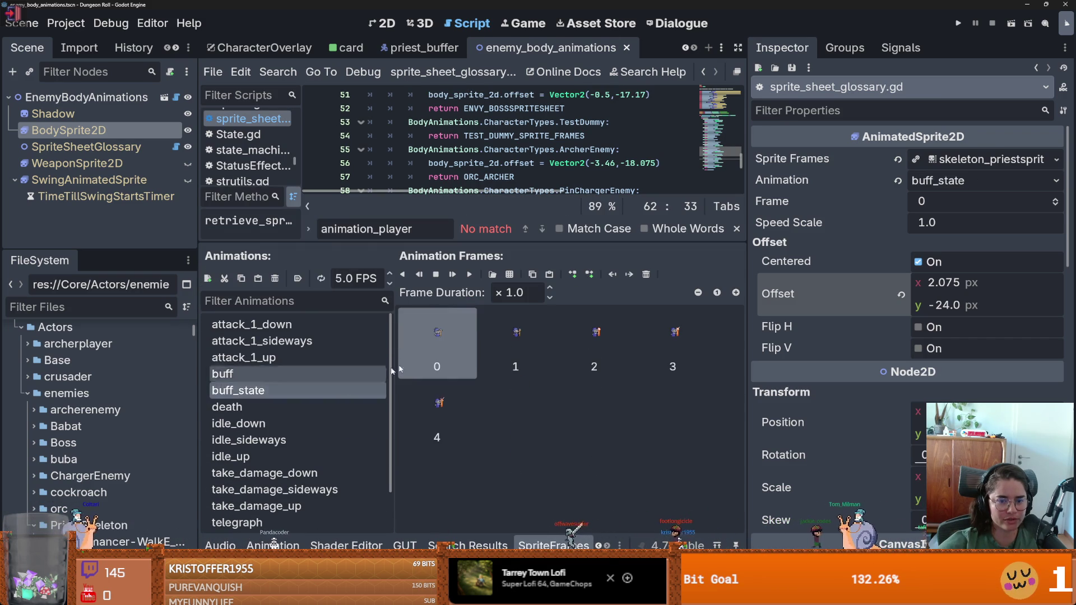
pyautogui.click(304, 375)
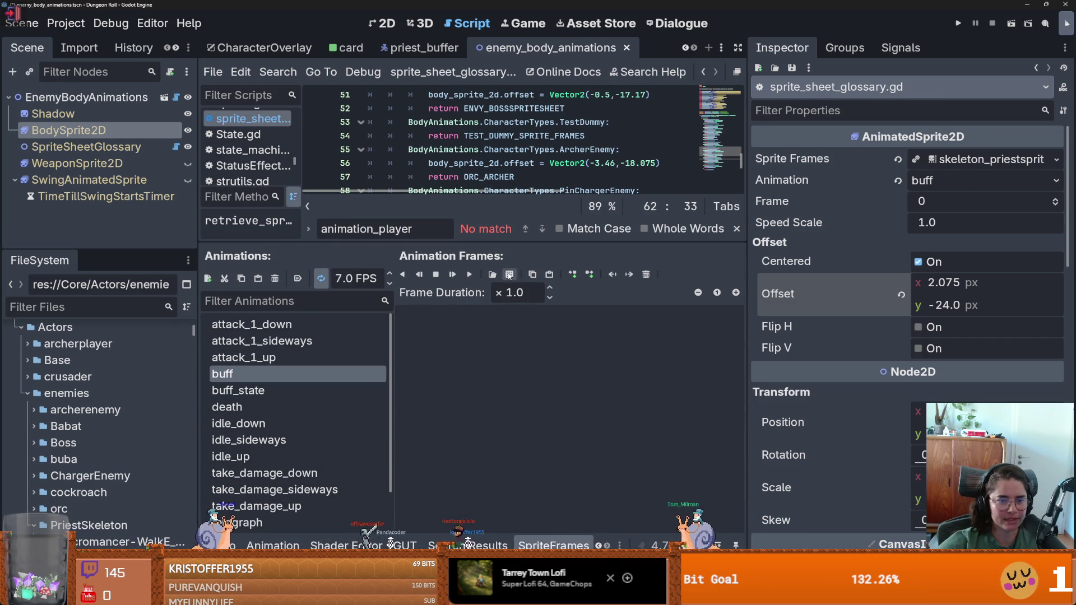
pyautogui.click(509, 275)
pyautogui.doubleClick(452, 173)
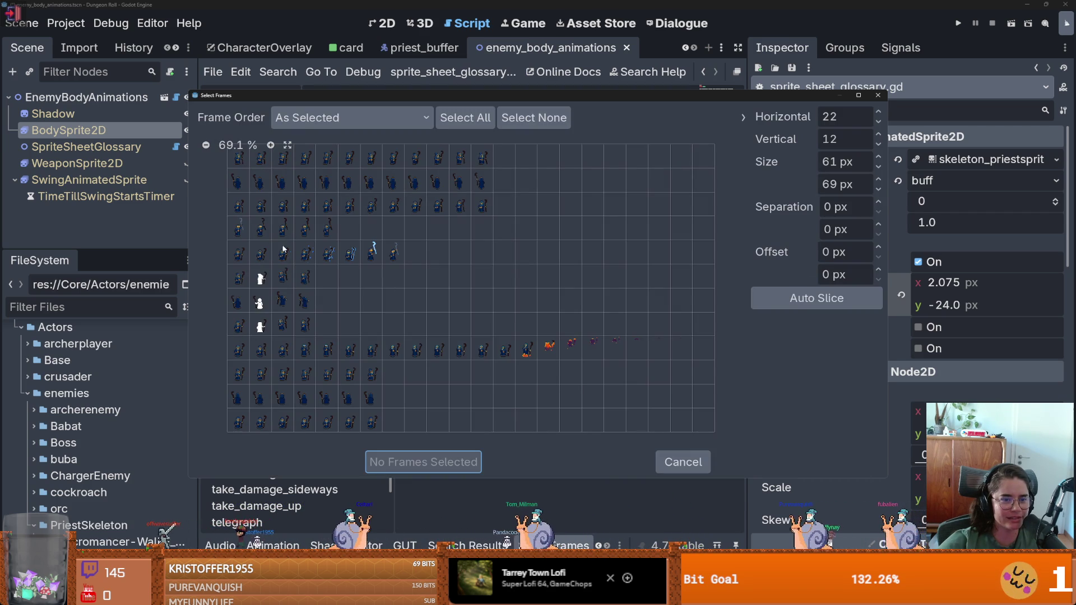
pyautogui.moveTo(283, 248)
pyautogui.mouseDown()
pyautogui.moveTo(454, 273)
pyautogui.moveTo(487, 257)
pyautogui.mouseUp()
pyautogui.click(592, 484)
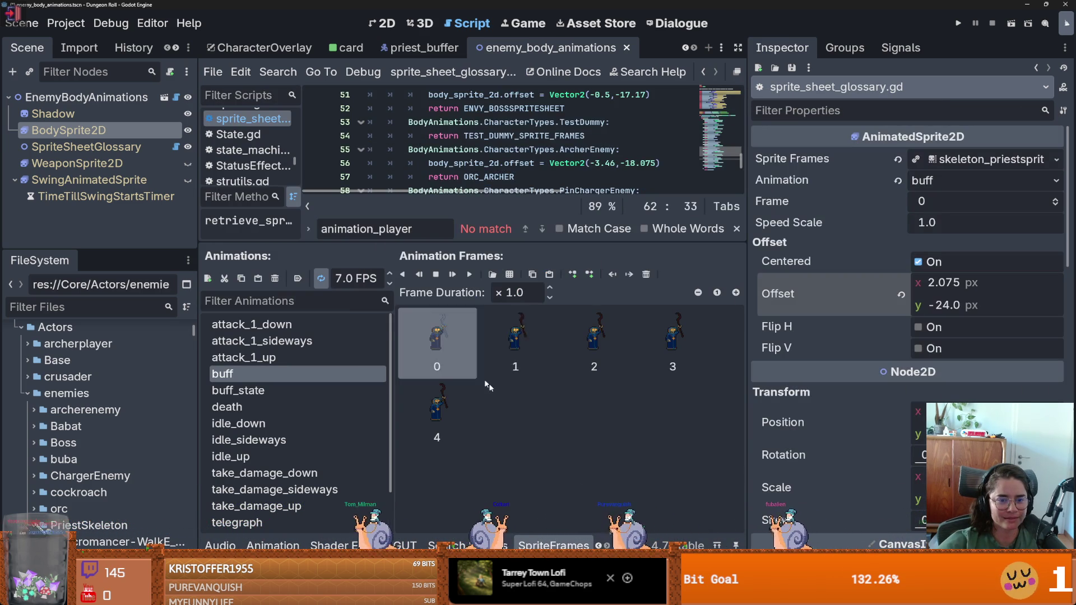
# Add seven fifth-row Necromancer frames to buff_state and run the project.
pyautogui.click(238, 391)
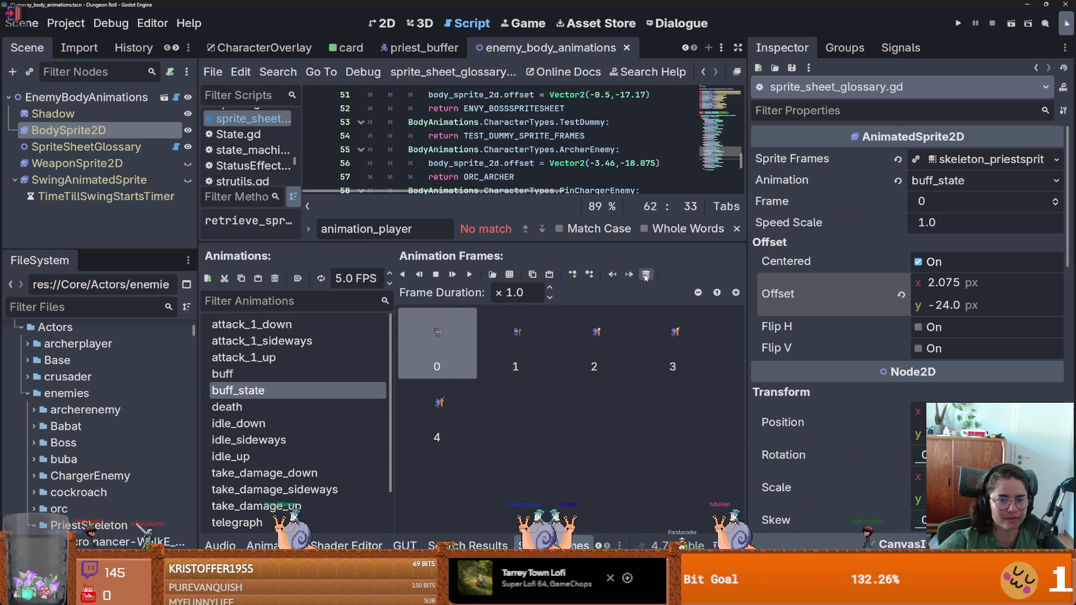
pyautogui.click(509, 274)
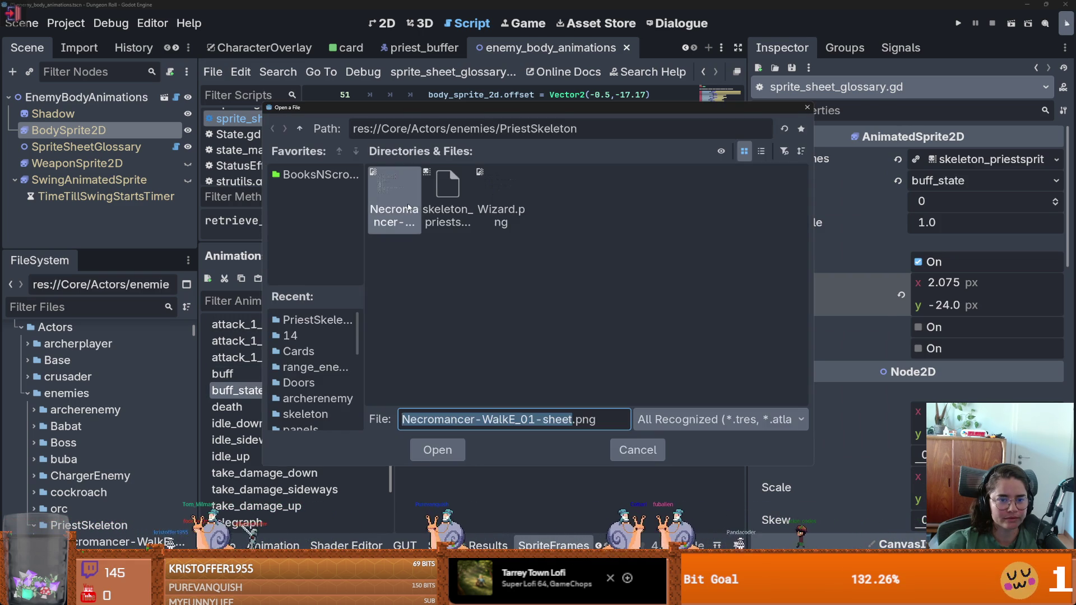
pyautogui.doubleClick(409, 208)
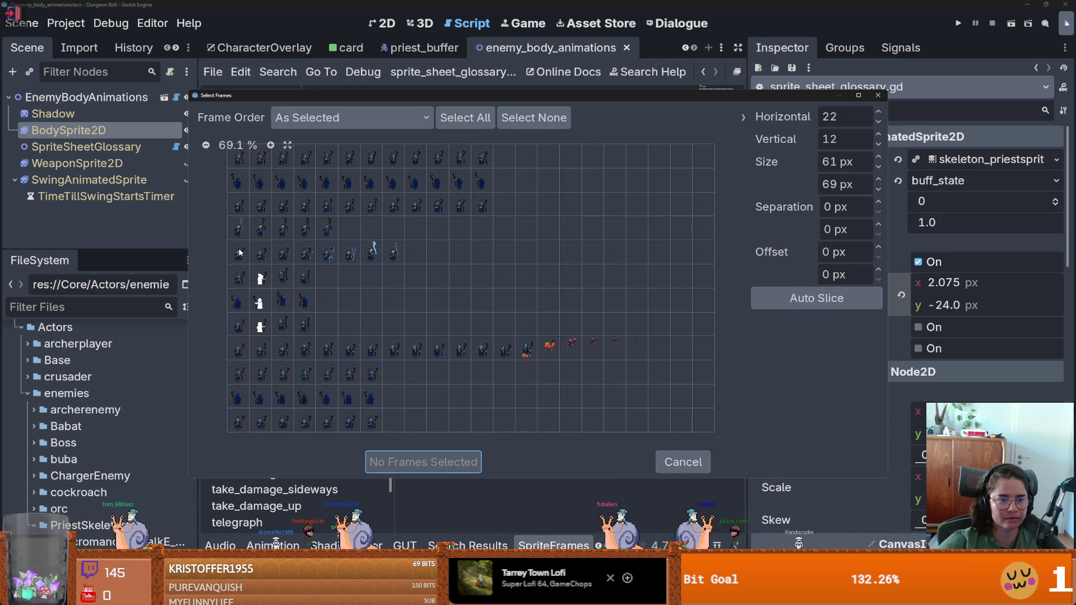
pyautogui.moveTo(239, 253); pyautogui.dragTo(384, 257)
pyautogui.click(417, 462)
pyautogui.click(954, 24)
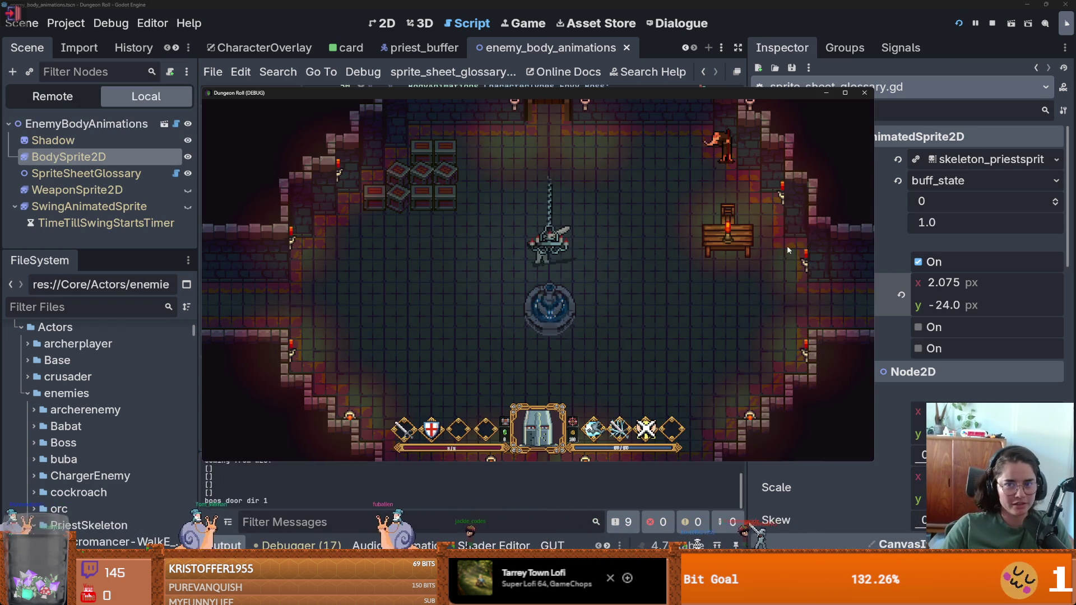
# Maximize the game window and walk the knight through a door into the next room.
pyautogui.click(846, 94)
pyautogui.press('w')
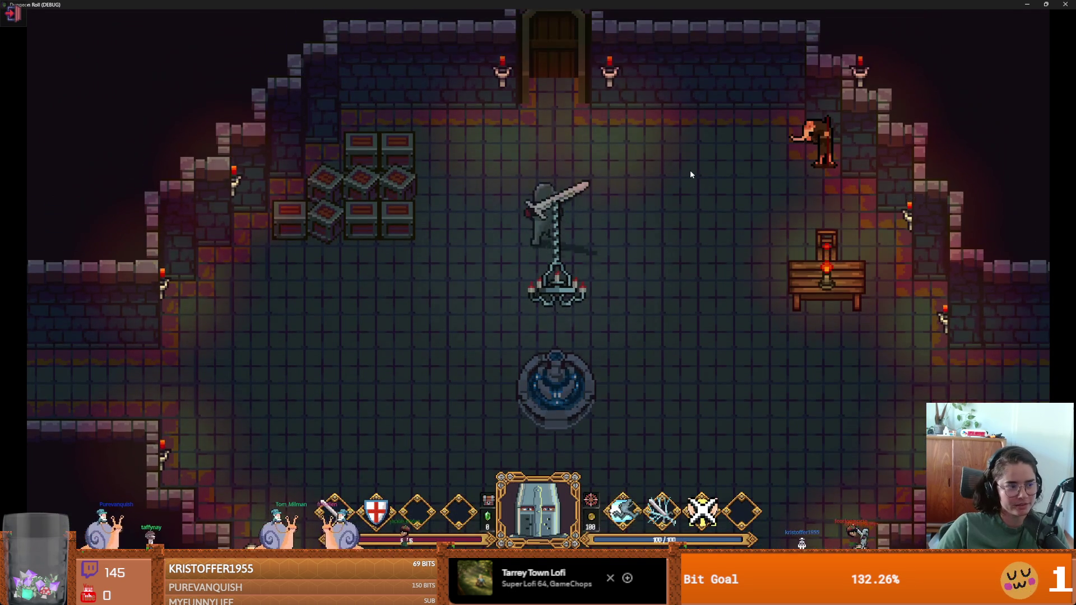
pyautogui.press('e')
pyautogui.click(436, 293)
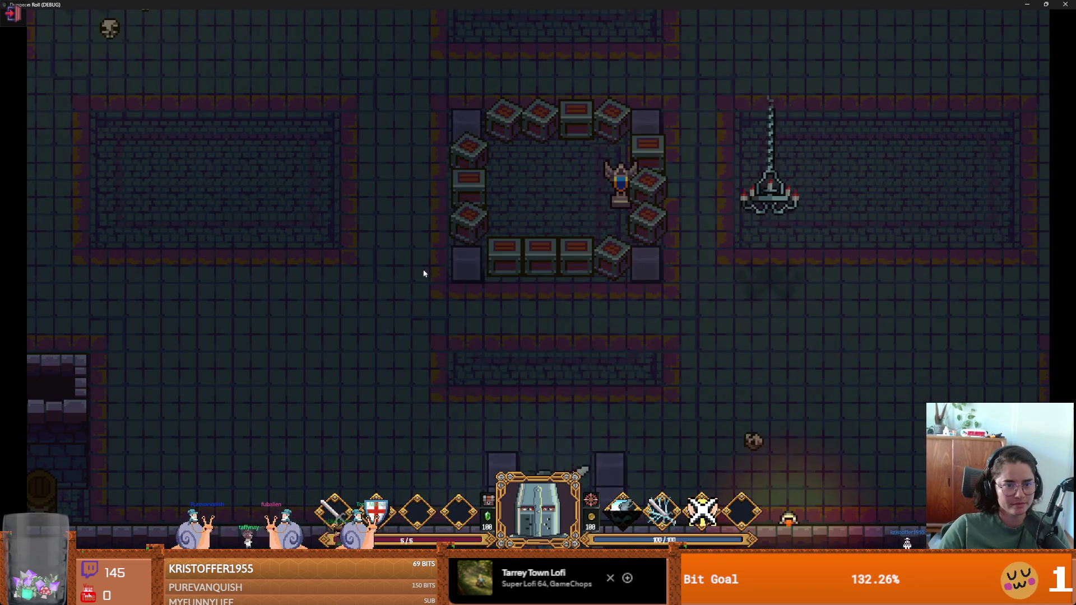
# Walk the knight around the skeleton room with WASD, then close the game.
pyautogui.press('w')
pyautogui.press('a')
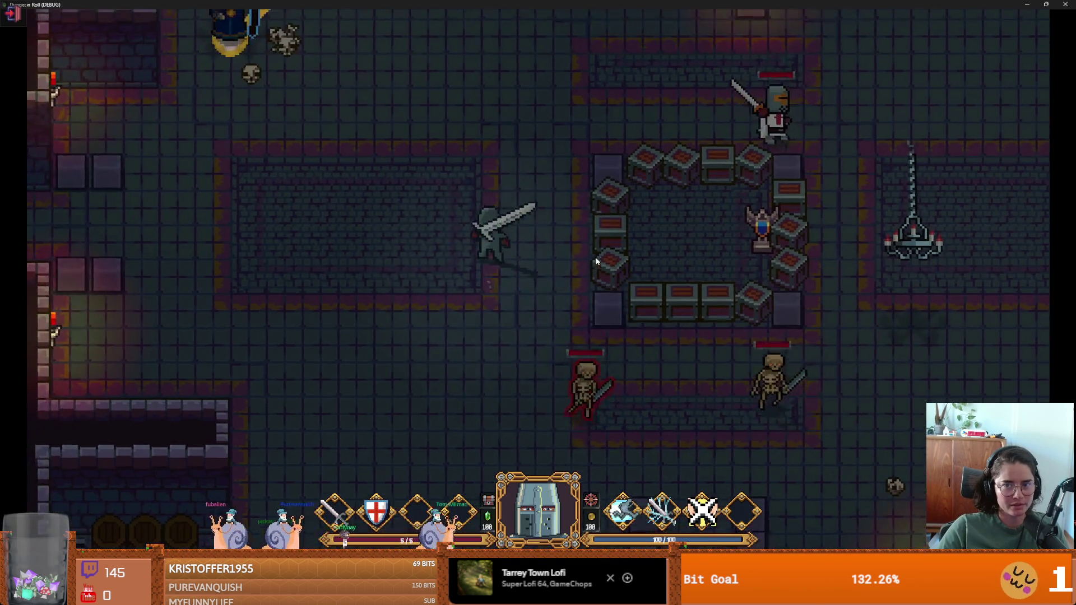
pyautogui.press('a')
pyautogui.press('s')
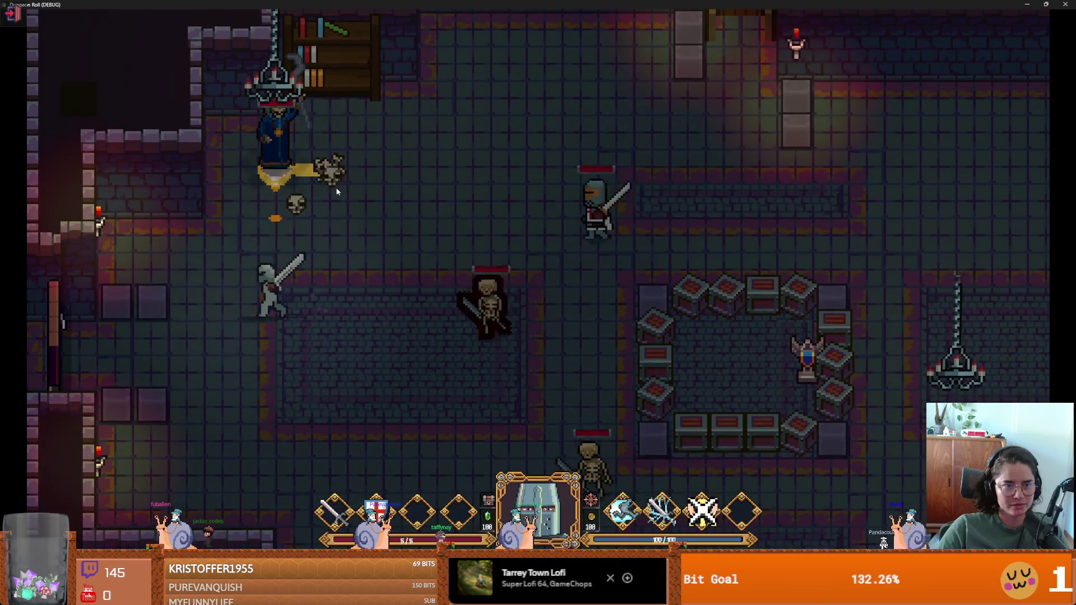
pyautogui.press('d')
pyautogui.press('d')
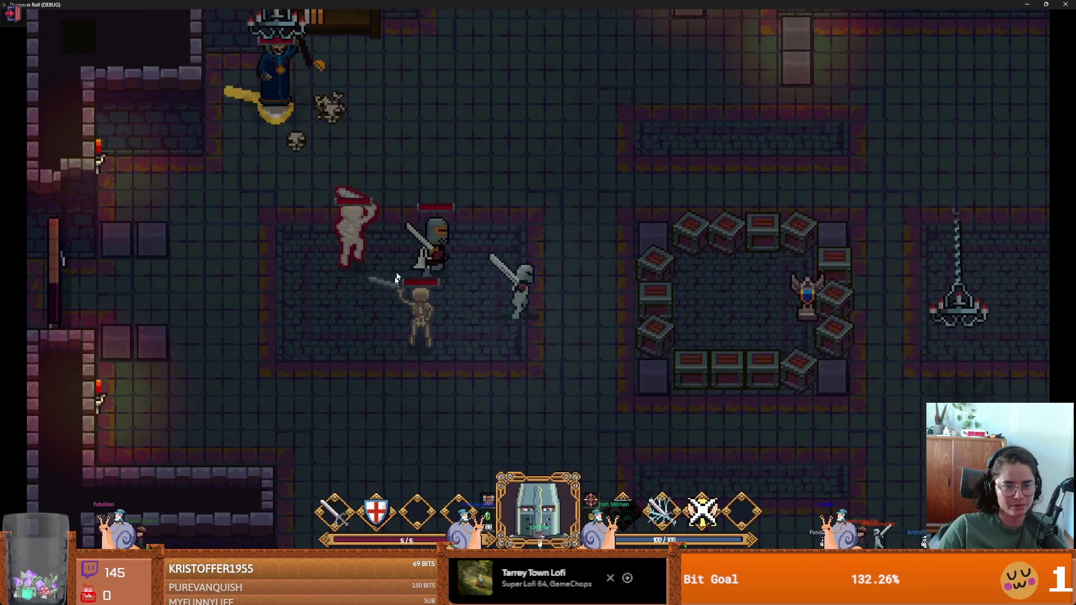
pyautogui.press('w')
pyautogui.moveTo(604, 4)
pyautogui.mouseDown()
pyautogui.moveTo(792, 170)
pyautogui.moveTo(822, 149)
pyautogui.moveTo(764, 106)
pyautogui.moveTo(647, 215)
pyautogui.mouseUp()
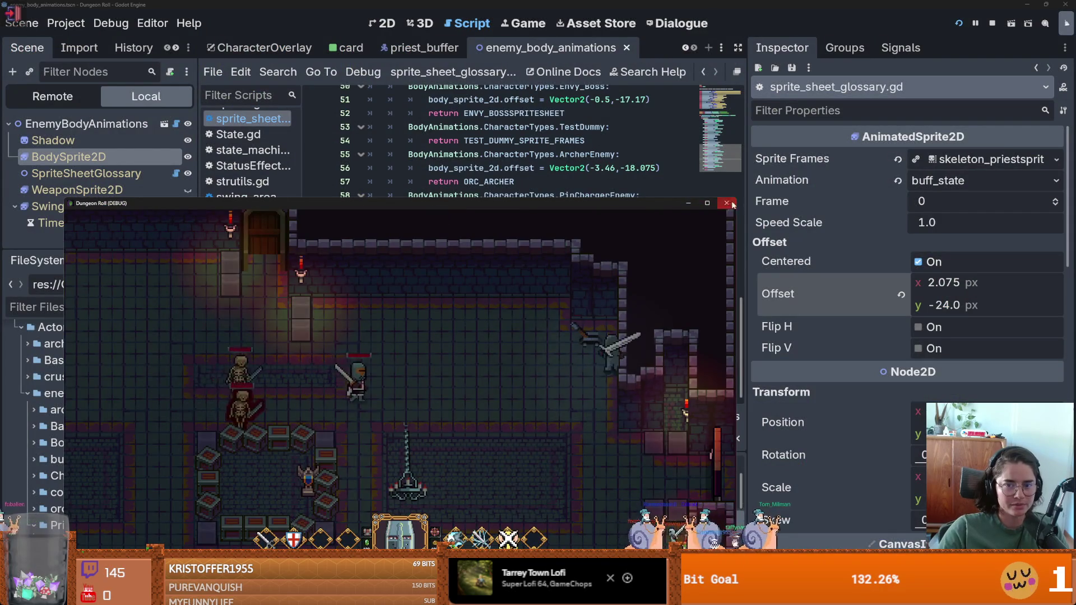
pyautogui.click(727, 203)
# Search the FileSystem for 'monste' and open the monster_roomv1 scene.
pyautogui.write('mon')
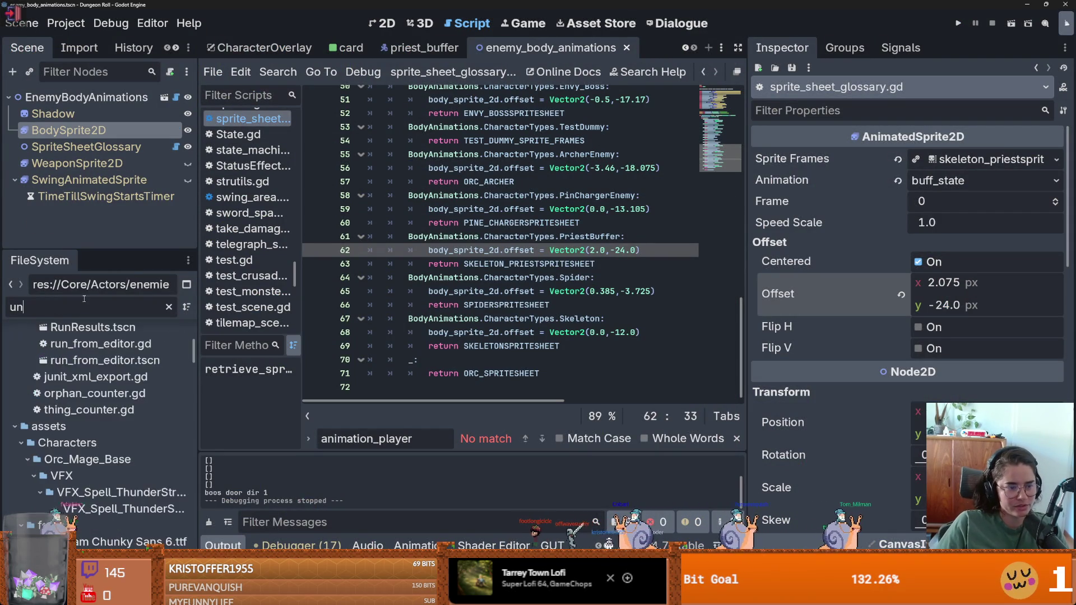
pyautogui.write('ster')
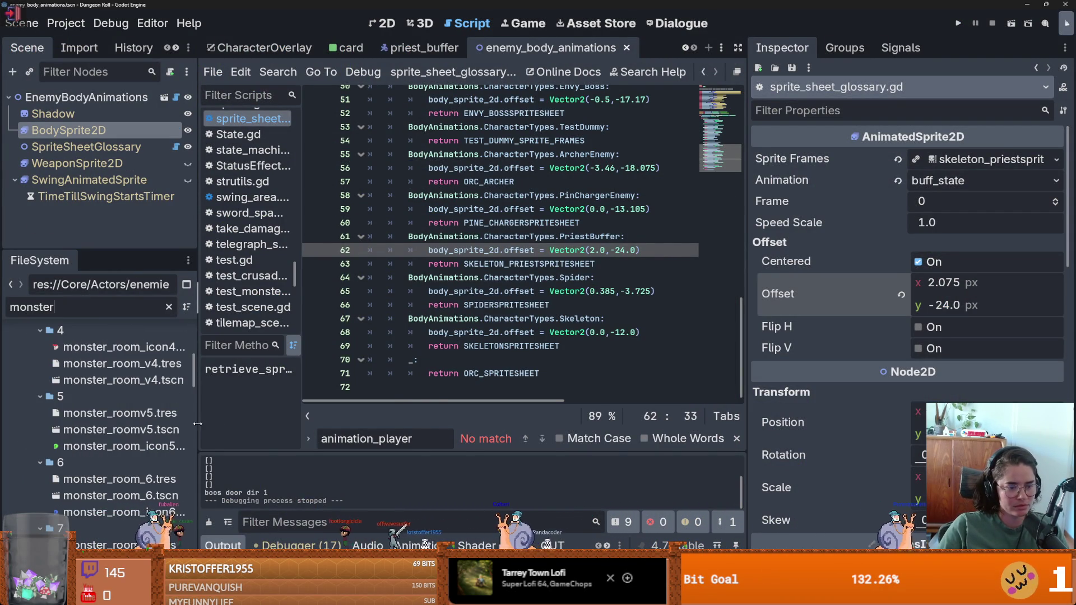
pyautogui.moveTo(197, 424); pyautogui.dragTo(324, 424)
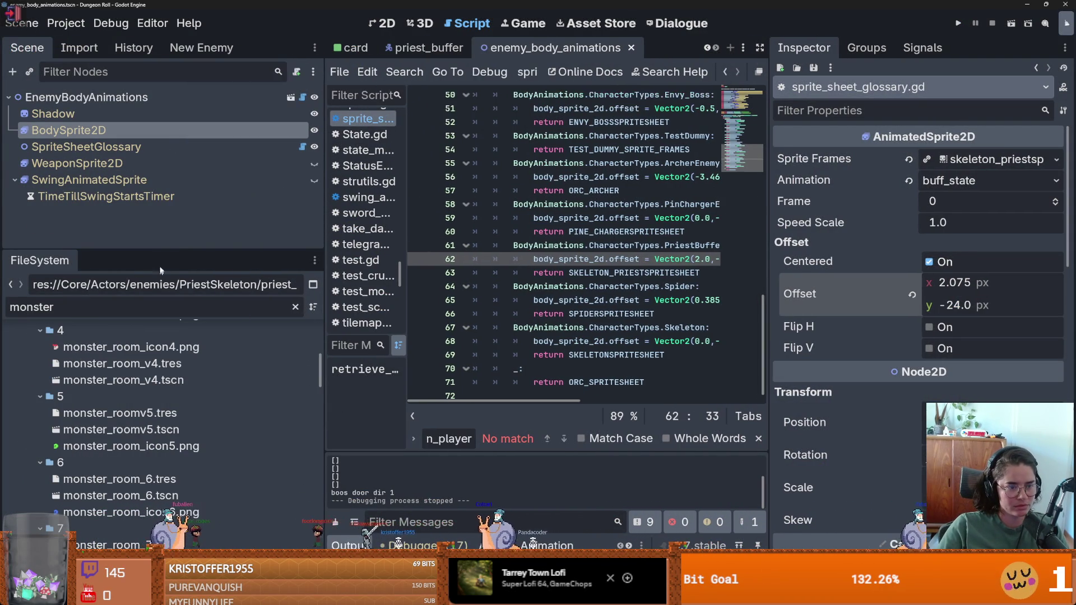
pyautogui.moveTo(162, 251)
pyautogui.mouseDown()
pyautogui.moveTo(162, 107)
pyautogui.moveTo(212, 367)
pyautogui.mouseUp()
pyautogui.scroll(5, 179, 347)
pyautogui.doubleClick(168, 335)
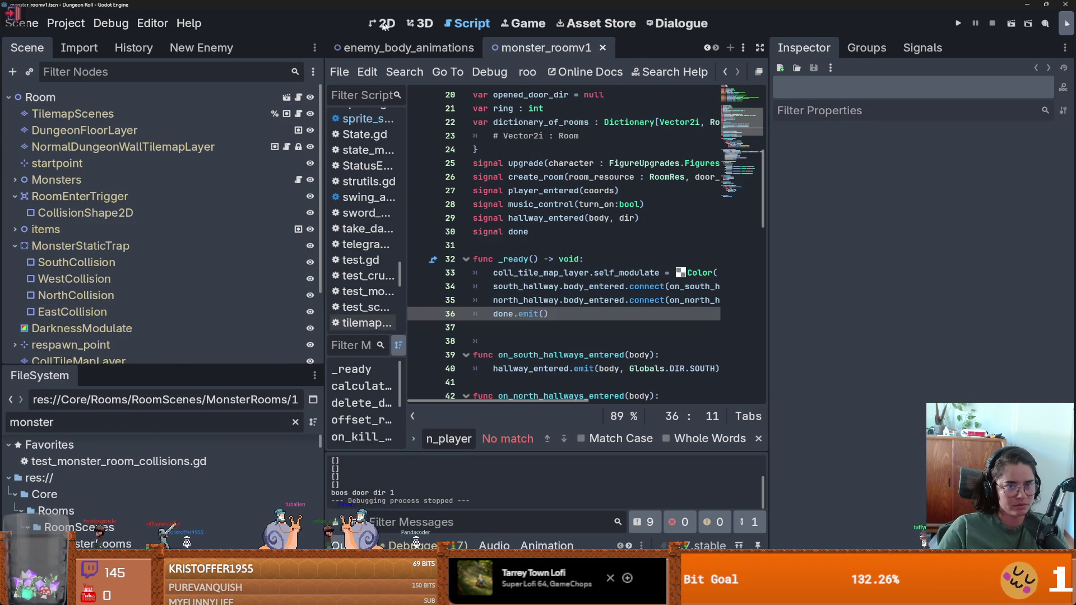
# Expand the Monsters group and check that MonsterMarker11 spawns a Pine Charger.
pyautogui.click(382, 23)
pyautogui.click(15, 179)
pyautogui.click(83, 197)
pyautogui.click(83, 213)
pyautogui.click(84, 246)
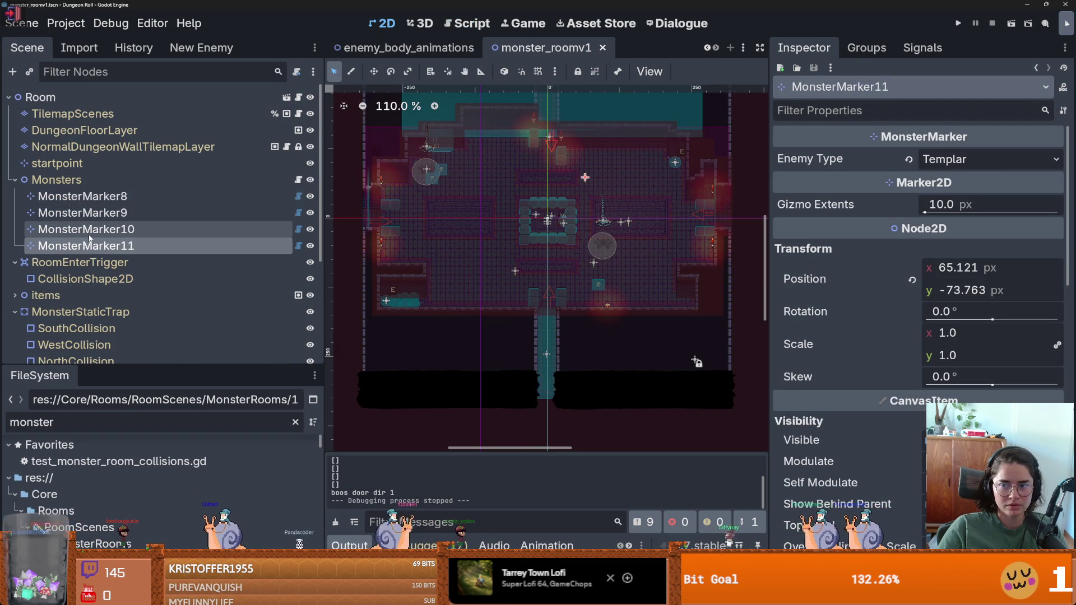
pyautogui.click(949, 159)
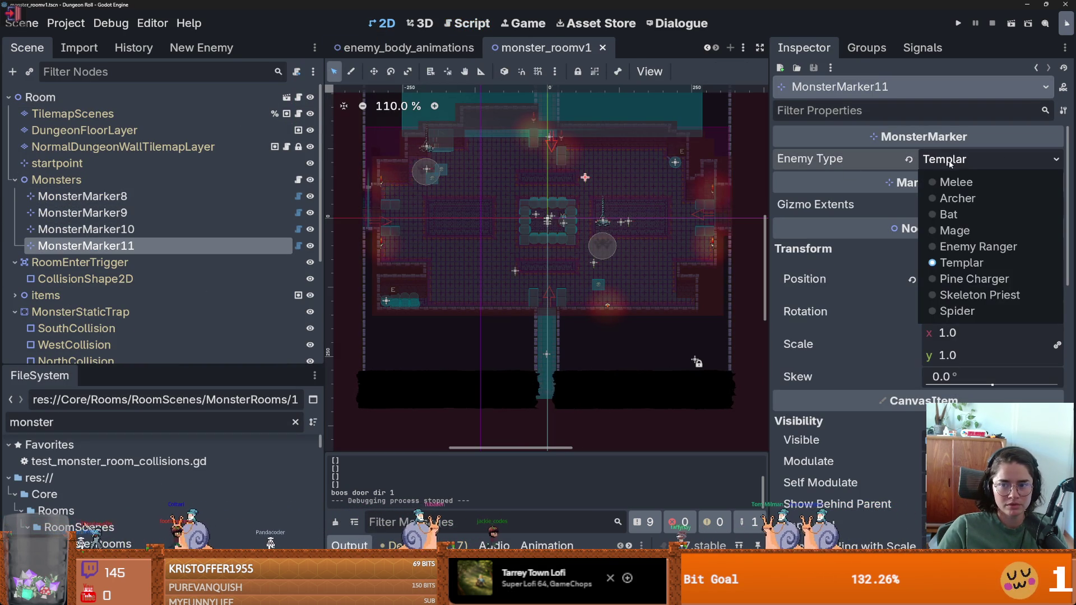
pyautogui.click(959, 279)
pyautogui.scroll(3, 384, 193)
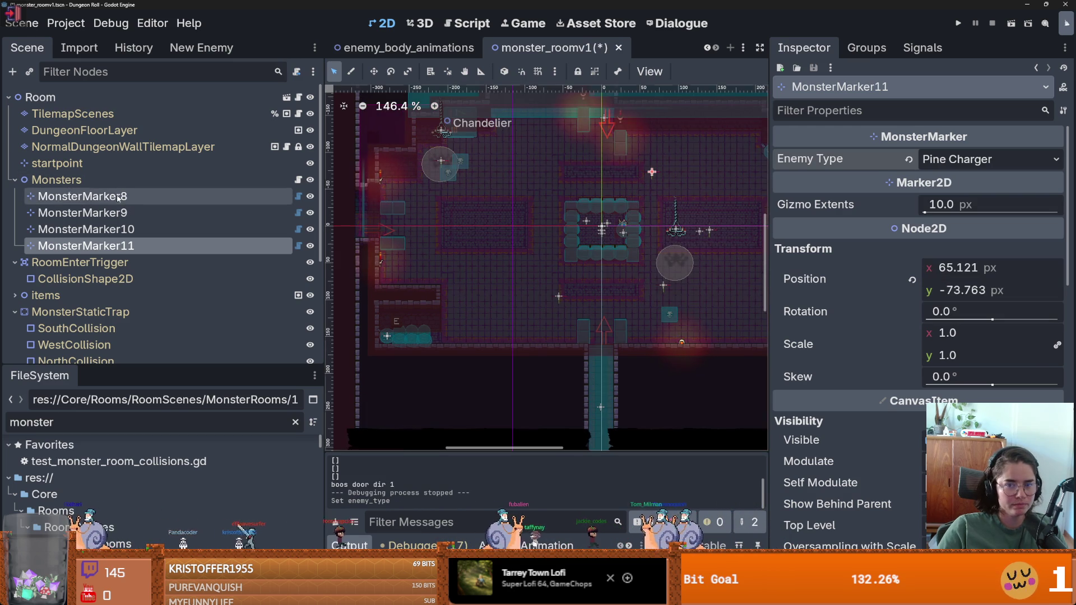
# Move the Skeleton Priest's MonsterMarker10 to about (-210, -59), then save and run.
pyautogui.click(83, 196)
pyautogui.click(83, 213)
pyautogui.click(122, 230)
pyautogui.scroll(3, 404, 175)
pyautogui.click(452, 162)
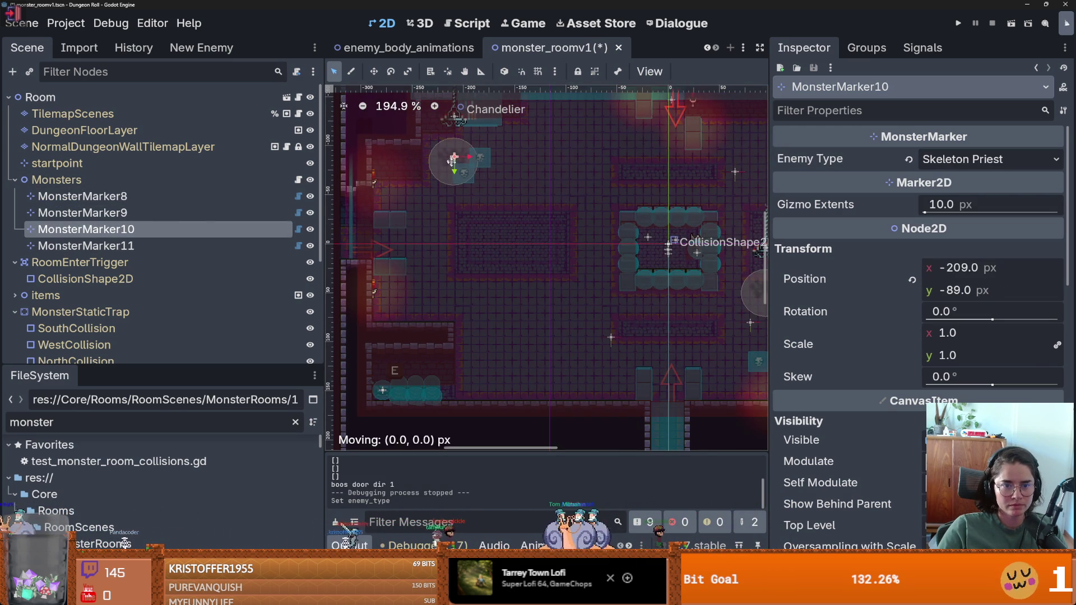
pyautogui.click(959, 23)
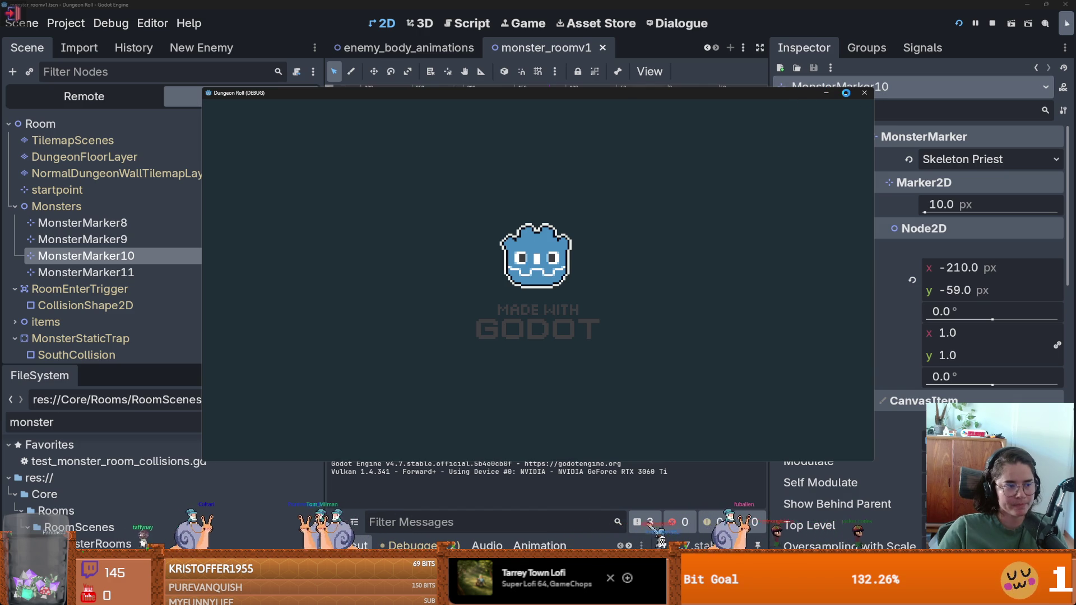
# Stop the game and run test_monster_room_collisions.gd in GUT with the compact runner.
pyautogui.click(865, 93)
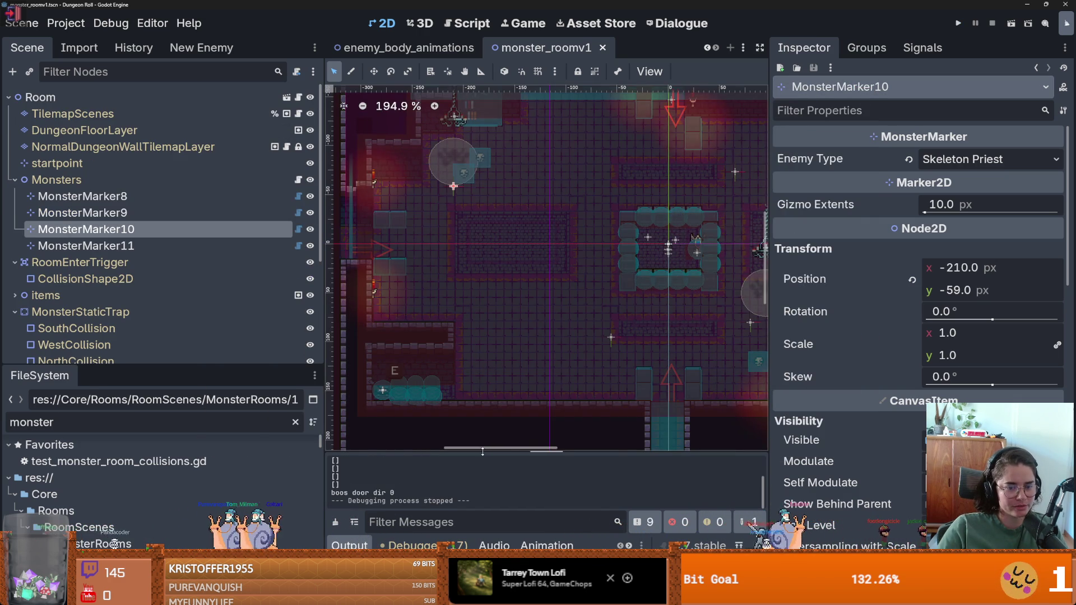
pyautogui.hotkey('ctrl', 'shift', 'r')
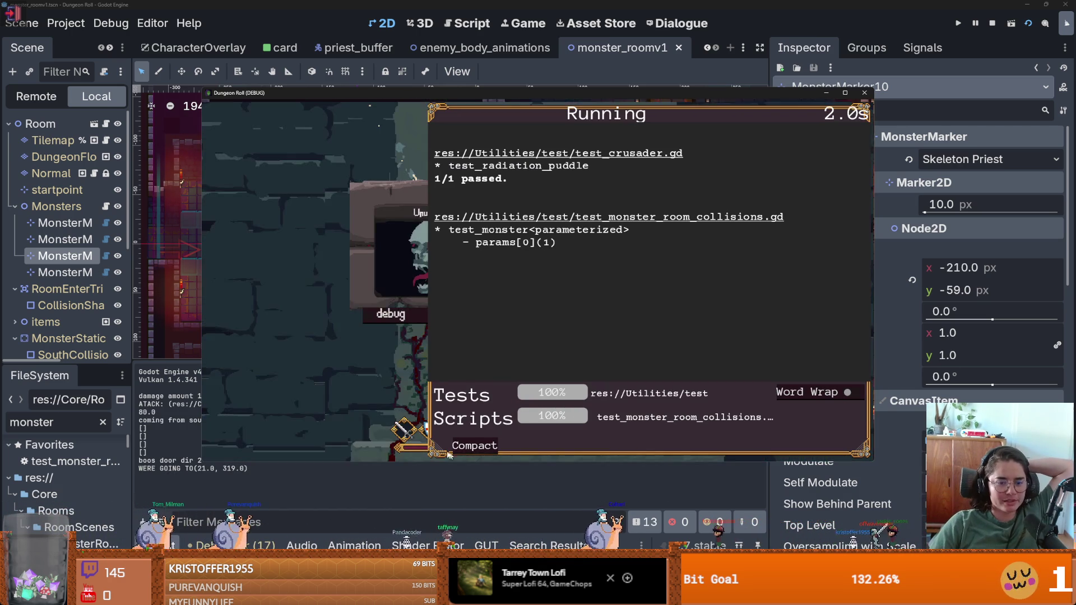
pyautogui.click(468, 444)
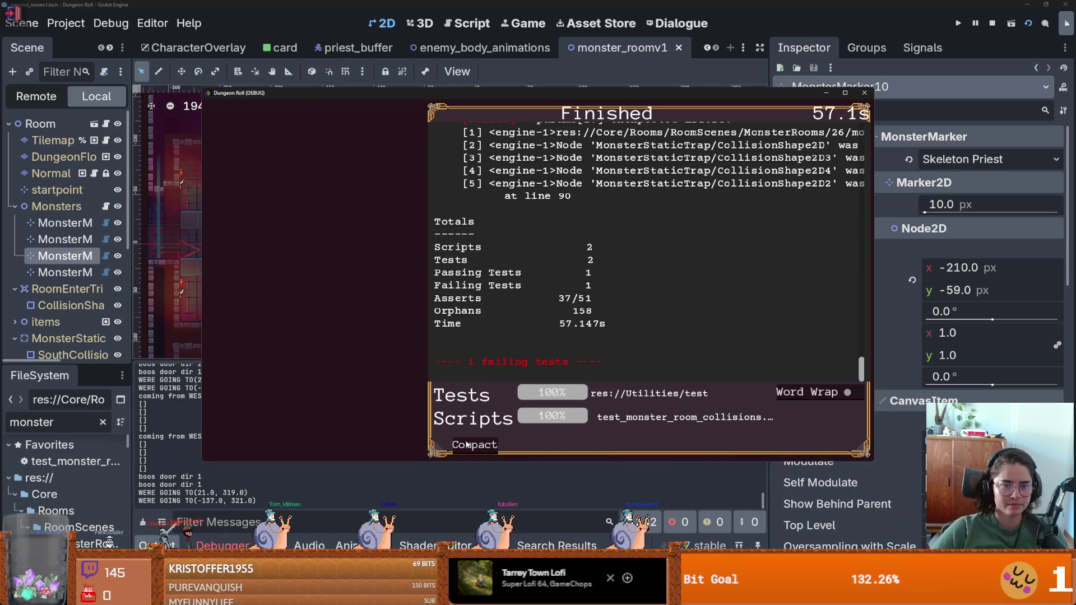
# Read the failing collision test errors in the widened, maximized GUT log, then close it.
pyautogui.scroll(5, 510, 351)
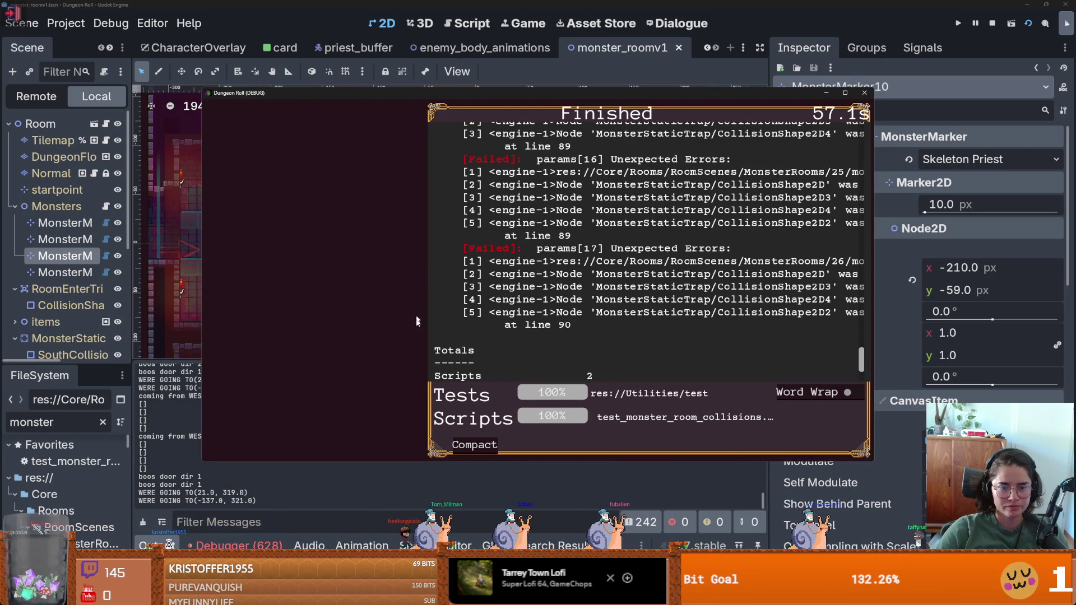
pyautogui.scroll(-5, 507, 341)
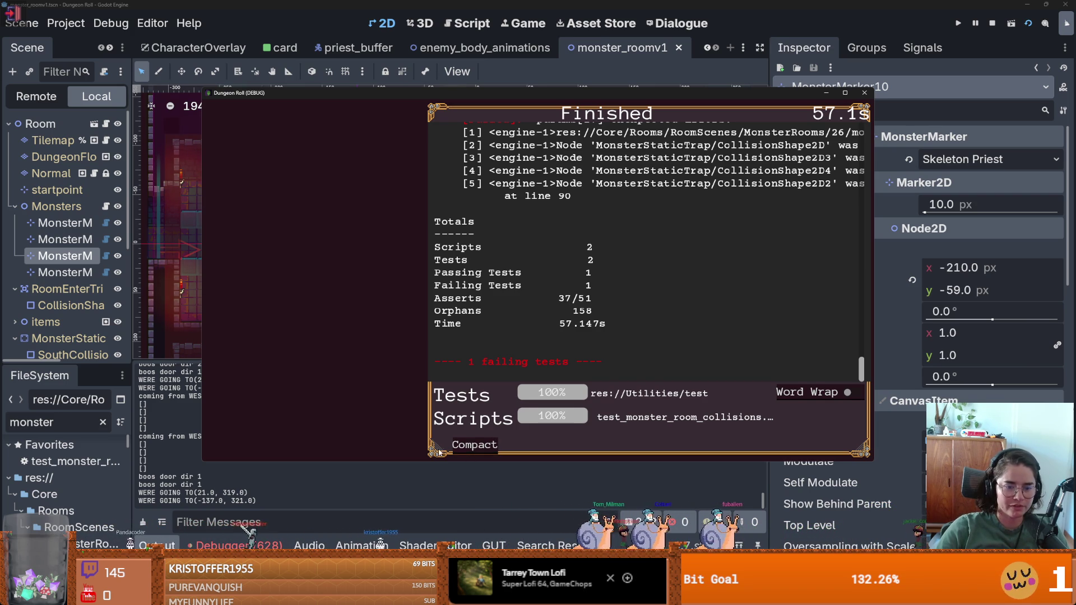
pyautogui.moveTo(440, 452); pyautogui.dragTo(213, 449)
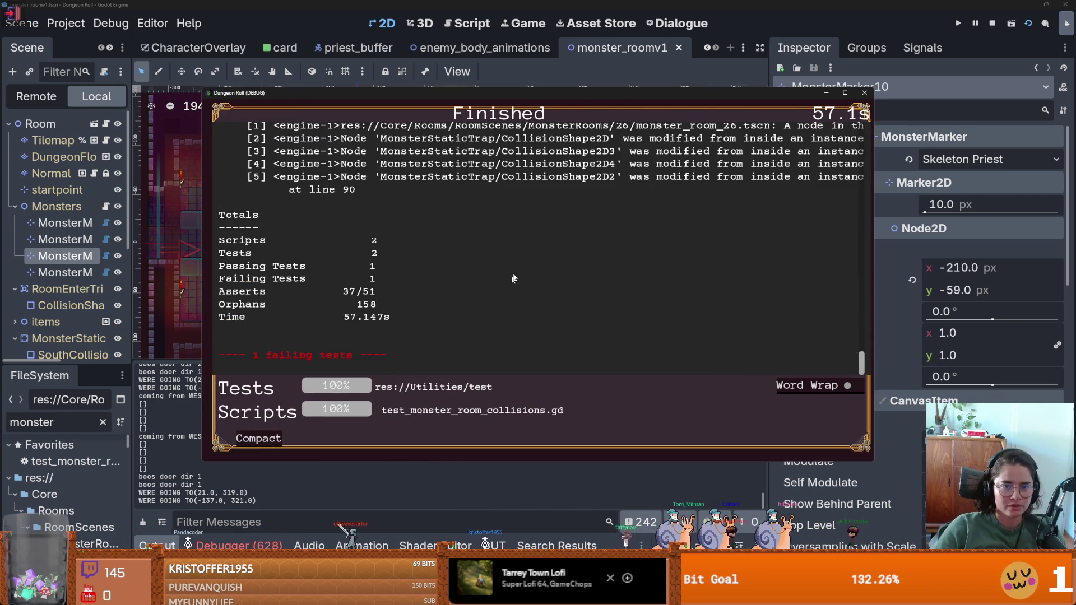
pyautogui.scroll(4, 513, 279)
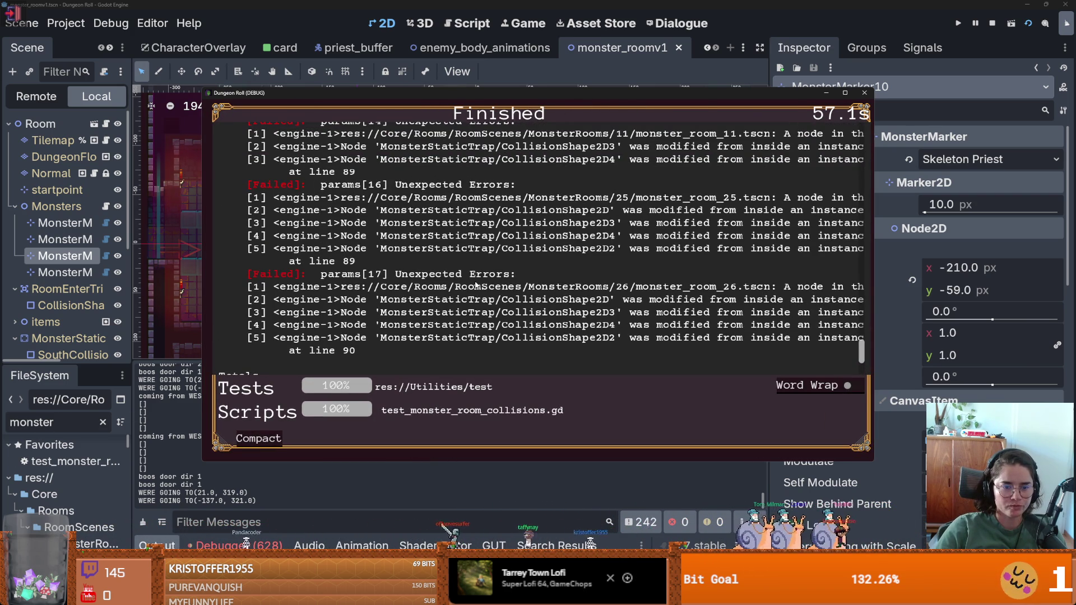
pyautogui.scroll(3, 476, 285)
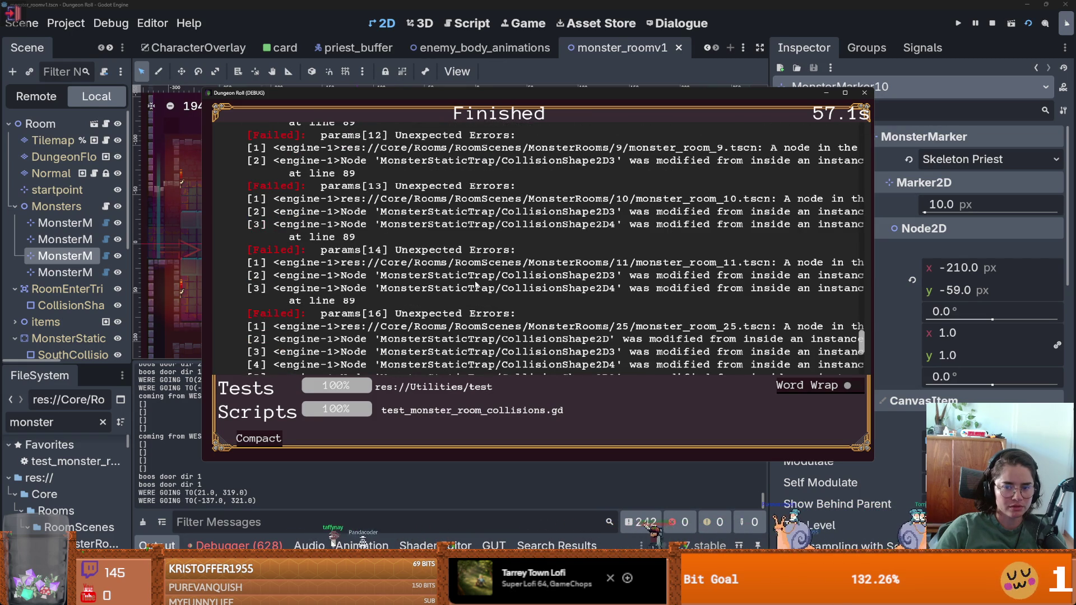
pyautogui.click(845, 92)
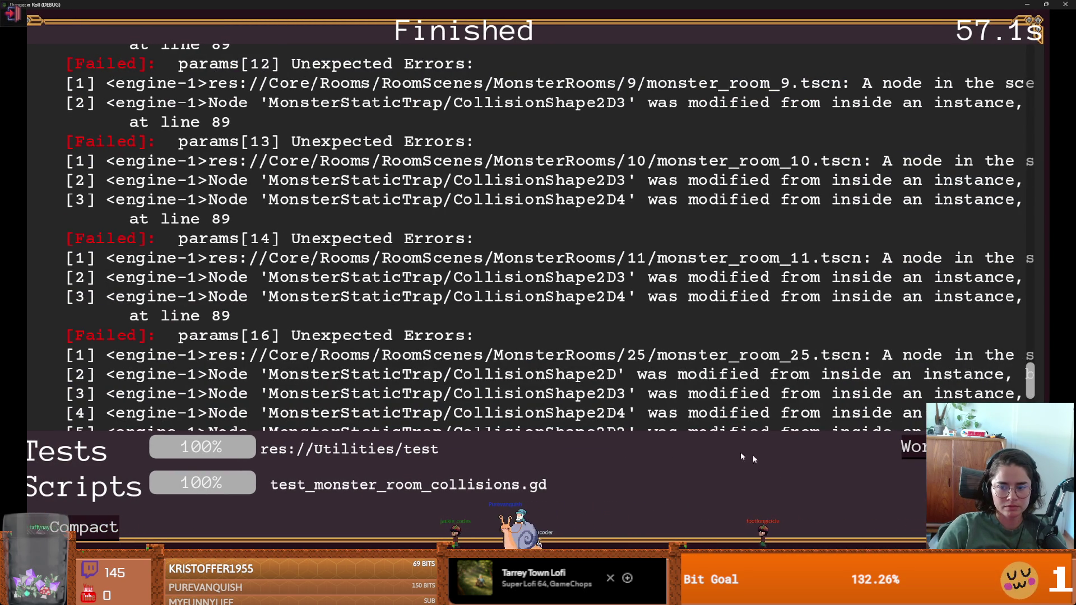
pyautogui.scroll(15, 850, 315)
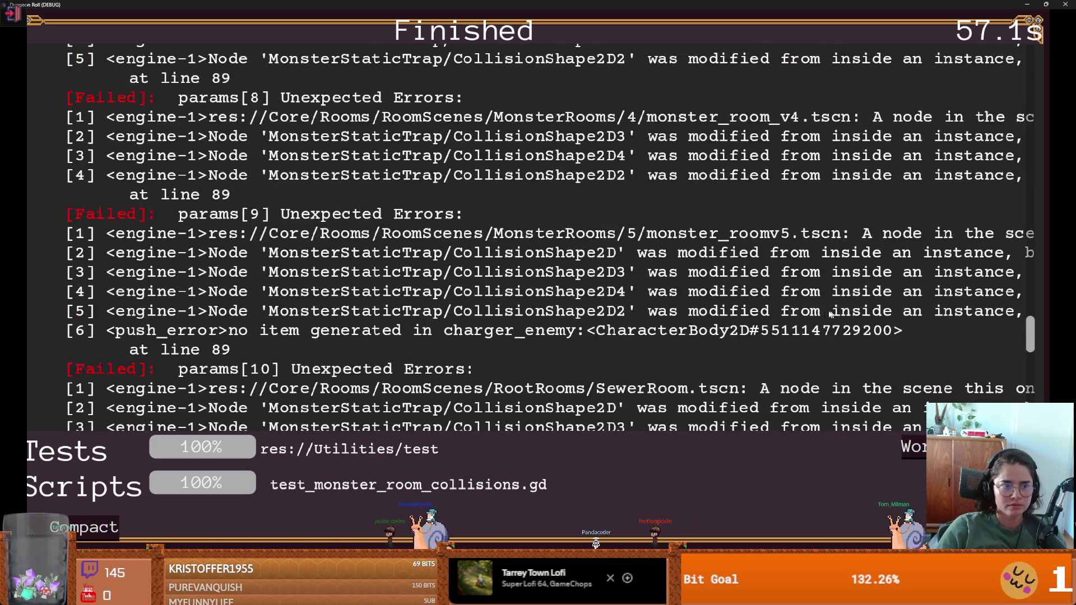
pyautogui.scroll(4, 555, 219)
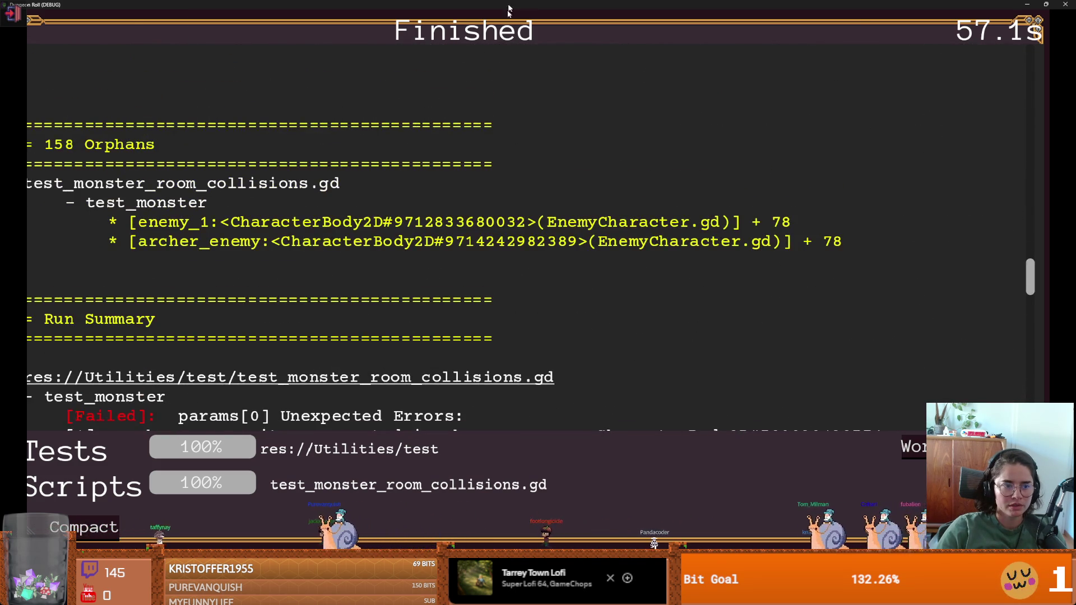
pyautogui.doubleClick(509, 9)
pyautogui.click(822, 177)
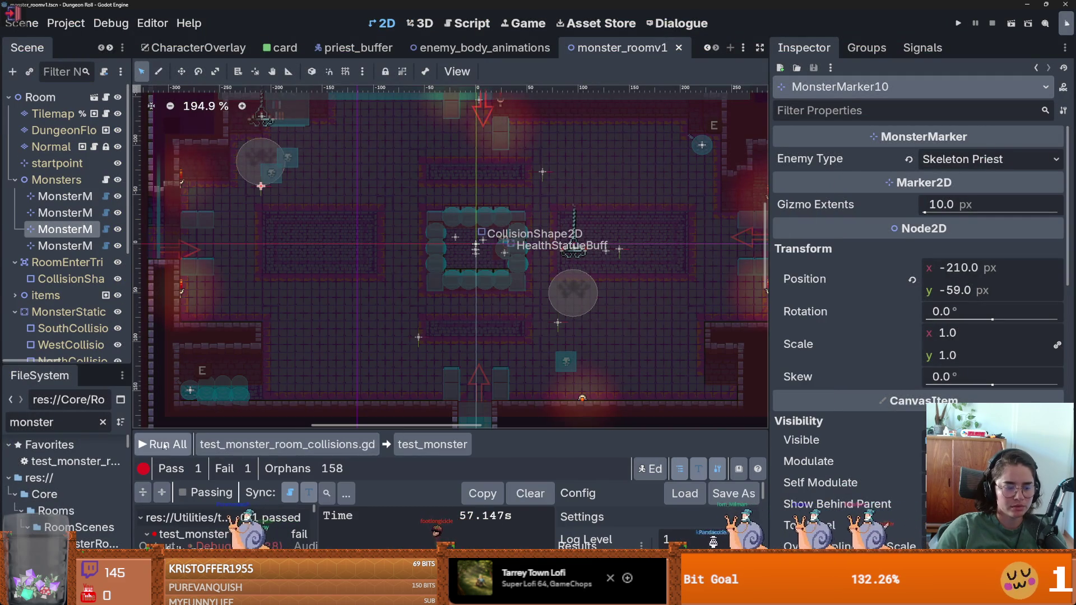
# Run the project full screen and walk the knight right into the east corridor.
pyautogui.click(959, 23)
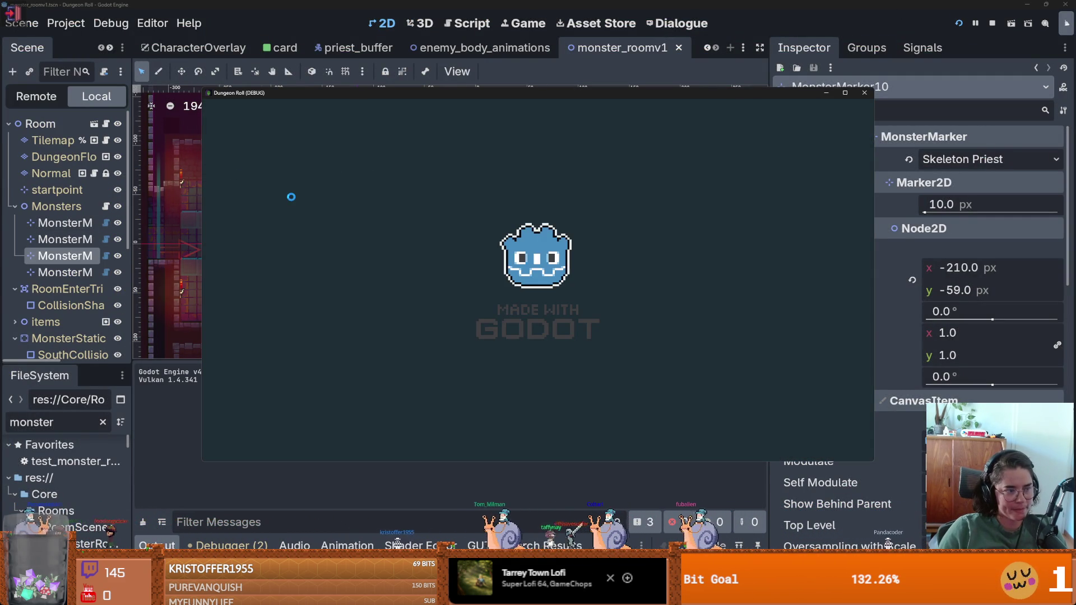
pyautogui.click(845, 92)
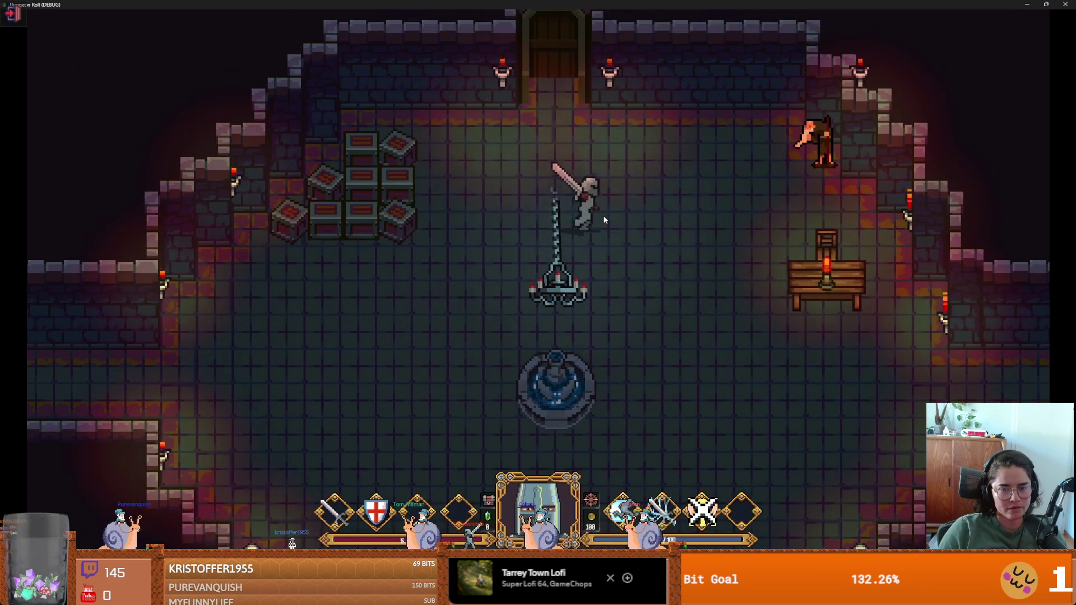
pyautogui.press('d')
pyautogui.press('d')
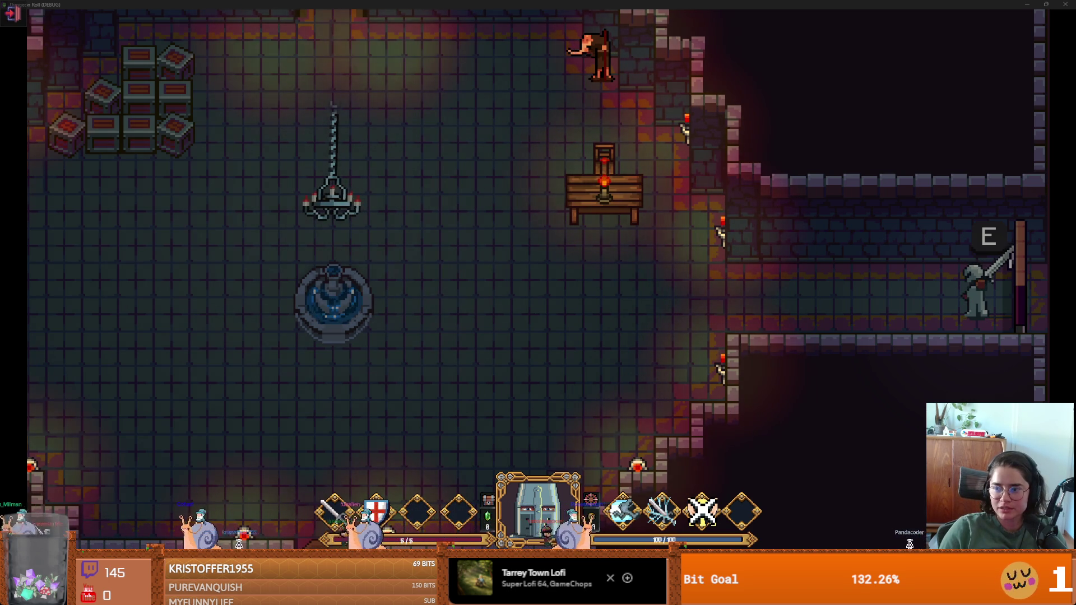
pyautogui.hotkey('alt', 'Tab')
pyautogui.scroll(-1, 410, 278)
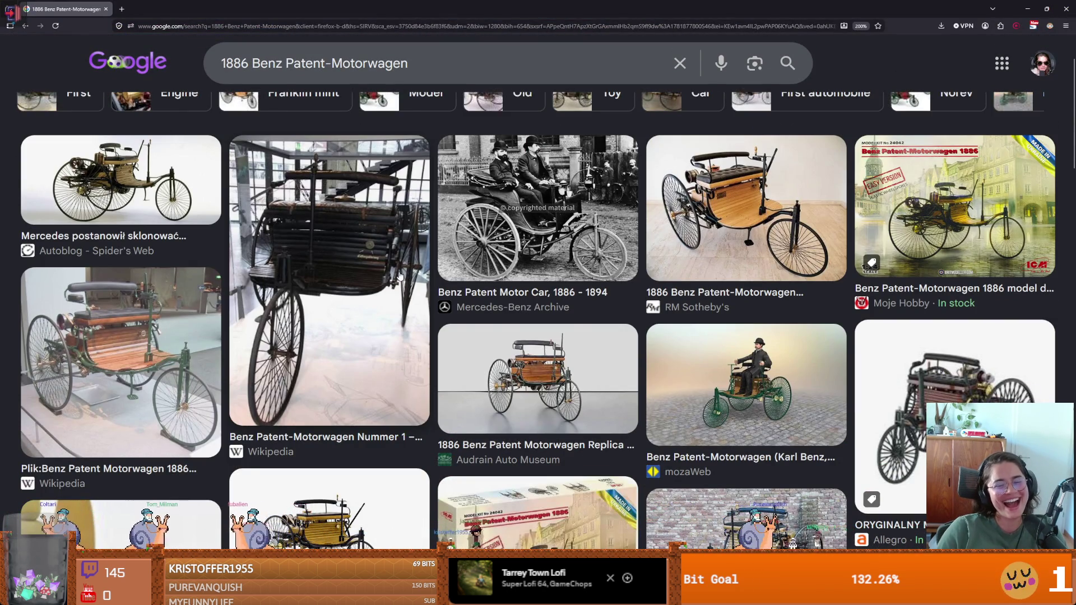
# Scroll the 1886 Benz Patent-Motorwagen results and preview three of its photos.
pyautogui.scroll(-1, 400, 276)
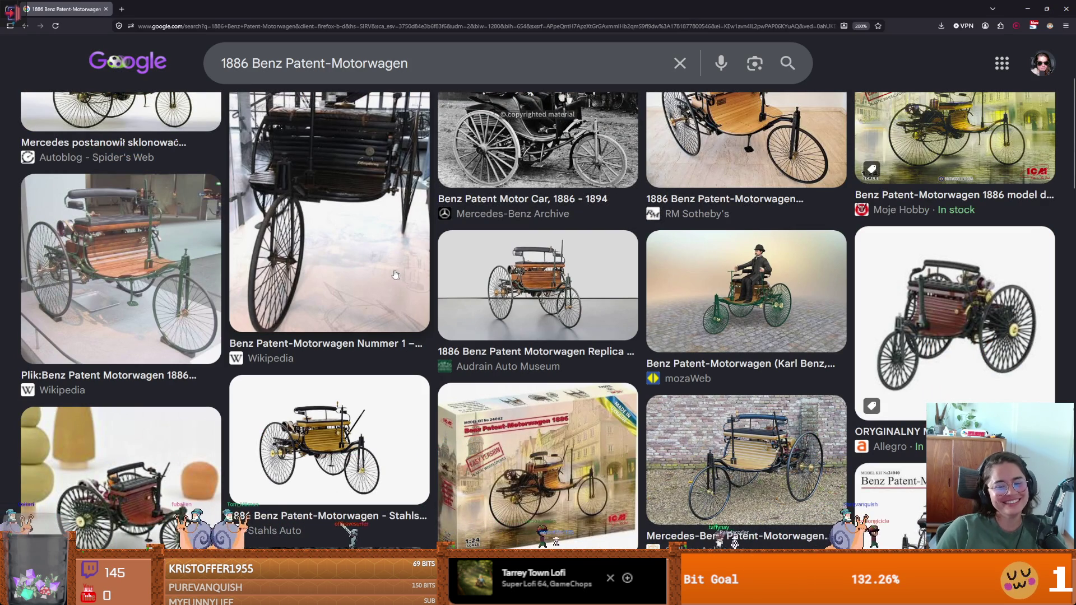
pyautogui.scroll(-1, 380, 267)
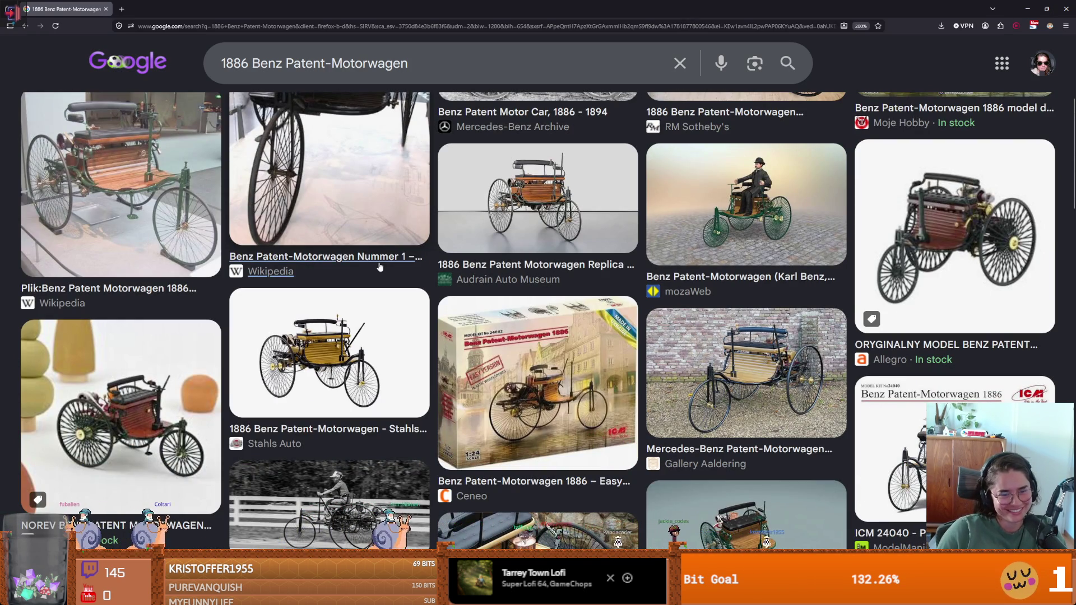
pyautogui.scroll(-1, 338, 357)
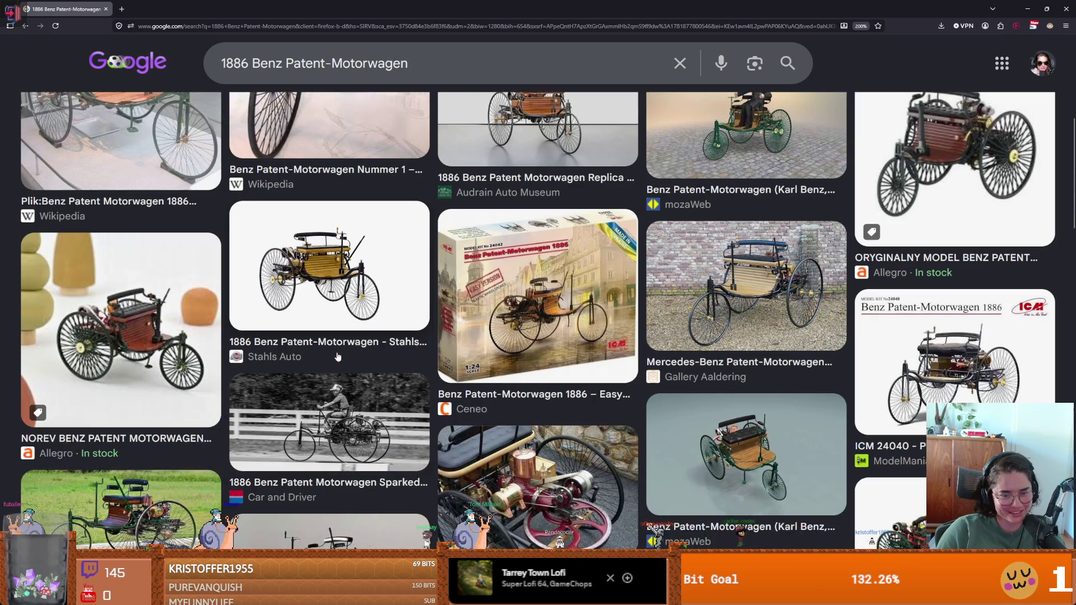
pyautogui.scroll(4, 335, 356)
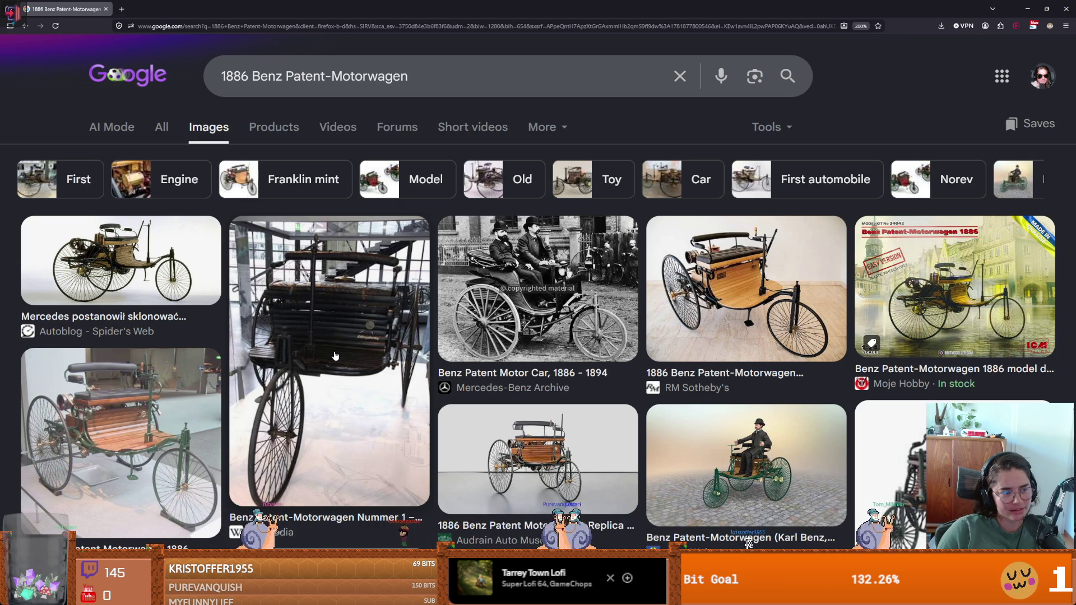
pyautogui.click(518, 313)
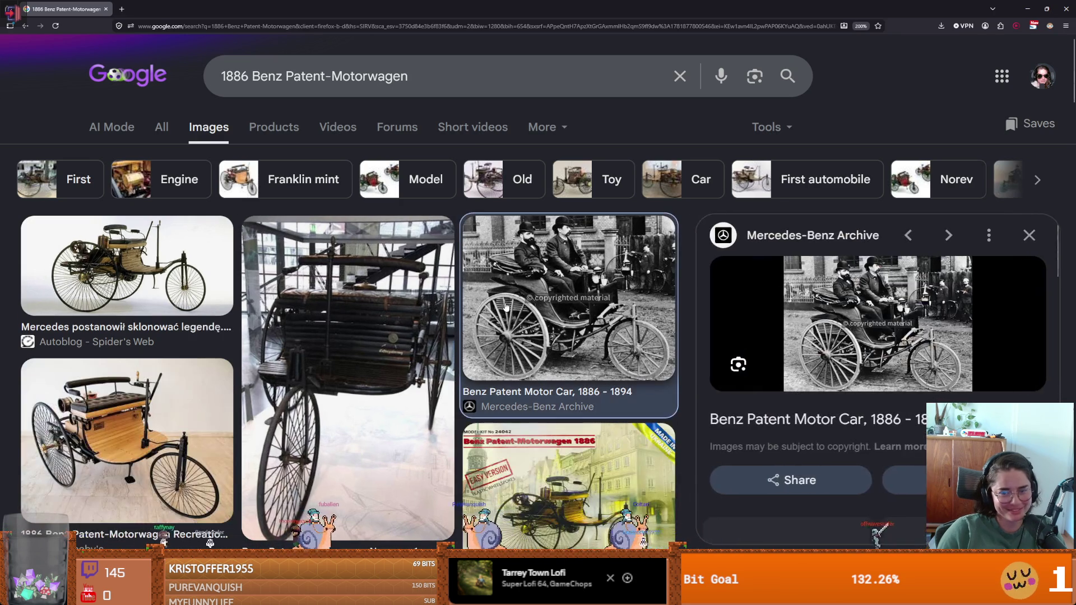
pyautogui.click(367, 313)
pyautogui.click(205, 271)
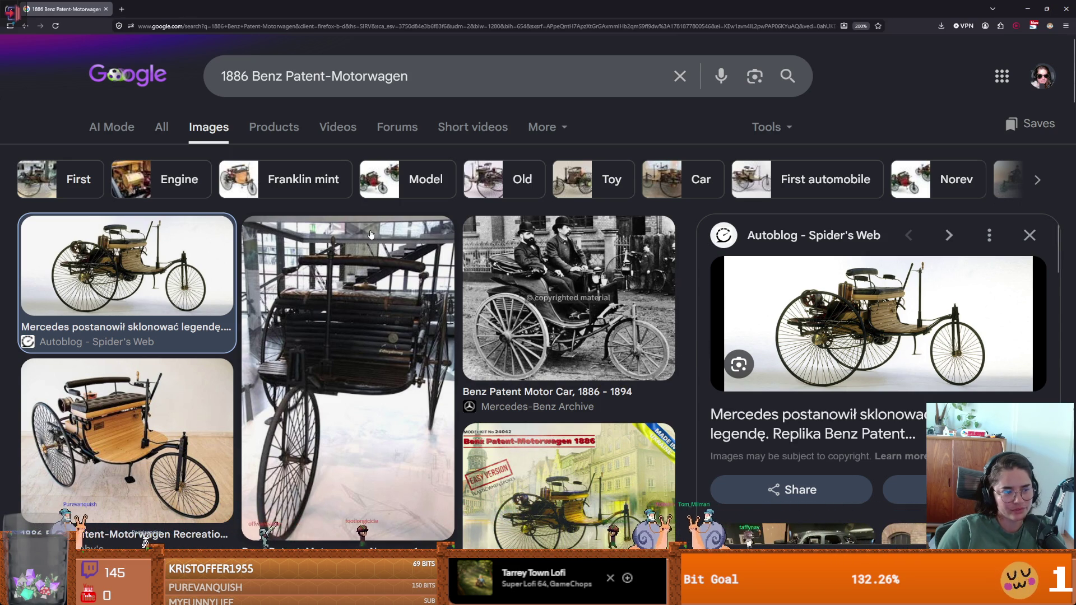
pyautogui.hotkey('alt', 'Tab')
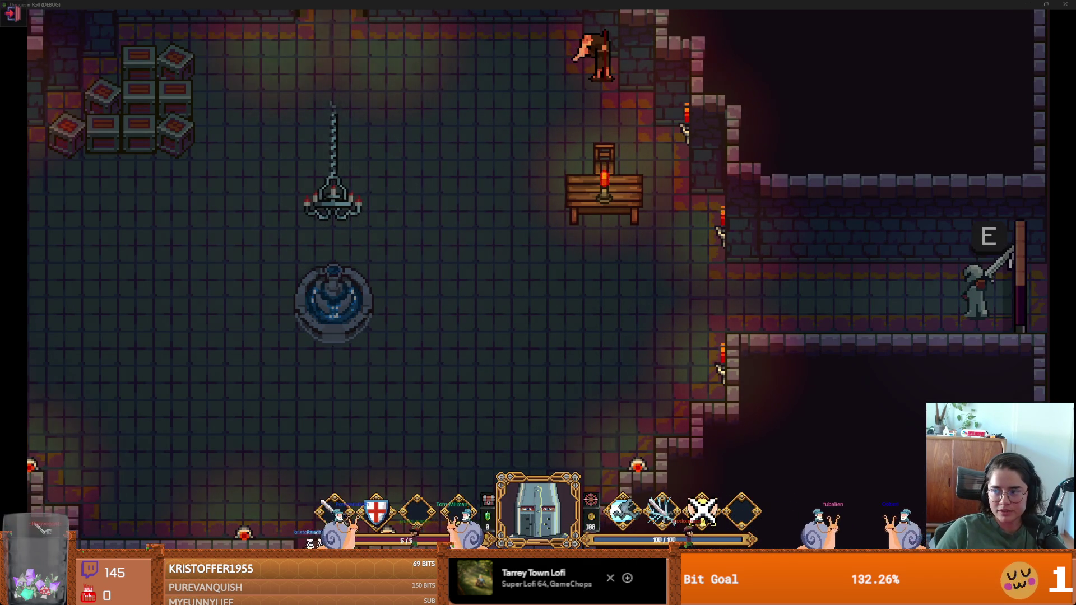
# Preview a Russian carriage photo, then minimize the browser to return to the game.
pyautogui.hotkey('alt', 'Tab')
pyautogui.click(130, 277)
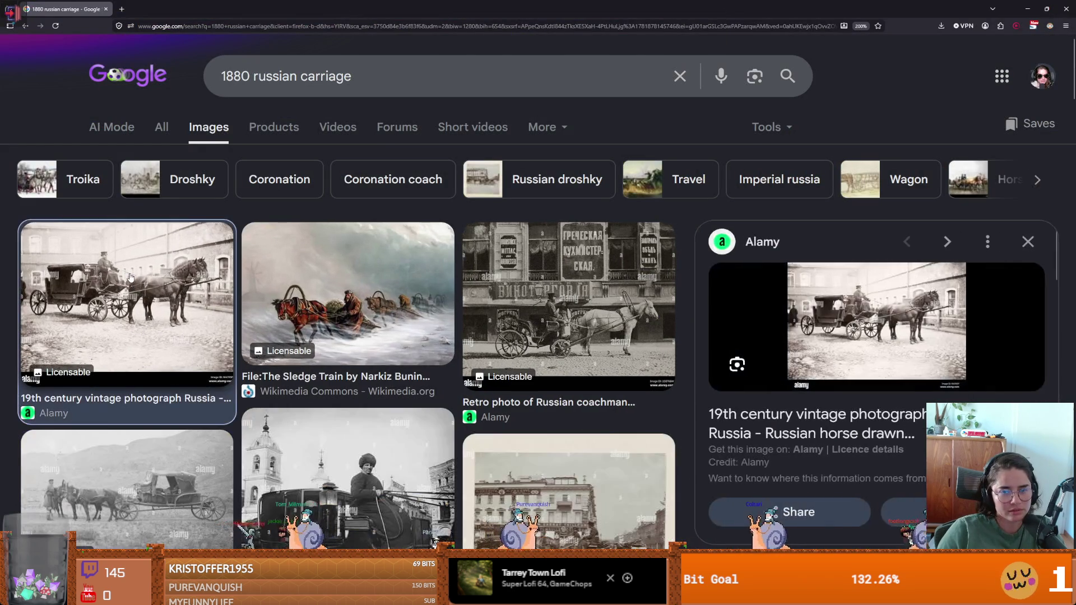
pyautogui.click(1047, 9)
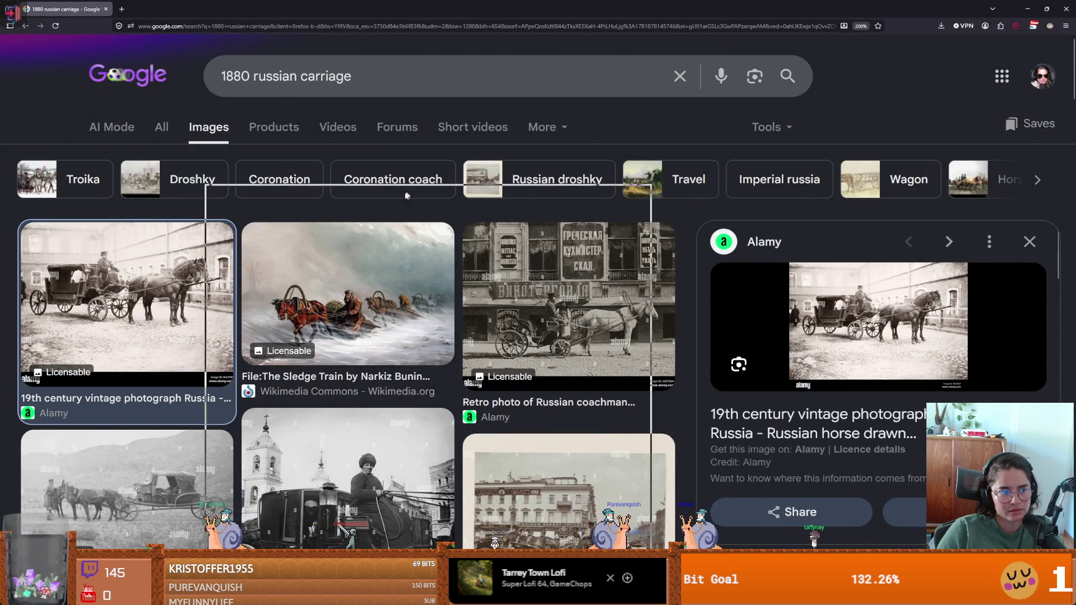
pyautogui.click(618, 196)
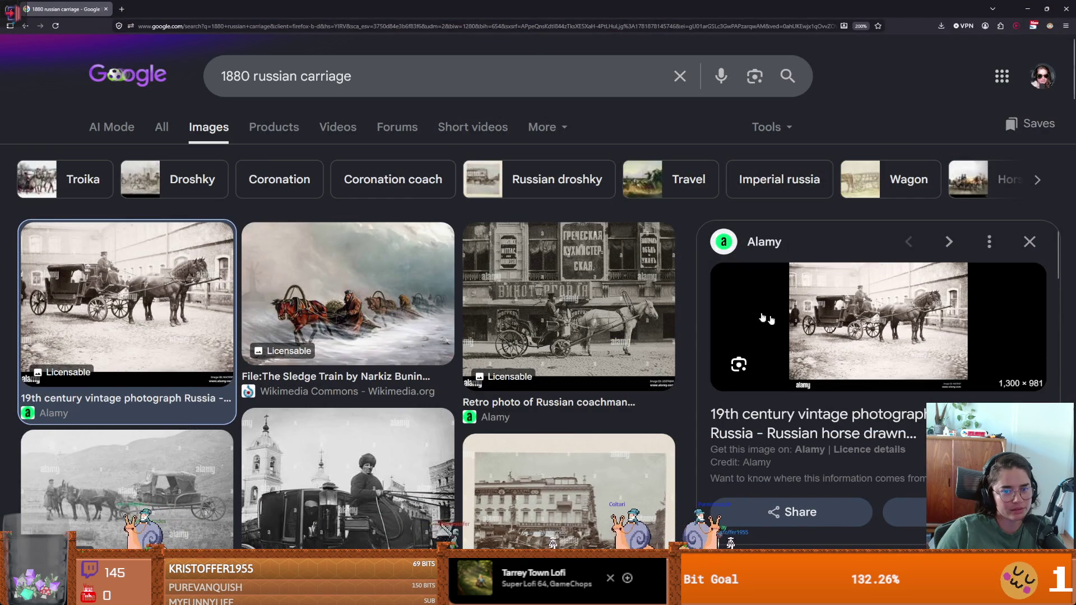
pyautogui.doubleClick(431, 4)
pyautogui.click(546, 185)
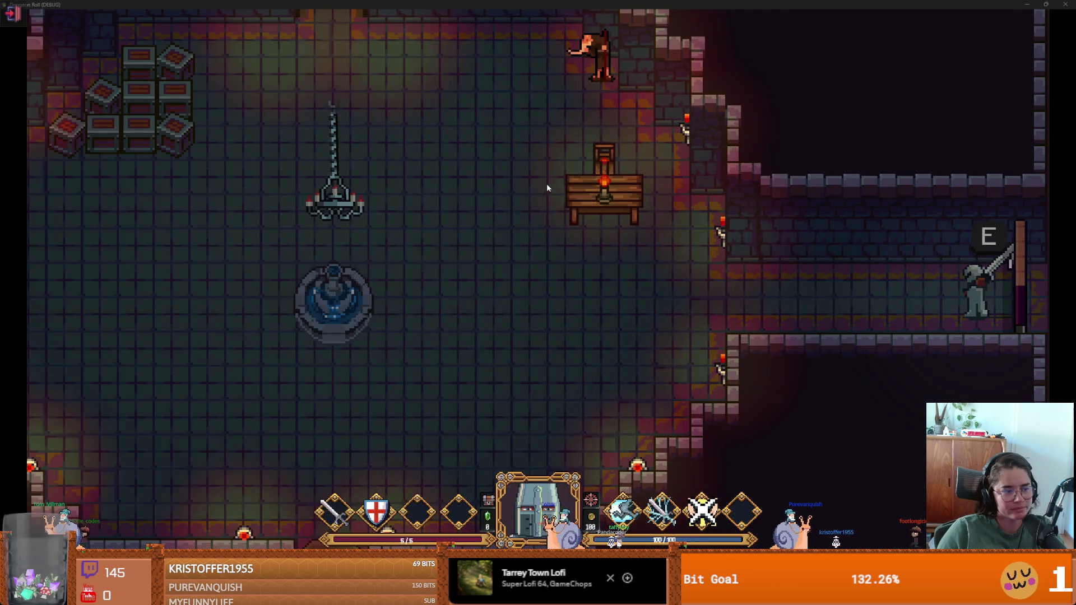
pyautogui.hotkey('alt', 'Tab')
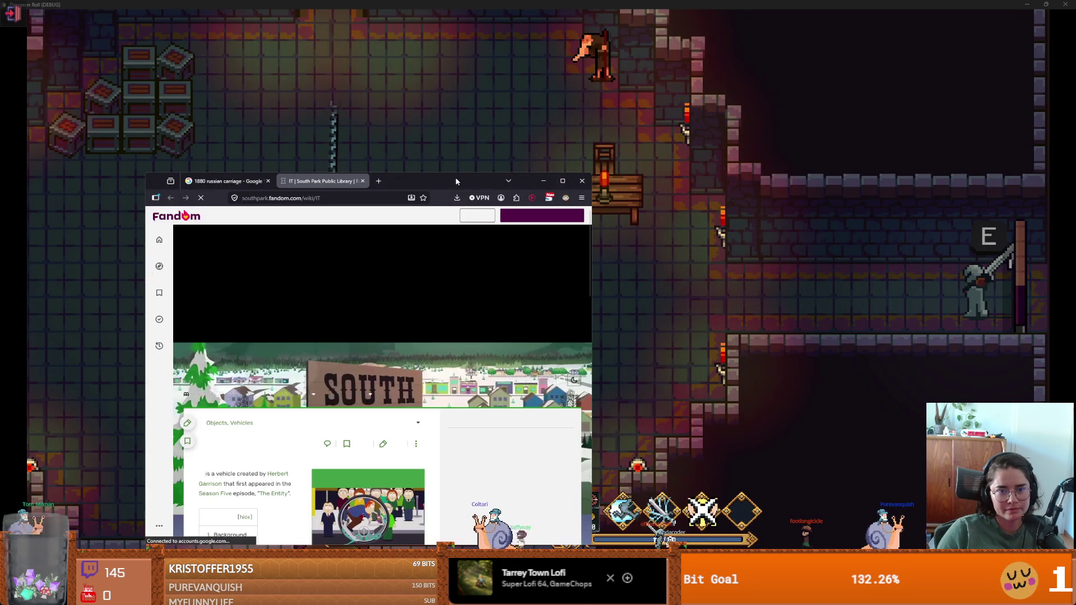
pyautogui.hotkey('alt', 'Tab')
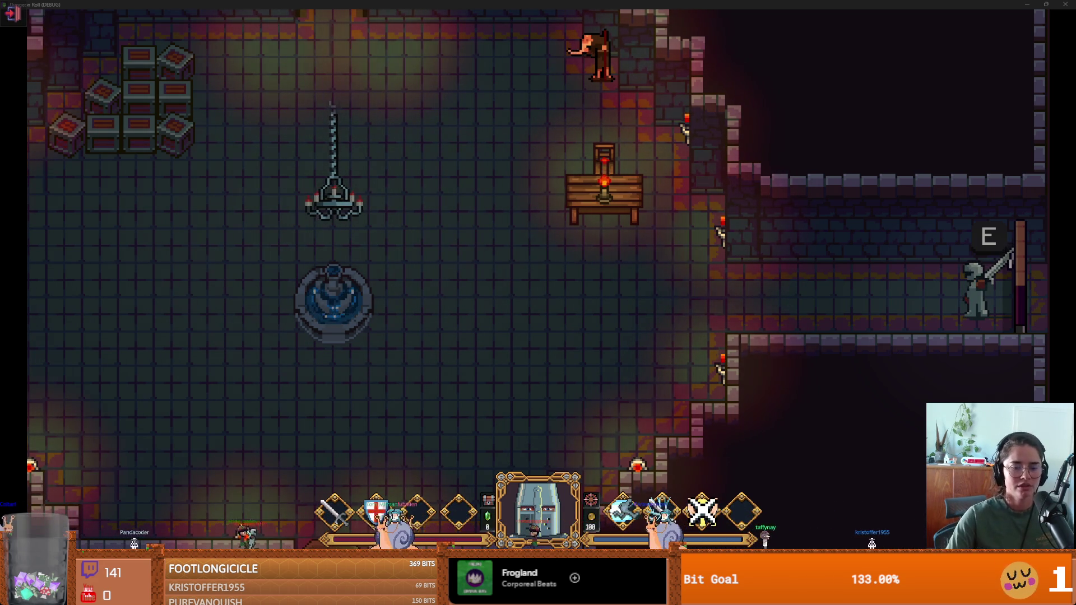
# Switch to GitHub Desktop to review the repository's pending changes.
pyautogui.hotkey('alt', 'Tab')
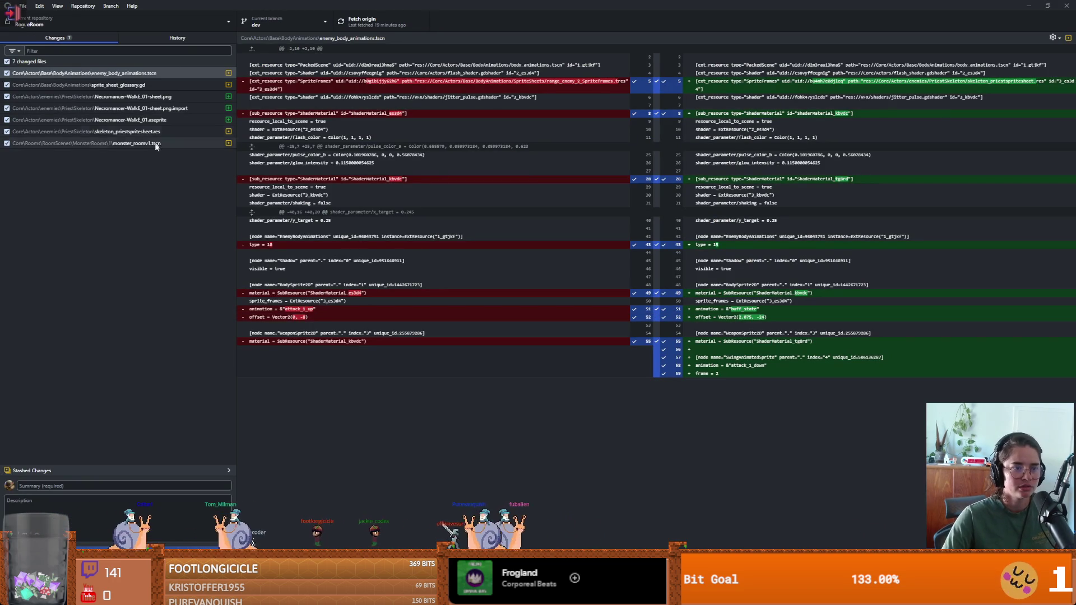
# Commit the seven changed files to dev as 'necromancer' and push to origin.
pyautogui.write('necro')
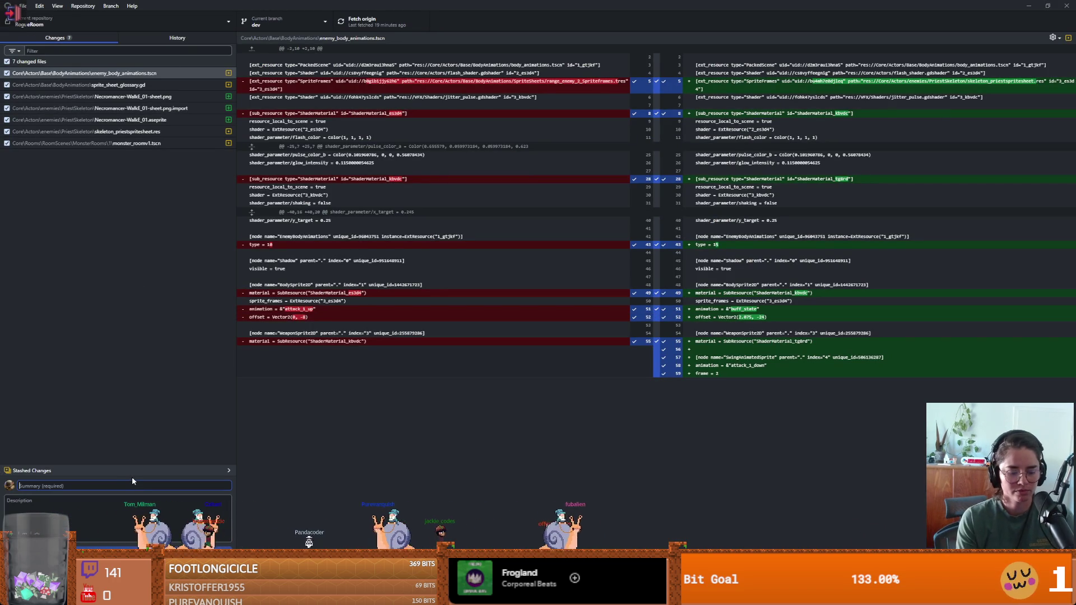
pyautogui.write('mancer')
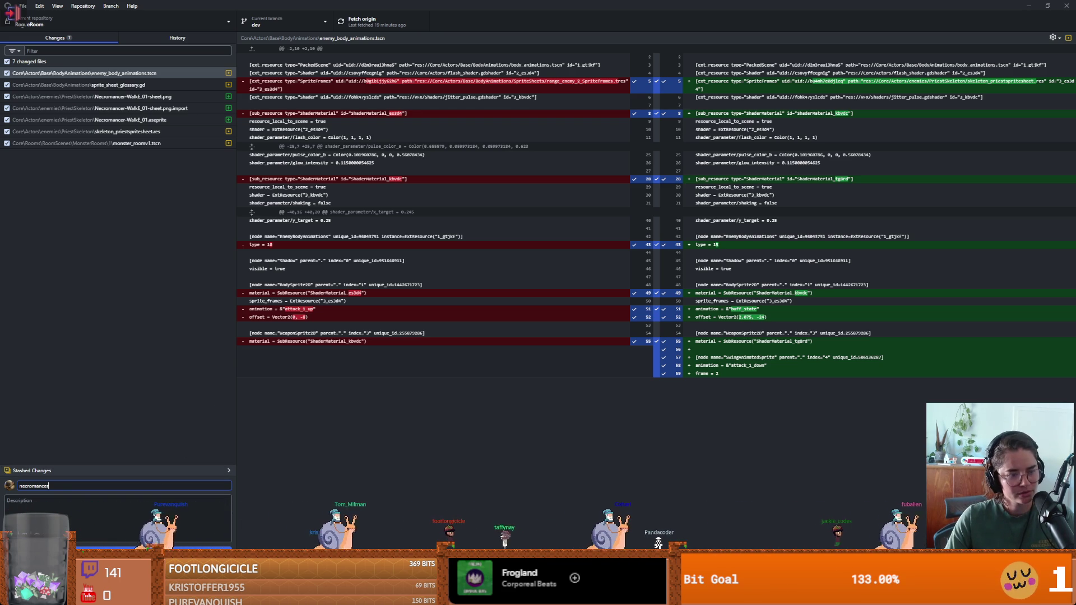
pyautogui.hotkey('ctrl', 'Return')
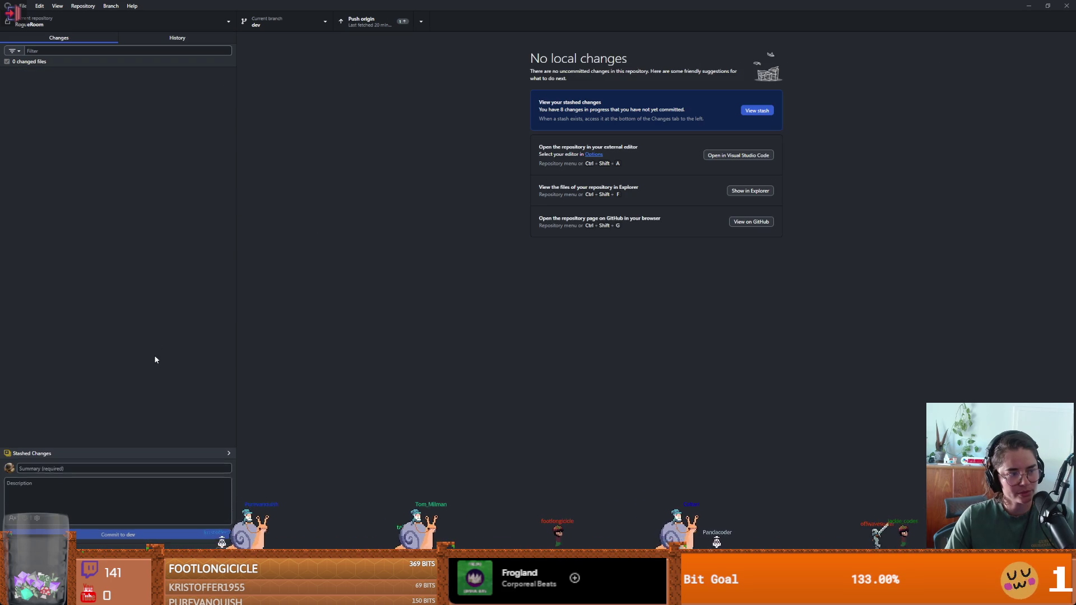
pyautogui.click(364, 20)
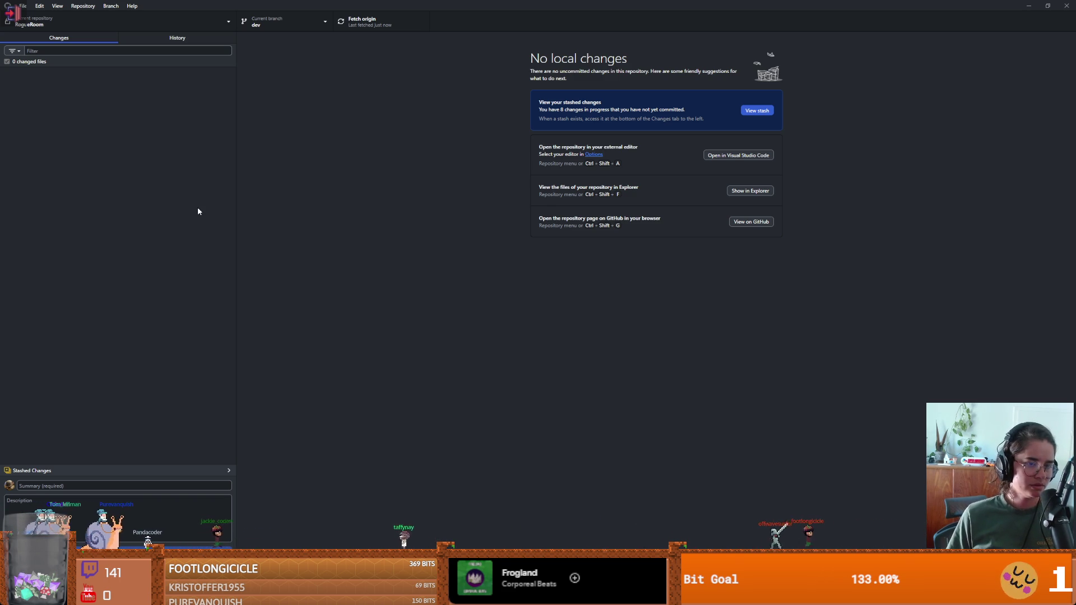
pyautogui.doubleClick(252, 4)
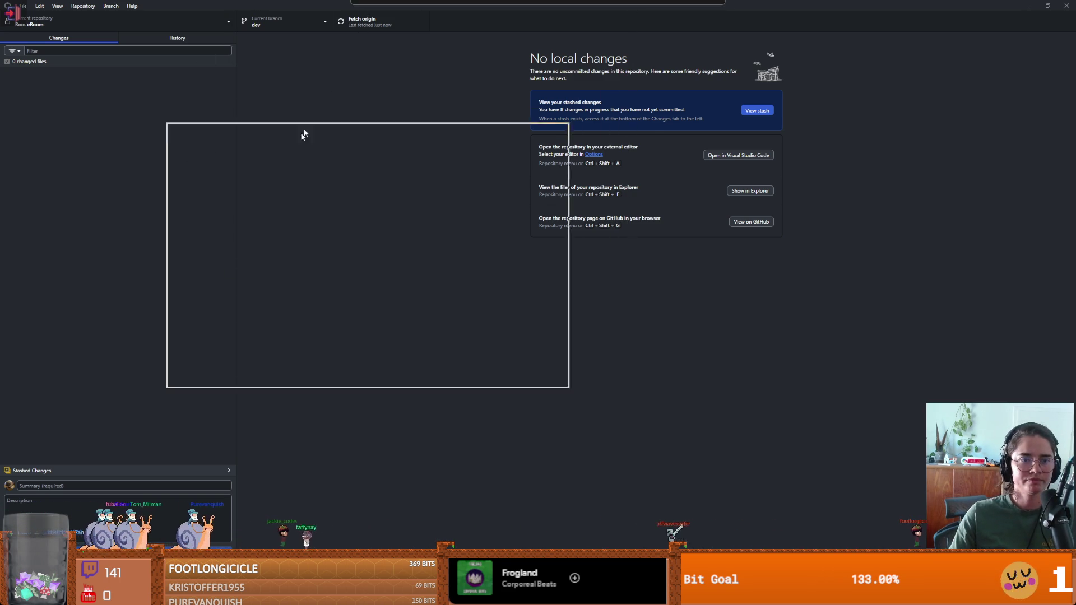
# Choose the third enemy card, walk the knight around the monster room, then stop the game.
pyautogui.click(671, 163)
pyautogui.press('e')
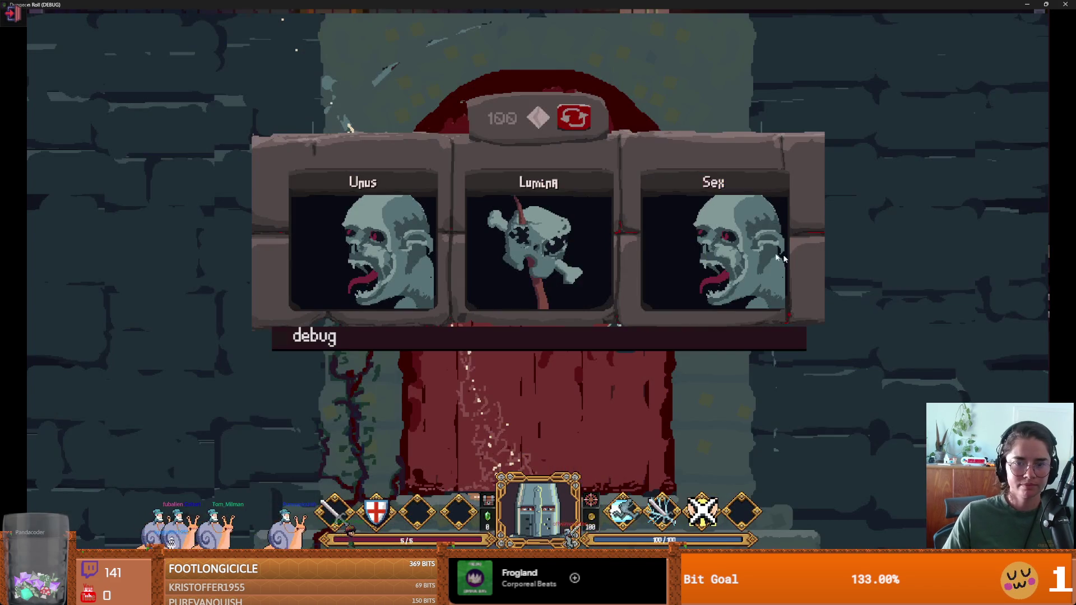
pyautogui.click(701, 243)
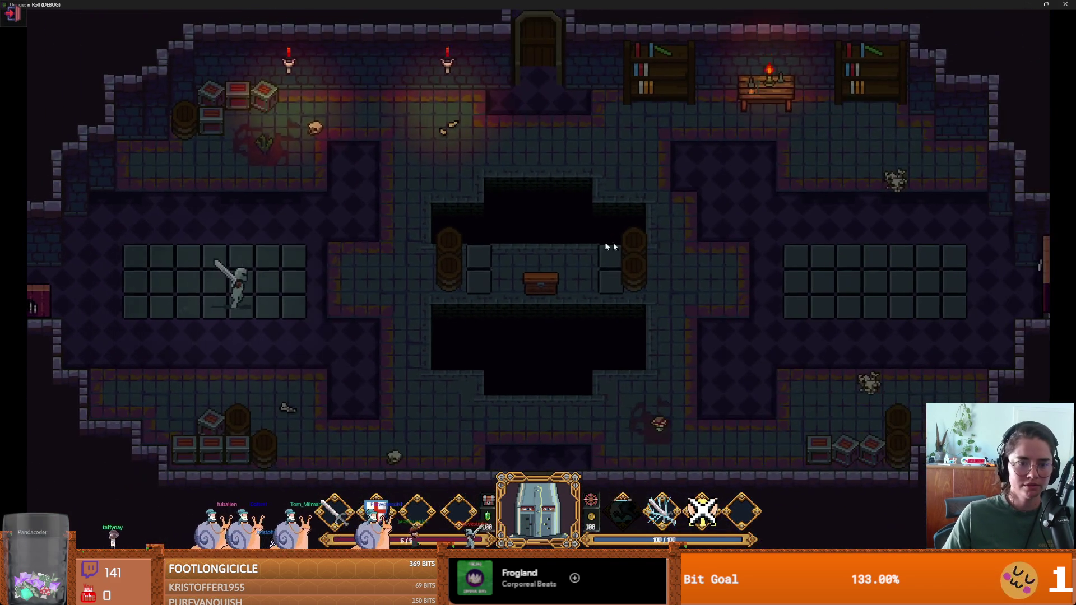
pyautogui.hotkey('w', 'd')
pyautogui.press('d')
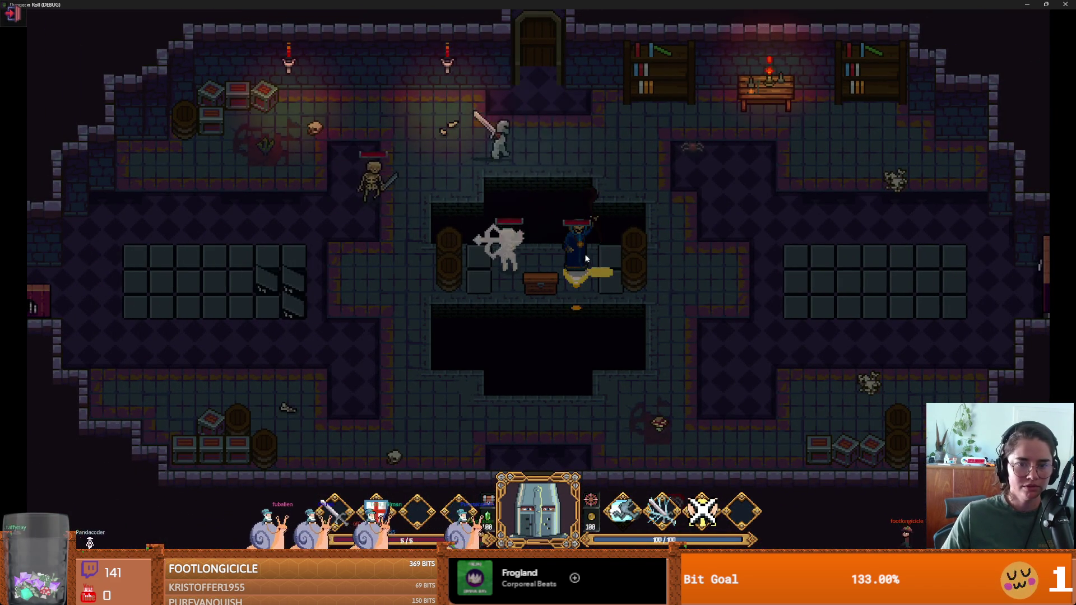
pyautogui.press('s')
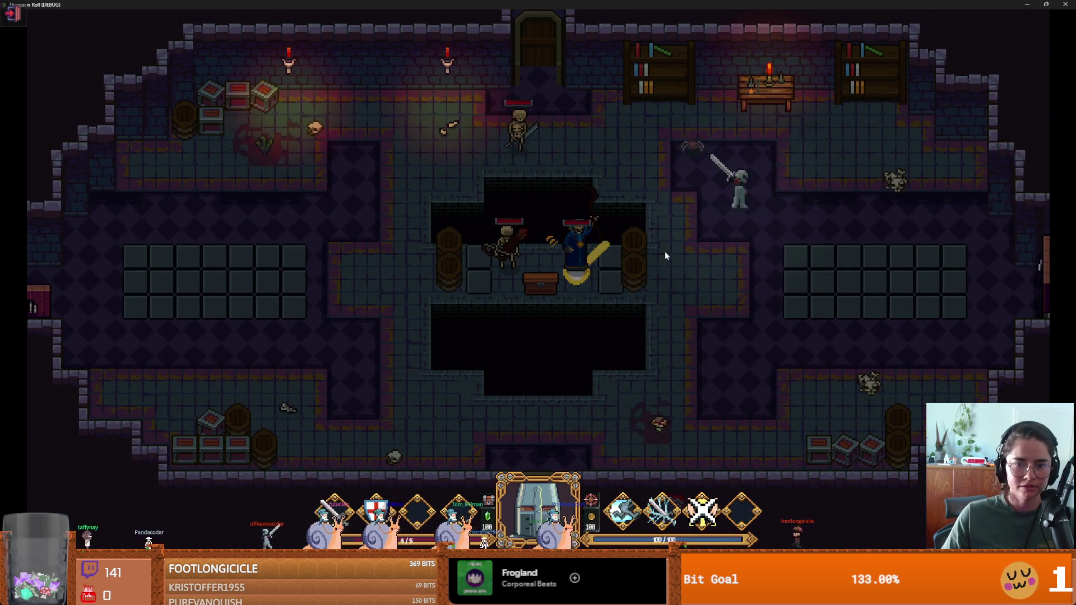
pyautogui.press('d')
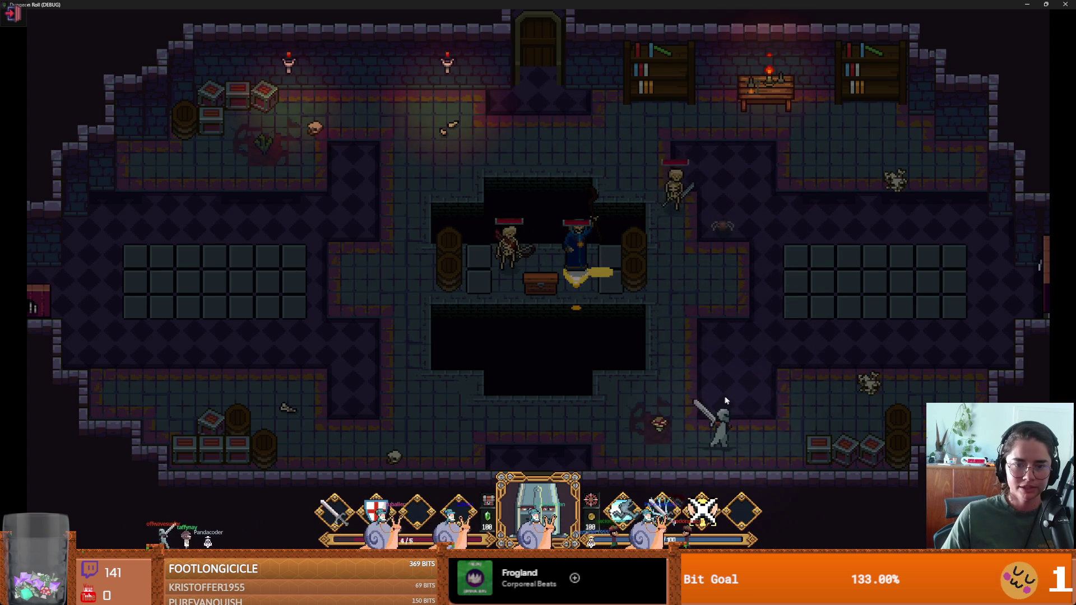
pyautogui.press('super+Down')
pyautogui.click(829, 212)
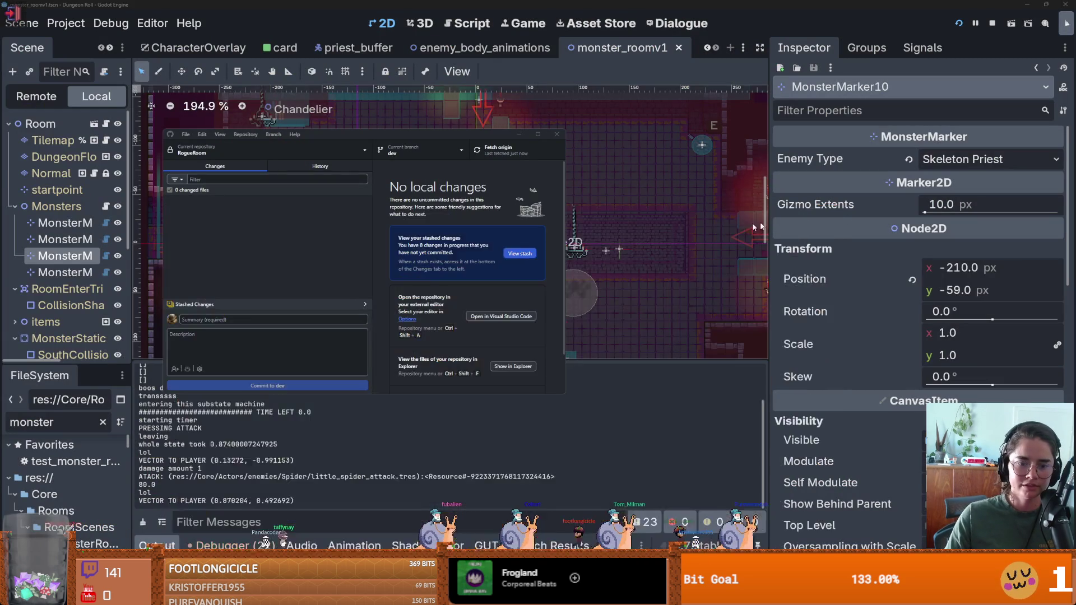
# In priest_buffer, raise the HealthBar about 7 px above the priest sprite and save.
pyautogui.click(519, 135)
pyautogui.click(493, 48)
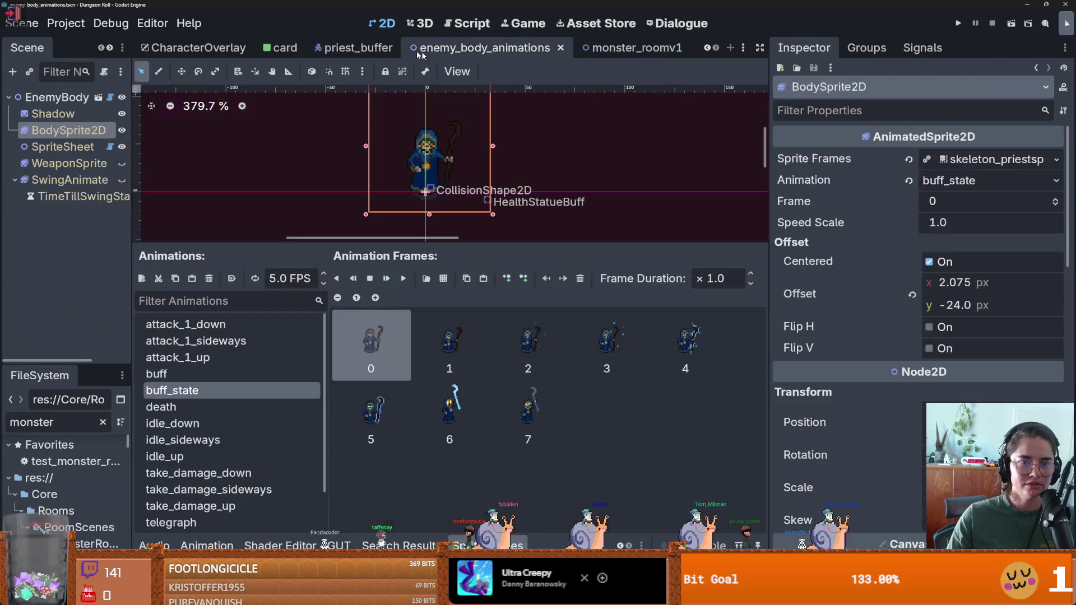
pyautogui.click(359, 48)
pyautogui.scroll(6, 392, 202)
pyautogui.scroll(-10, 77, 300)
pyautogui.click(66, 278)
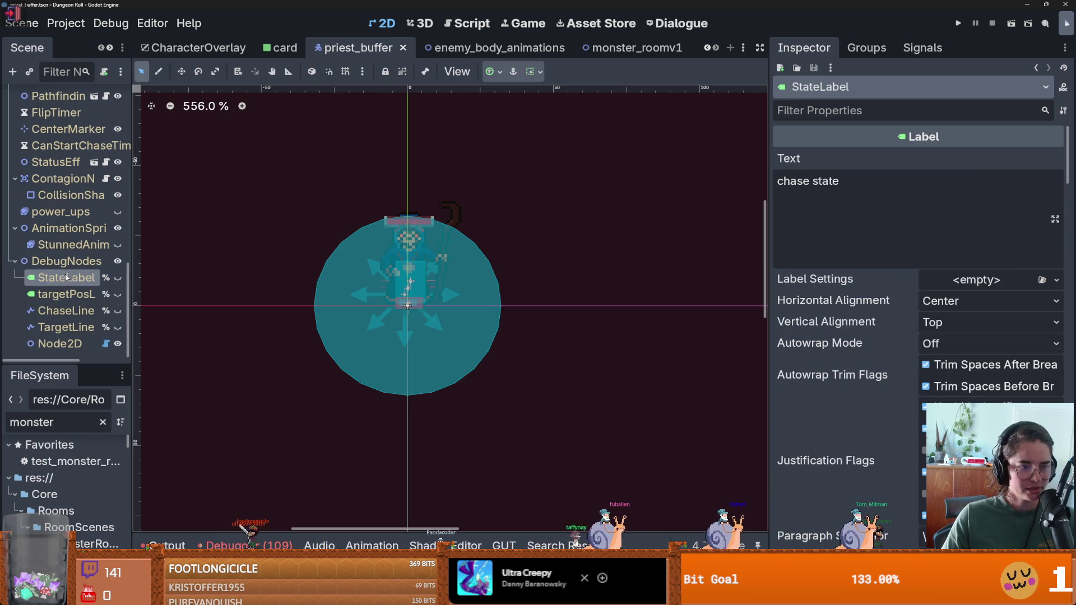
pyautogui.moveTo(132, 267); pyautogui.dragTo(283, 267)
pyautogui.scroll(3, 140, 269)
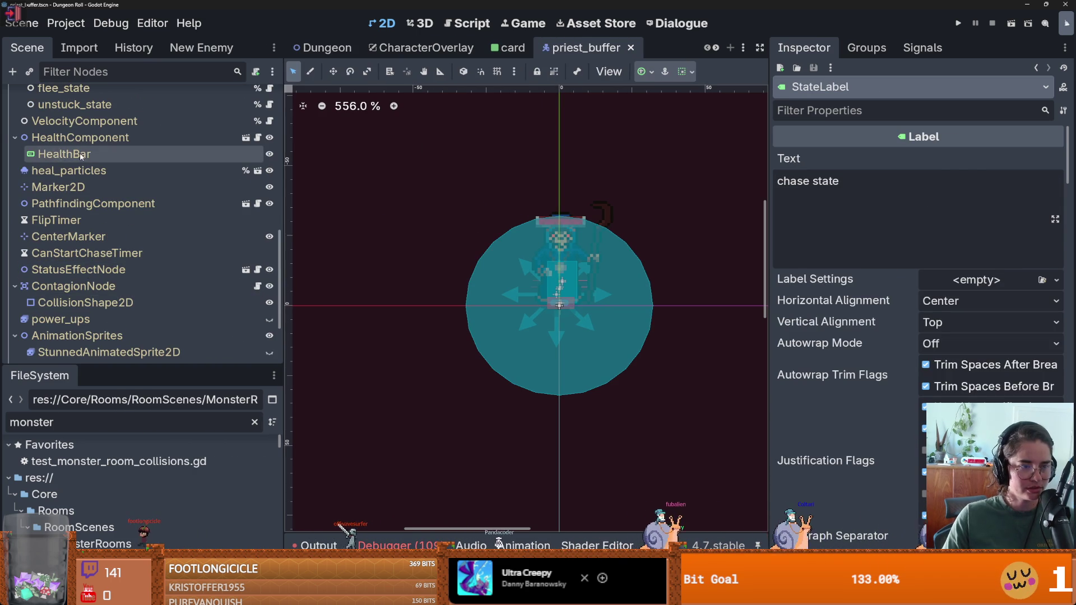
pyautogui.click(65, 154)
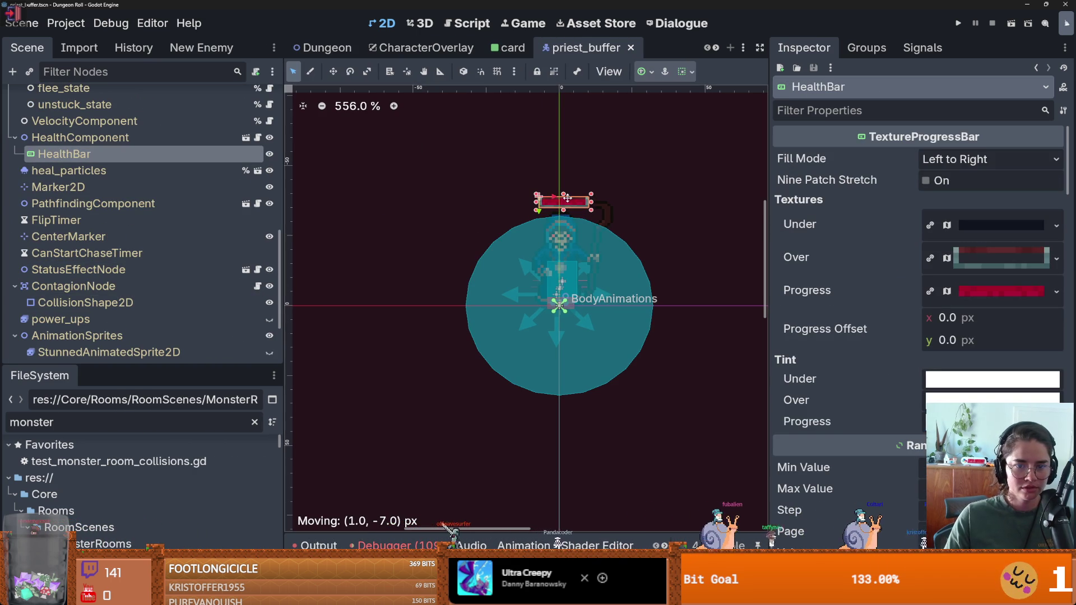
pyautogui.hotkey('ctrl', 's')
# Filter the FileSystem dock to list the 'archer' files.
pyautogui.click(97, 424)
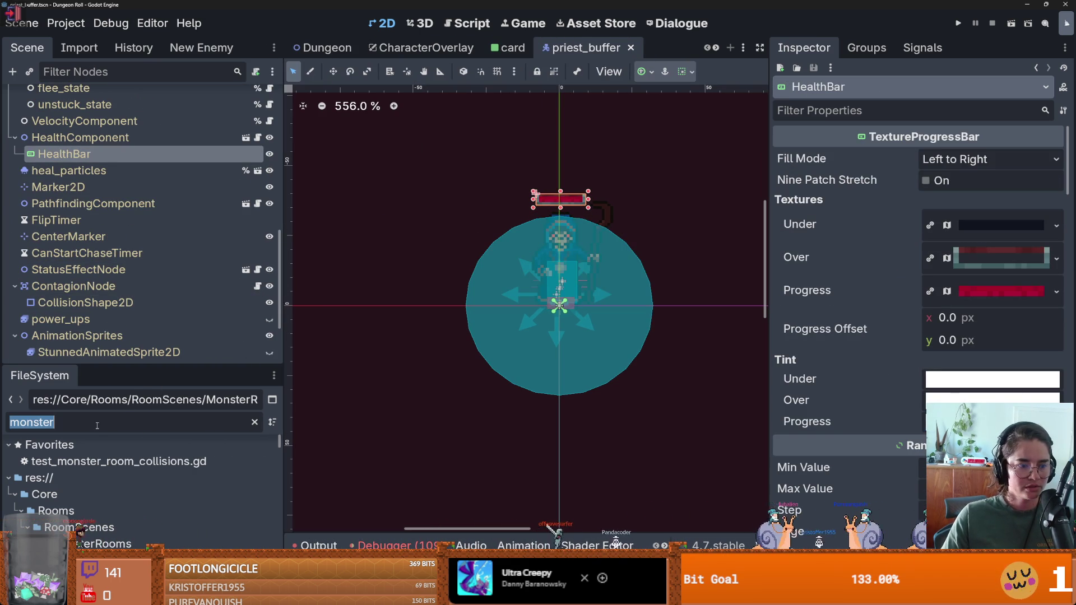
pyautogui.write('archer')
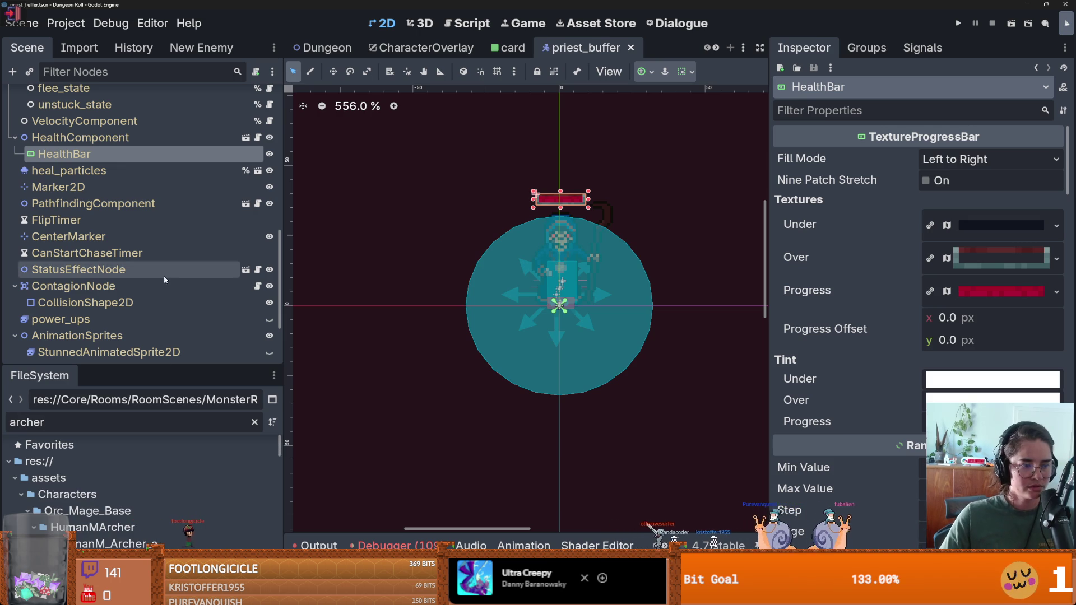
pyautogui.moveTo(154, 366); pyautogui.dragTo(154, 193)
pyautogui.scroll(-10, 97, 397)
pyautogui.scroll(5, 97, 397)
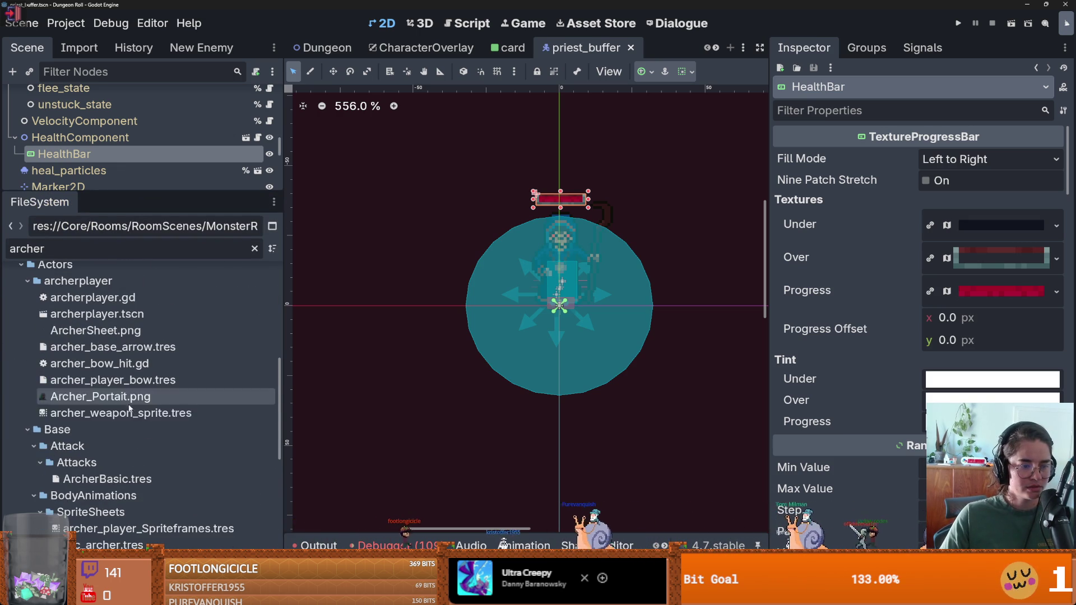
# Open archerplayer.tscn, select its BodyAnimations node and preview the idle animation.
pyautogui.doubleClick(97, 350)
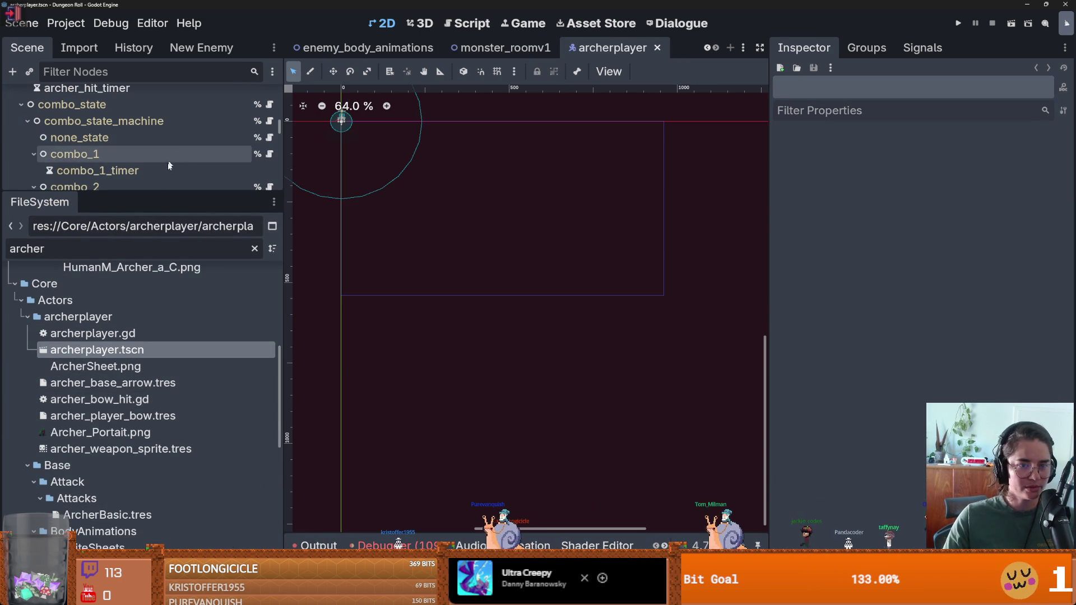
pyautogui.moveTo(149, 191); pyautogui.dragTo(150, 402)
pyautogui.scroll(5, 447, 269)
pyautogui.scroll(10, 280, 125)
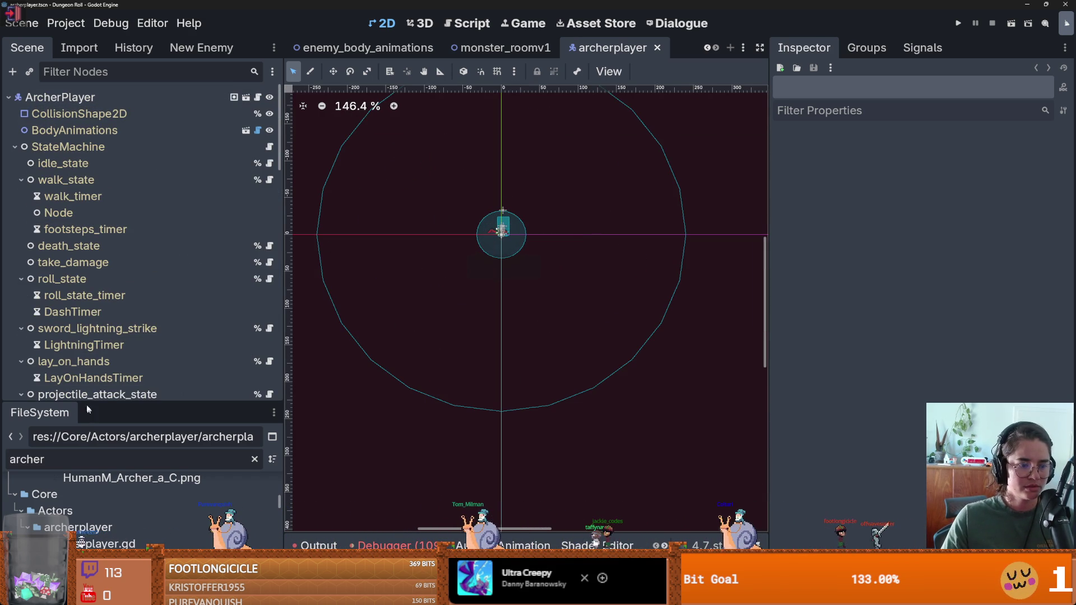
pyautogui.click(89, 98)
pyautogui.press('Down')
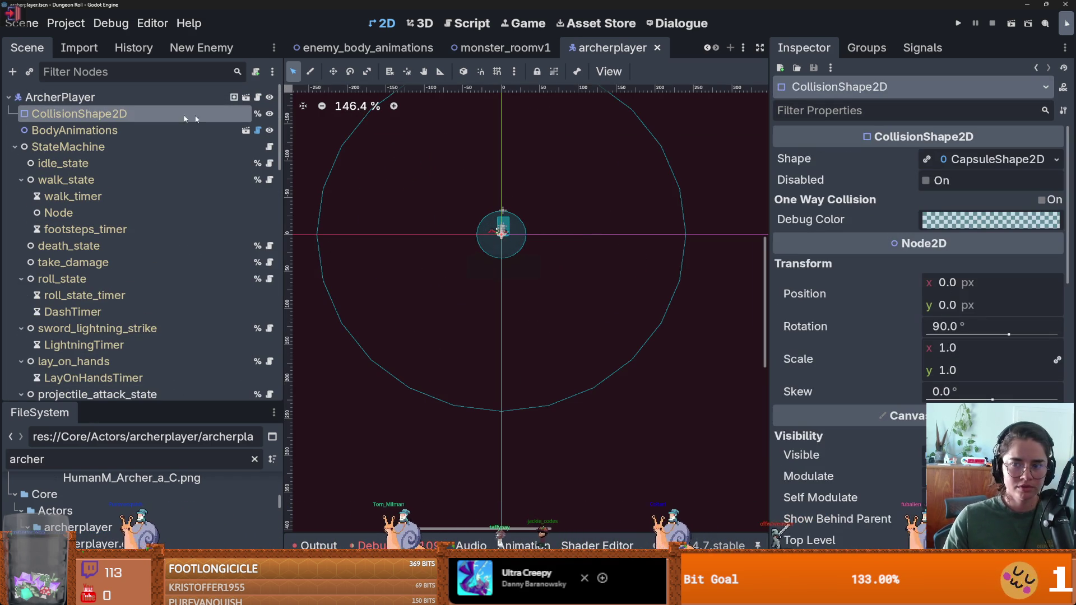
pyautogui.press('Down')
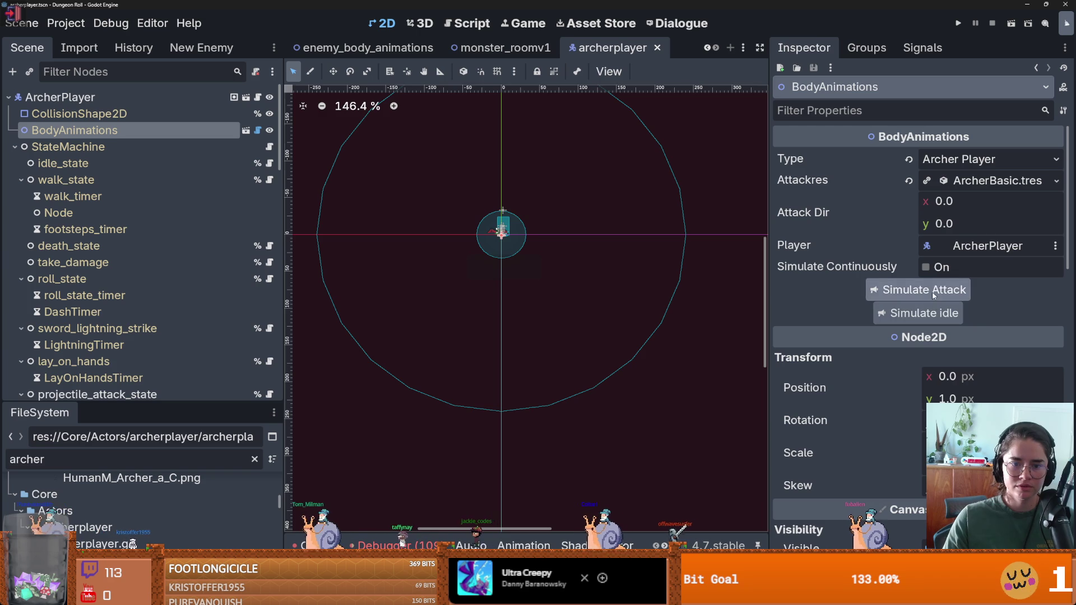
pyautogui.scroll(2, 519, 244)
pyautogui.click(908, 315)
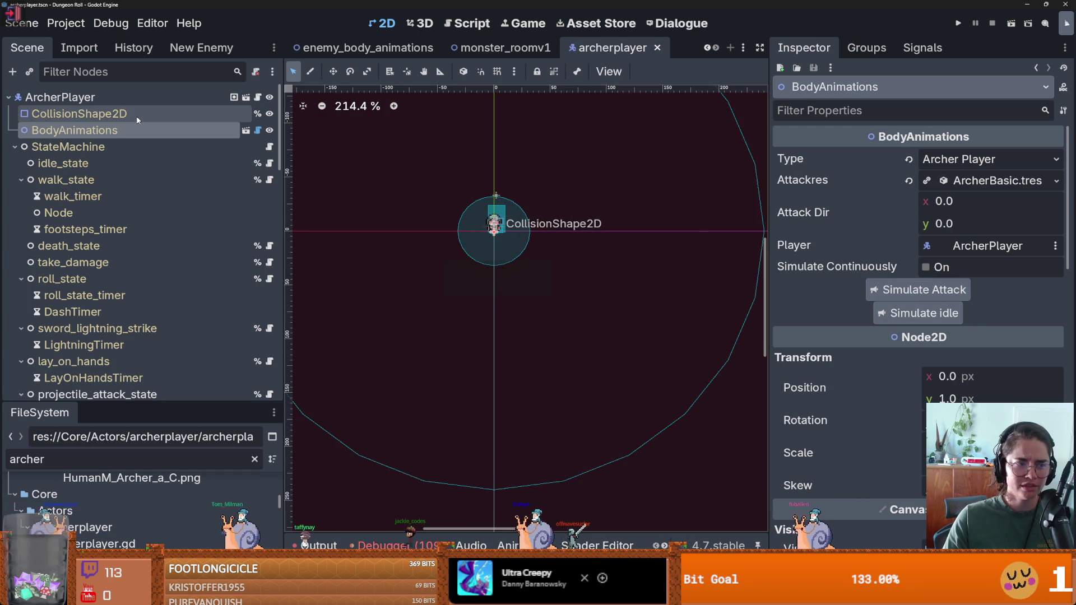
# Clear the archer filter and open archer_enemy.tscn from the enemies/archerenemy folder.
pyautogui.moveTo(164, 404); pyautogui.dragTo(168, 138)
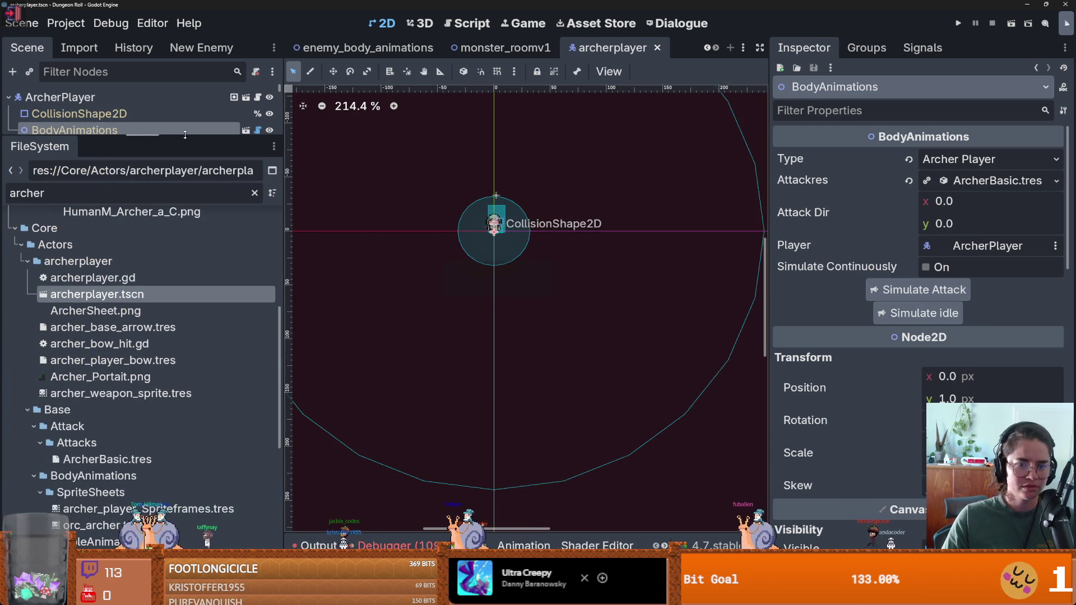
pyautogui.click(254, 192)
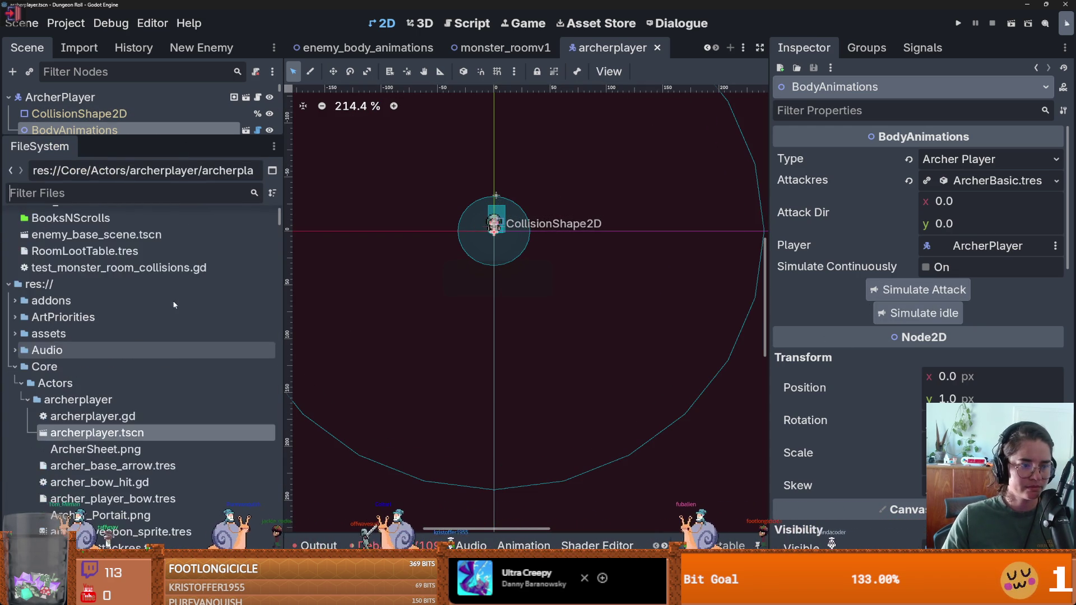
pyautogui.scroll(2, 93, 339)
pyautogui.scroll(-3, 93, 340)
pyautogui.click(28, 354)
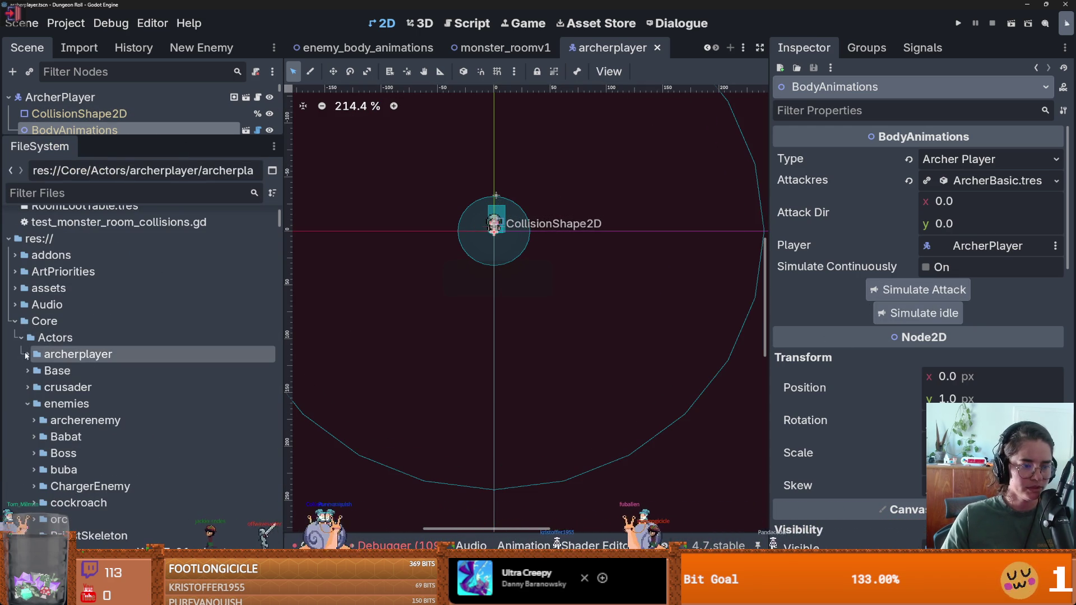
pyautogui.click(27, 403)
pyautogui.scroll(-3, 24, 411)
pyautogui.doubleClick(80, 335)
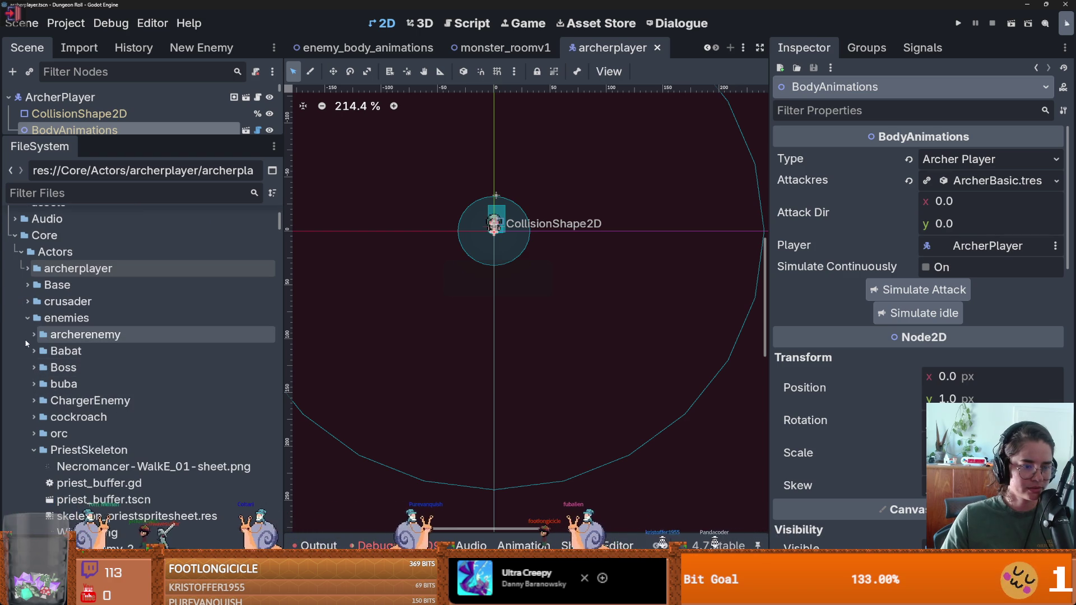
pyautogui.doubleClick(80, 351)
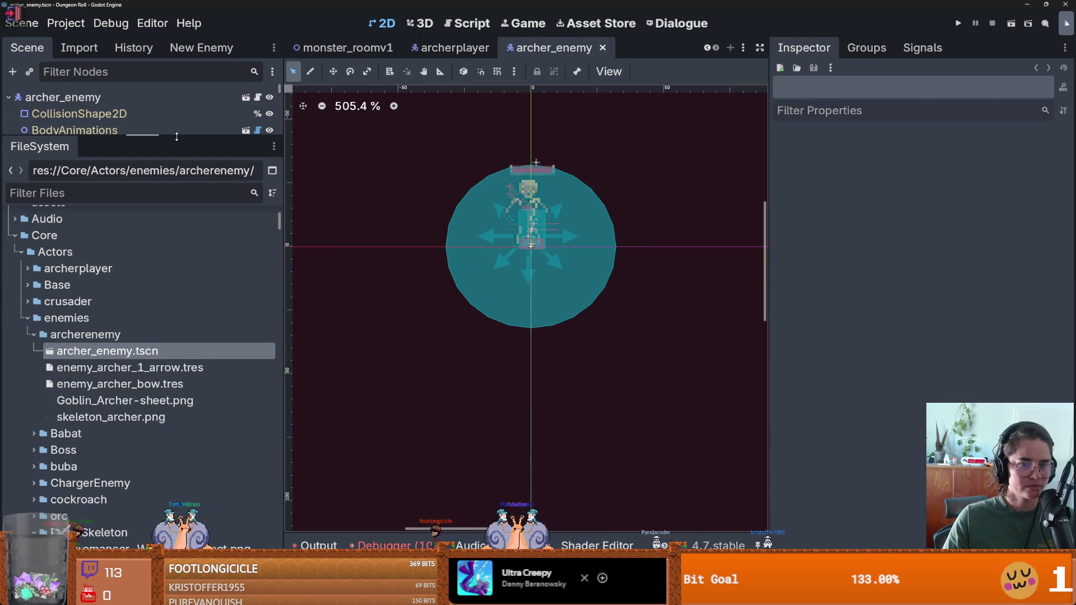
# Enlarge the scene tree panel and collapse the StateMachine's list of states.
pyautogui.moveTo(177, 137); pyautogui.dragTo(112, 291)
pyautogui.scroll(-5, 73, 224)
pyautogui.scroll(3, 73, 273)
pyautogui.scroll(4, 73, 274)
pyautogui.scroll(-5, 39, 272)
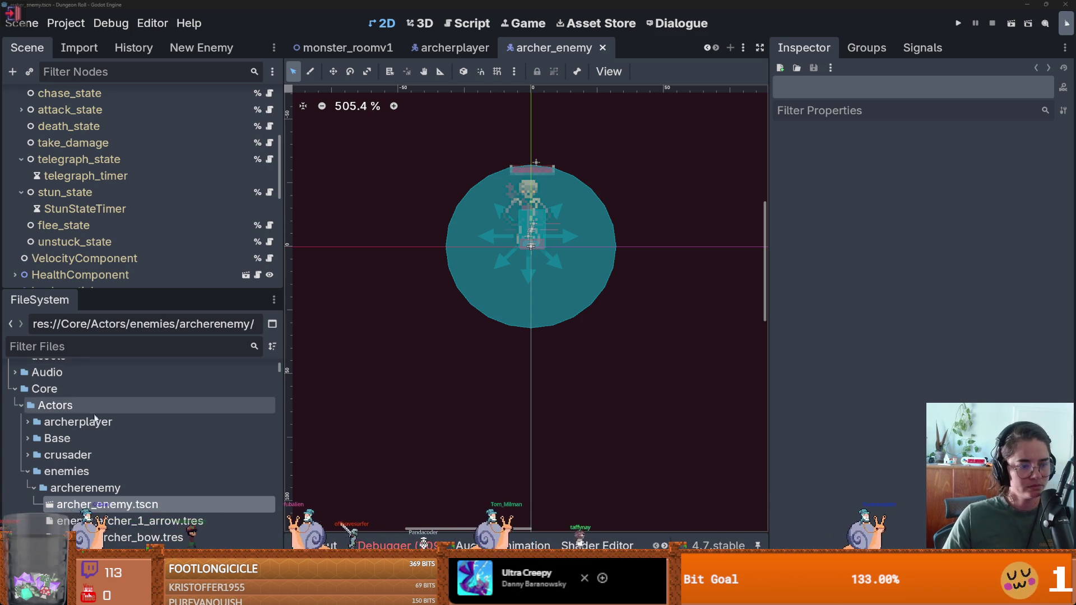
pyautogui.scroll(-2, 56, 407)
pyautogui.scroll(3, 56, 406)
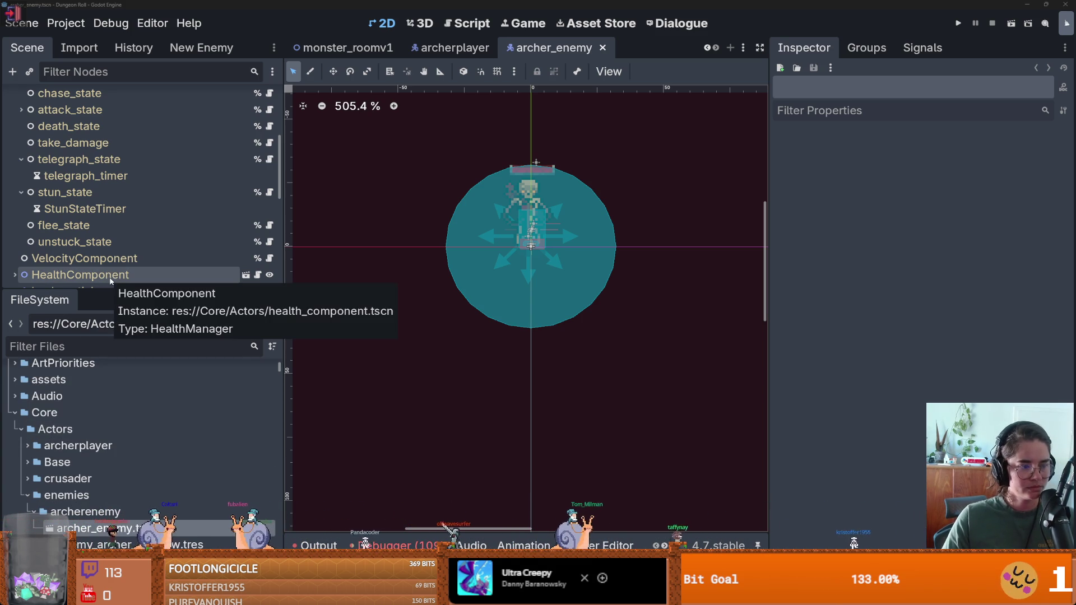
pyautogui.moveTo(125, 287)
pyautogui.mouseDown()
pyautogui.moveTo(126, 439)
pyautogui.moveTo(125, 401)
pyautogui.mouseUp()
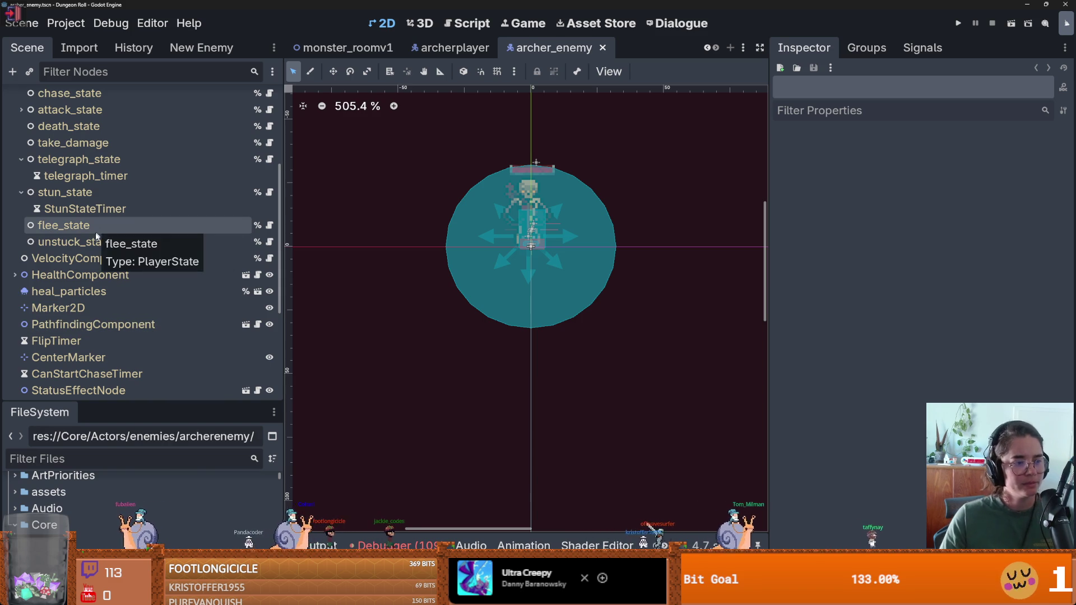
pyautogui.scroll(5, 88, 279)
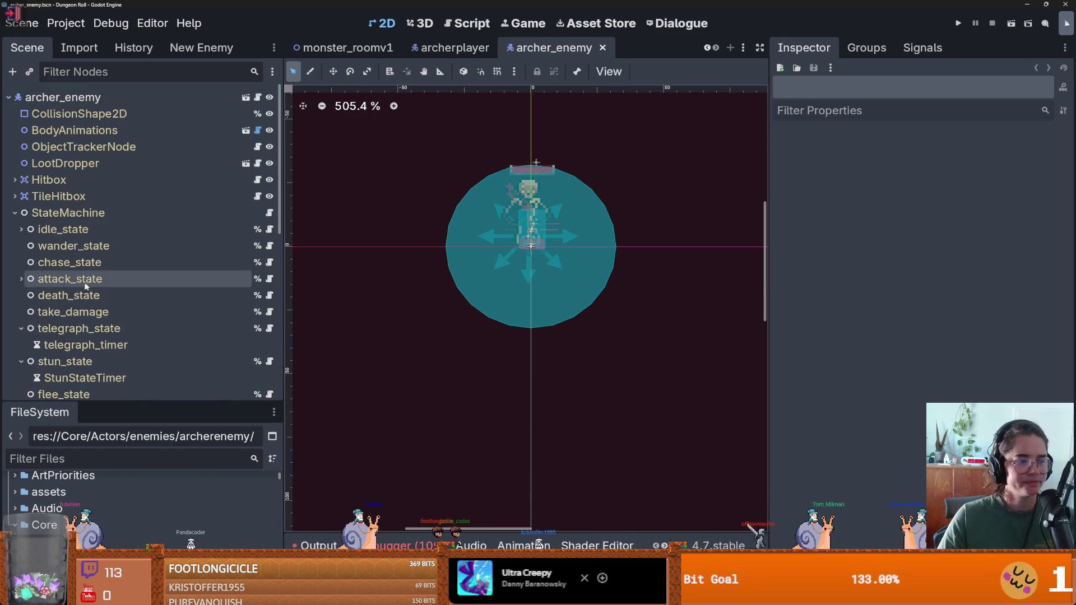
pyautogui.click(15, 213)
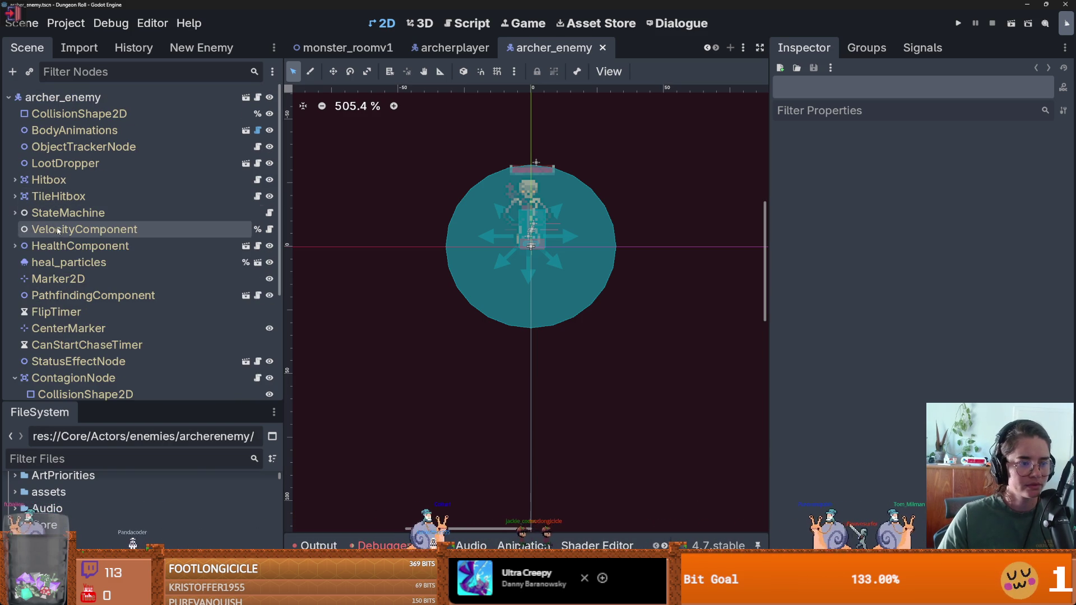
# Select HealthComponent's HealthBar, nudge it just above the archer sprite, and save.
pyautogui.click(15, 246)
pyautogui.click(64, 263)
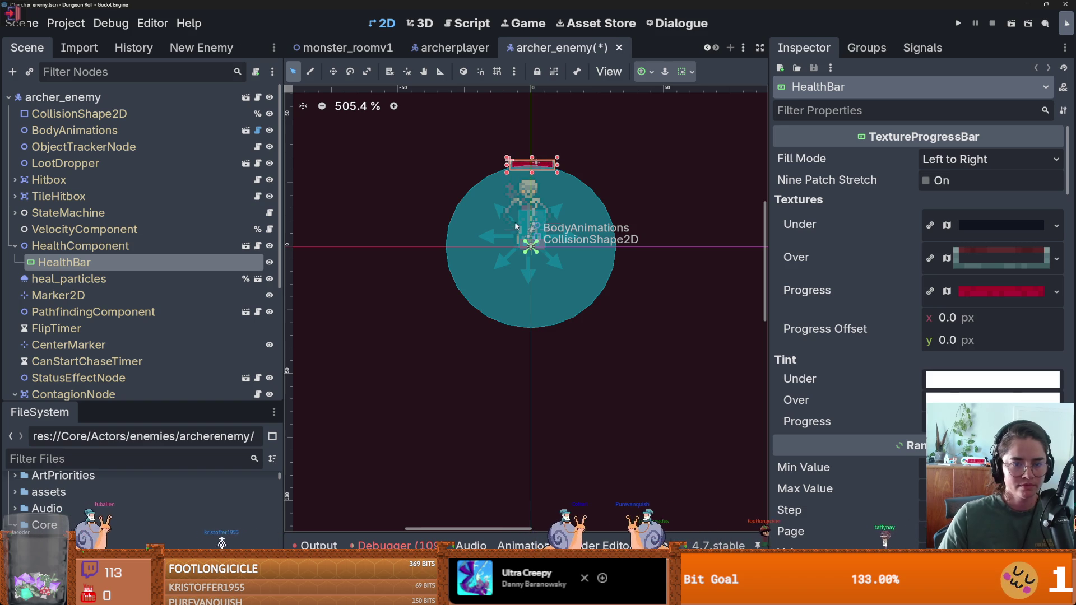
pyautogui.hotkey('ctrl', 's')
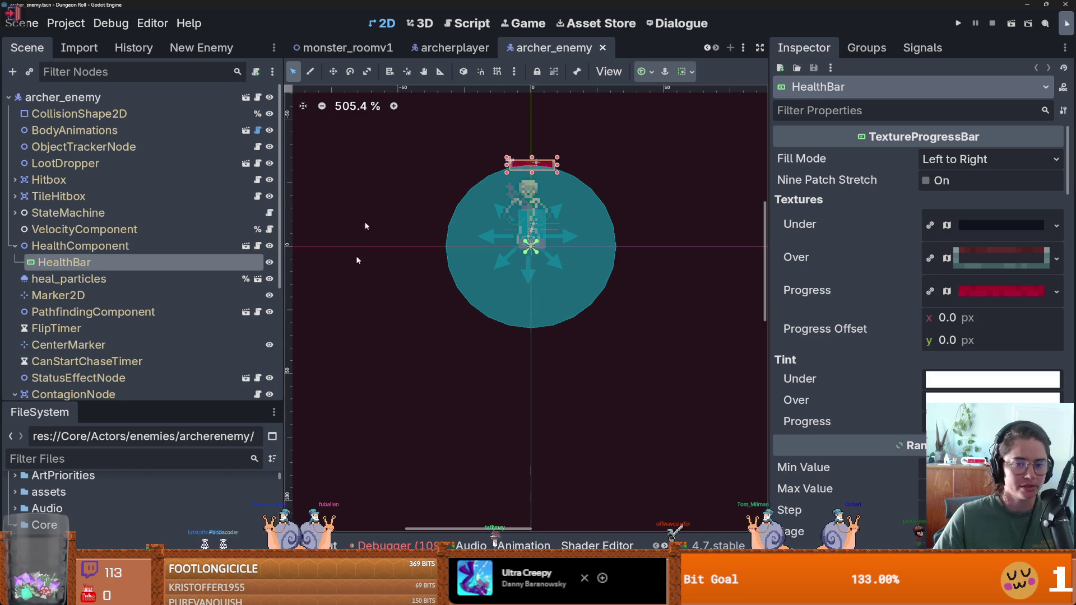
pyautogui.scroll(4, 532, 174)
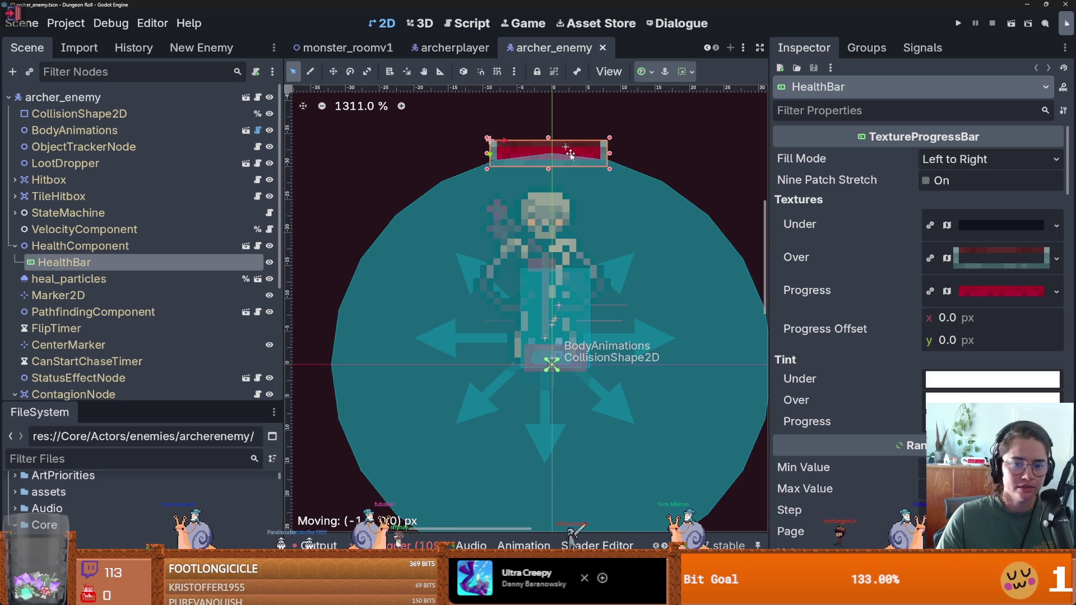
pyautogui.hotkey('ctrl', 's')
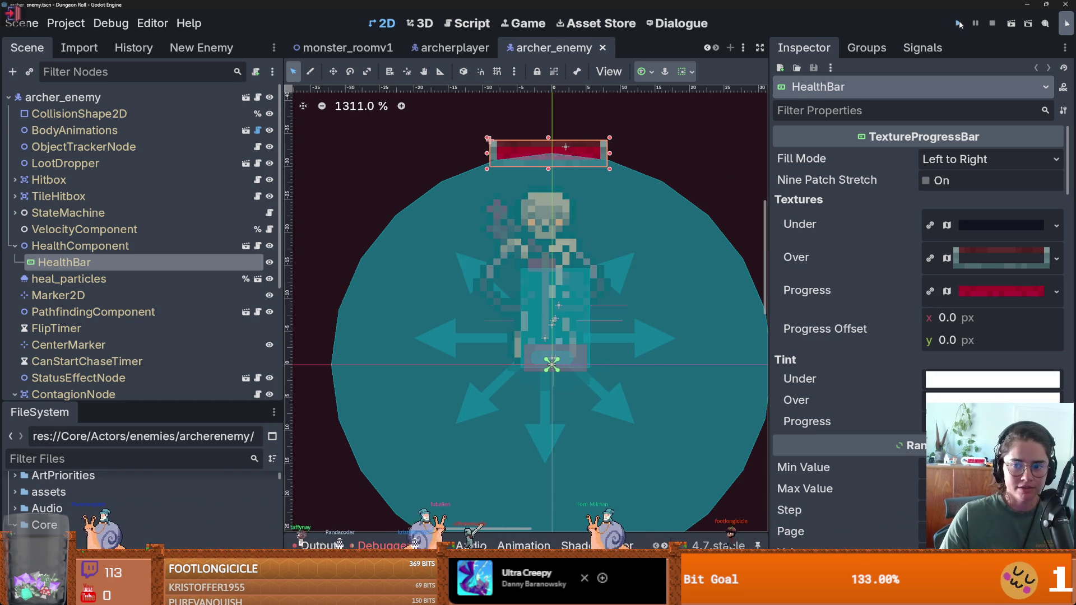
# Run the game full screen and walk the knight right, up and down into the monster room.
pyautogui.click(960, 24)
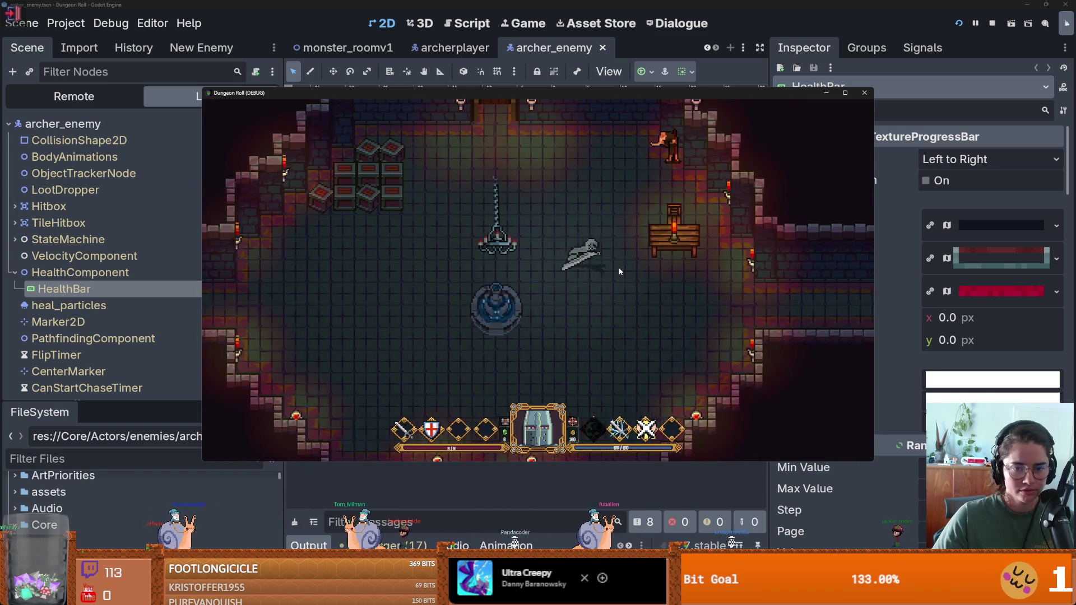
pyautogui.press('d')
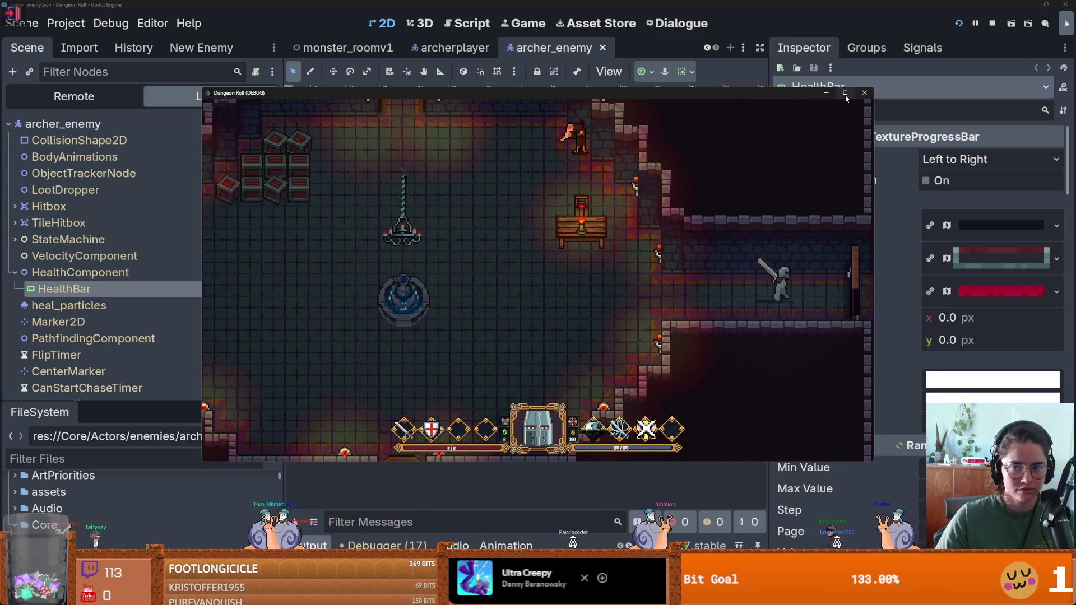
pyautogui.click(846, 95)
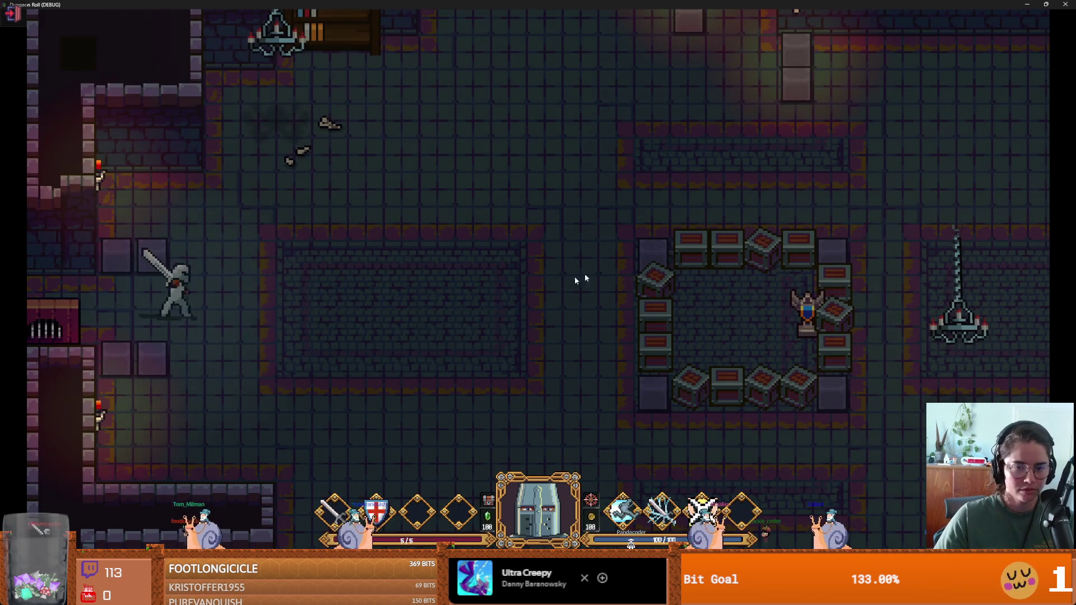
pyautogui.press('d')
pyautogui.press('w')
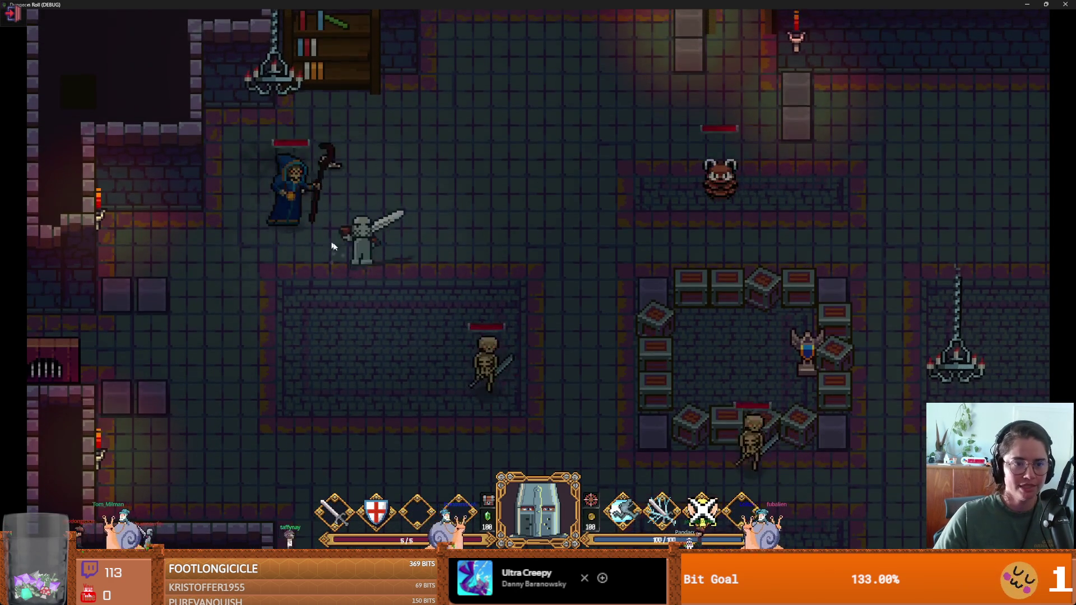
pyautogui.press('s')
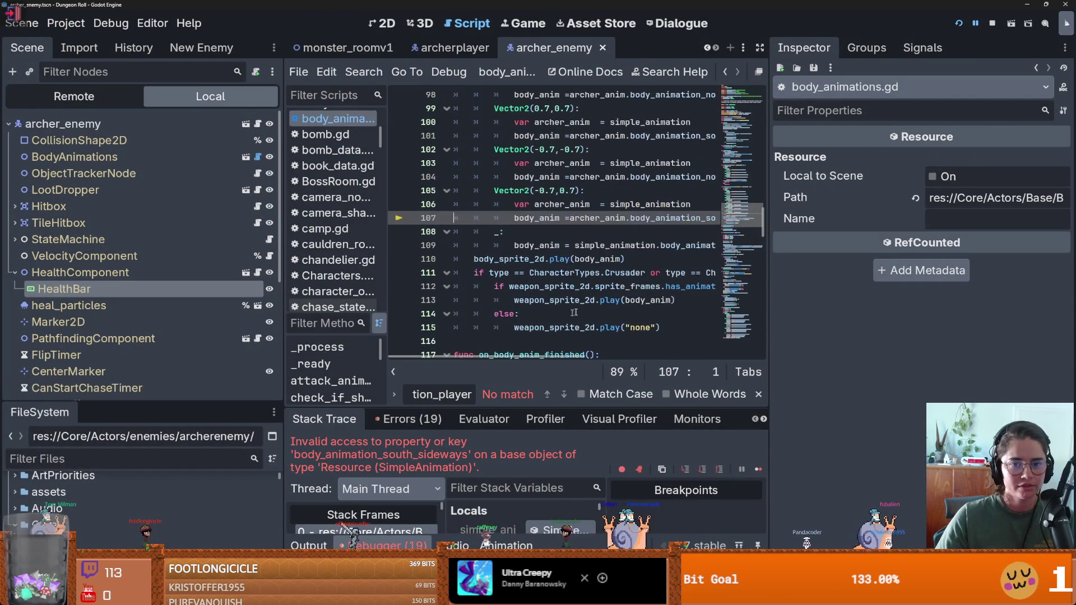
# Enlarge the debugger, inspect the ChargerEnemy local, and jump to the calling line in Characters.gd.
pyautogui.moveTo(768, 262); pyautogui.dragTo(956, 261)
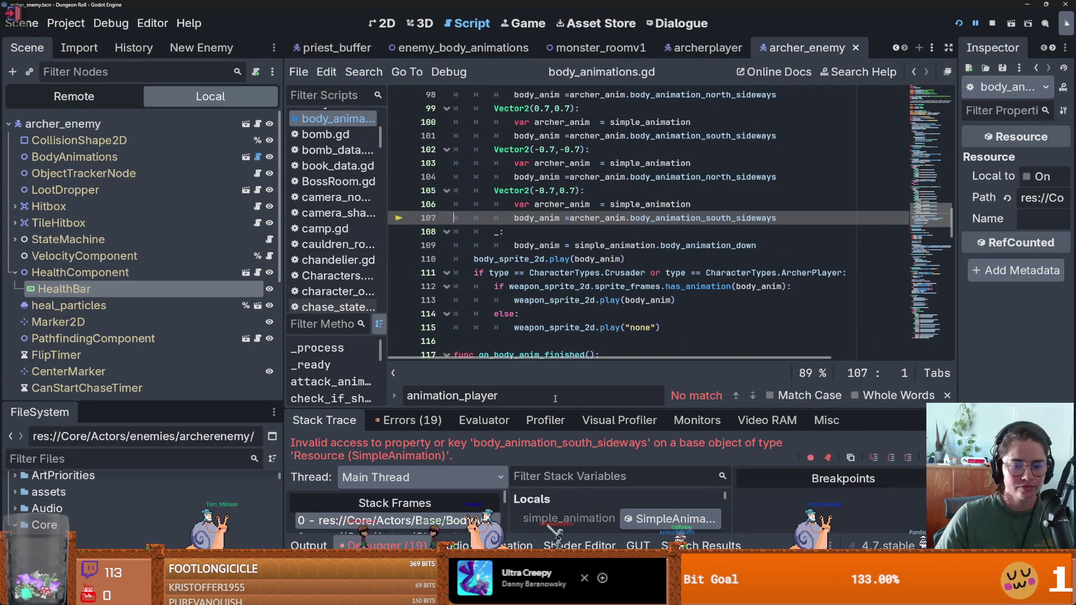
pyautogui.moveTo(554, 408); pyautogui.dragTo(549, 282)
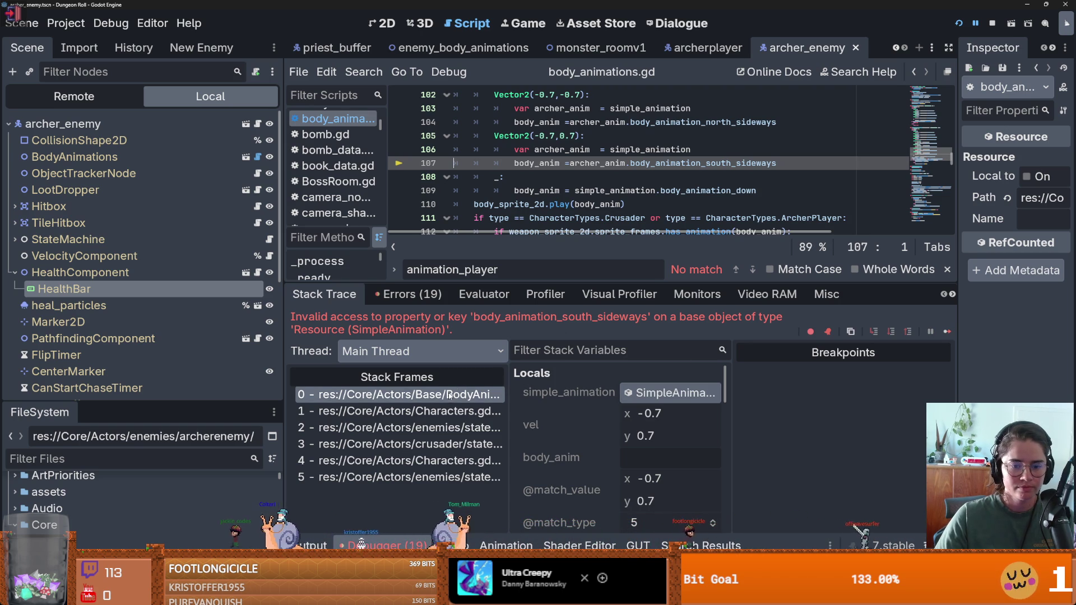
pyautogui.scroll(-8, 683, 428)
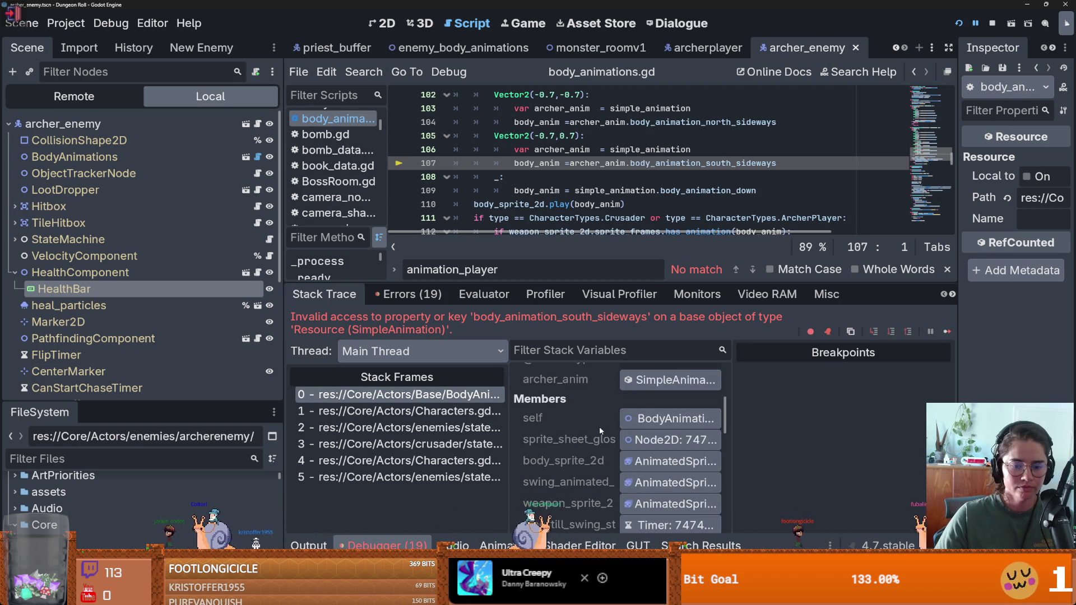
pyautogui.scroll(-8, 599, 426)
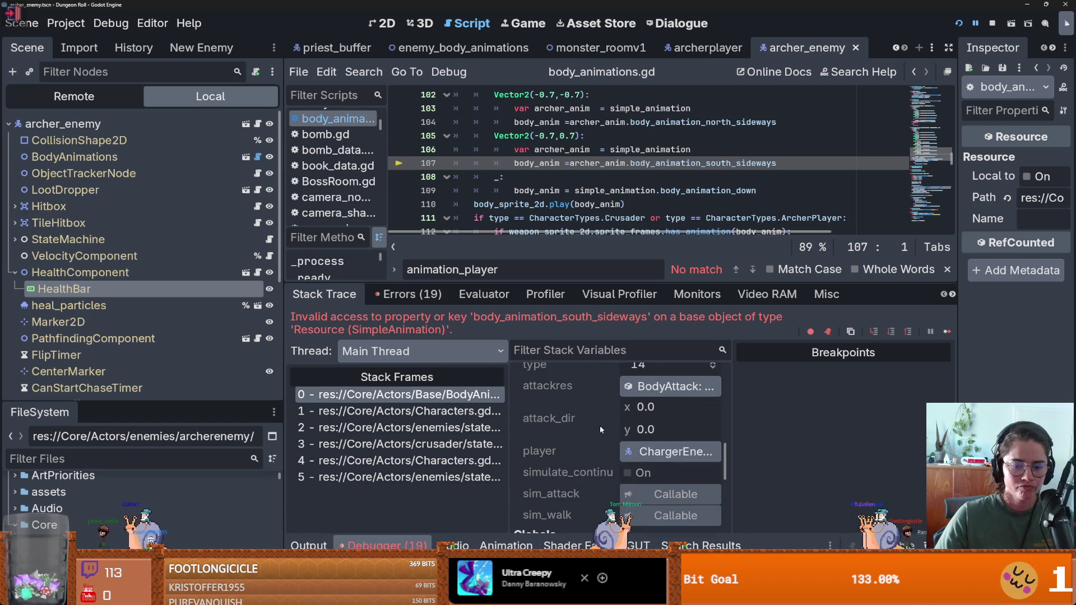
pyautogui.click(653, 431)
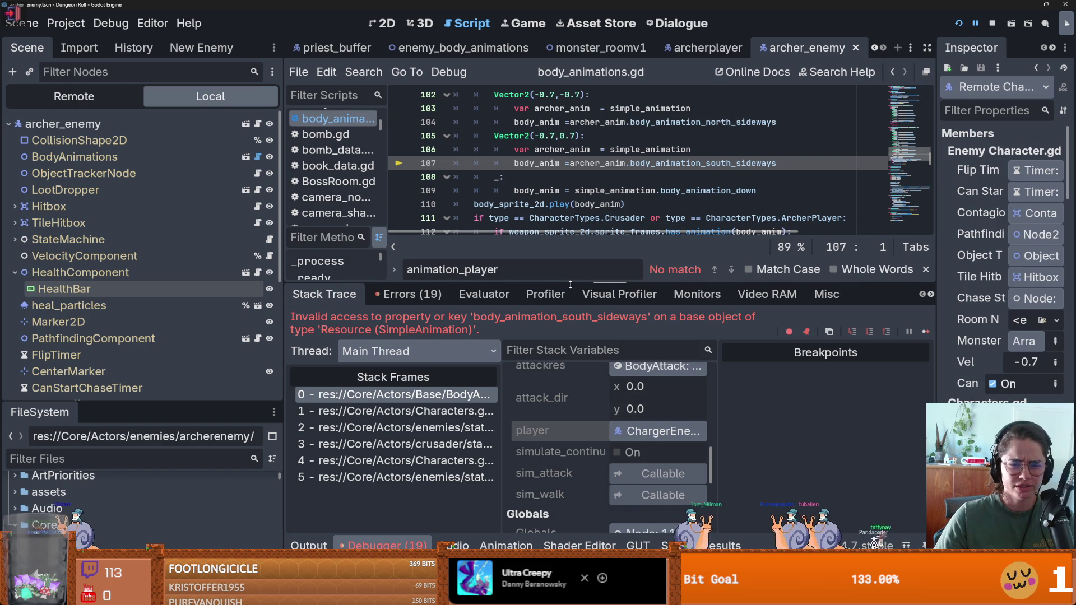
pyautogui.moveTo(571, 284); pyautogui.dragTo(563, 339)
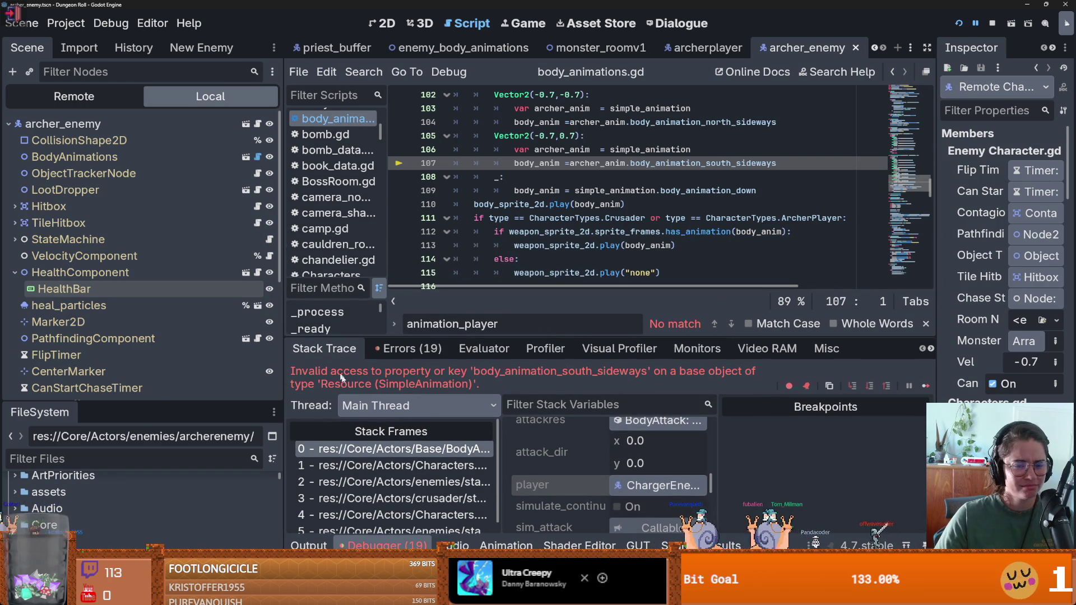
pyautogui.click(392, 465)
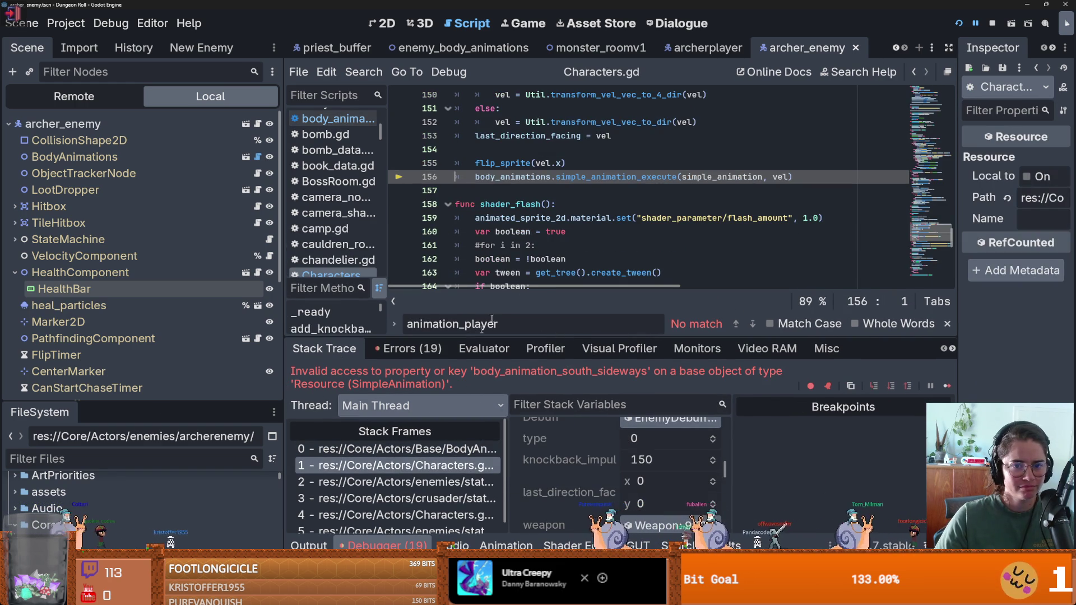
pyautogui.scroll(1, 505, 251)
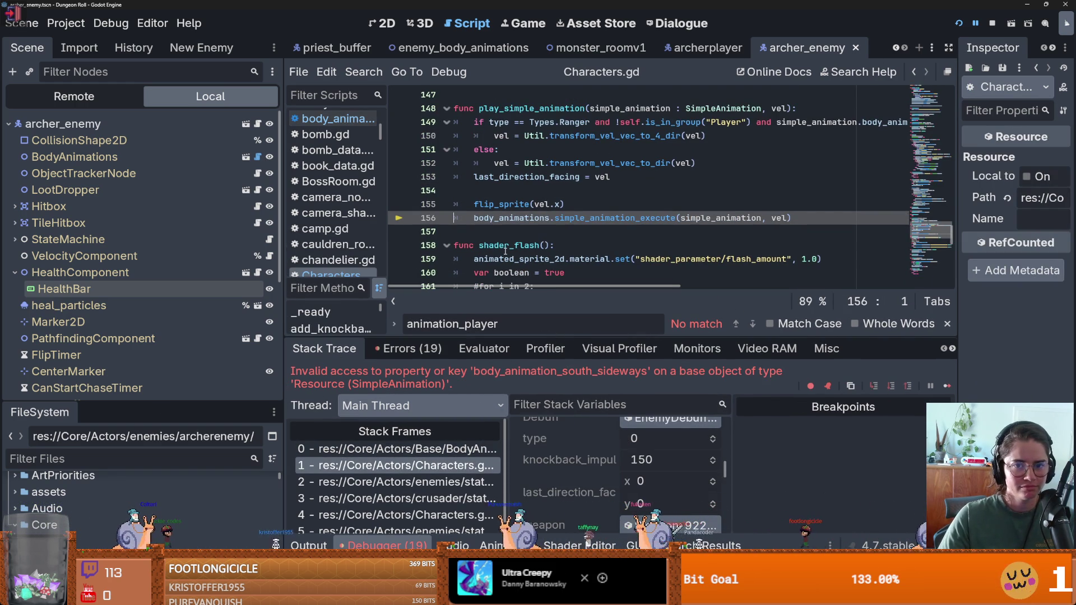
# Filter the FileSystem dock for 'cha' and open the charger_enemy scene.
pyautogui.click(95, 453)
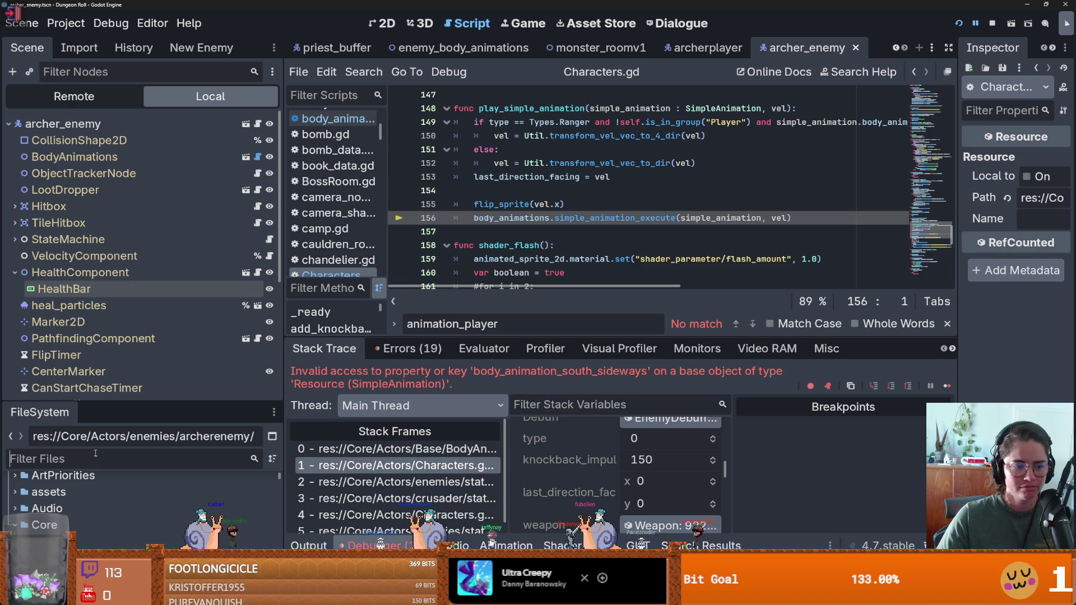
pyautogui.write('chrcha')
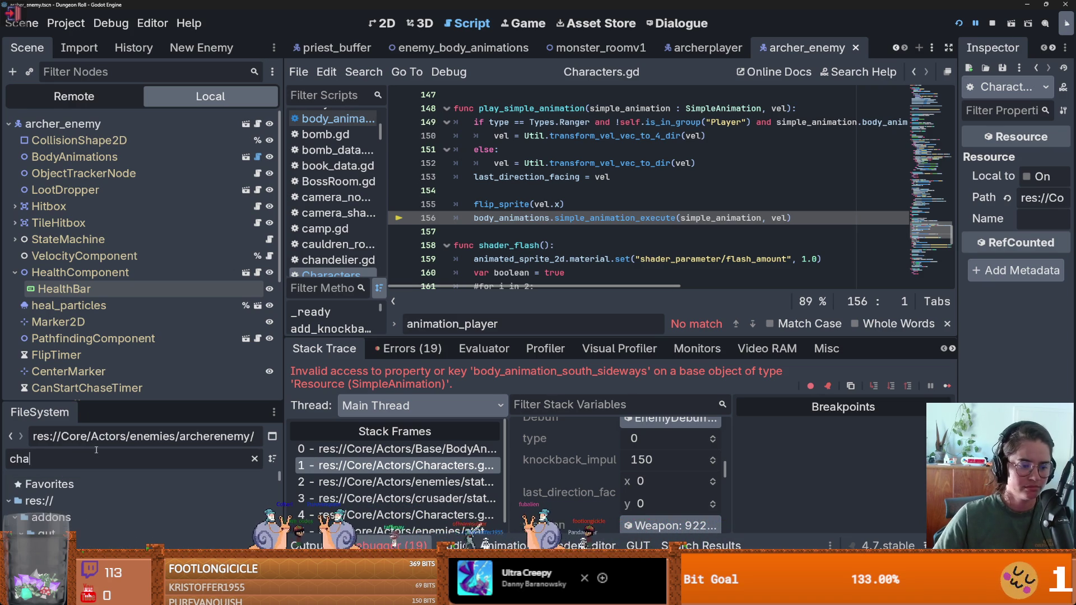
pyautogui.moveTo(115, 402); pyautogui.dragTo(153, 112)
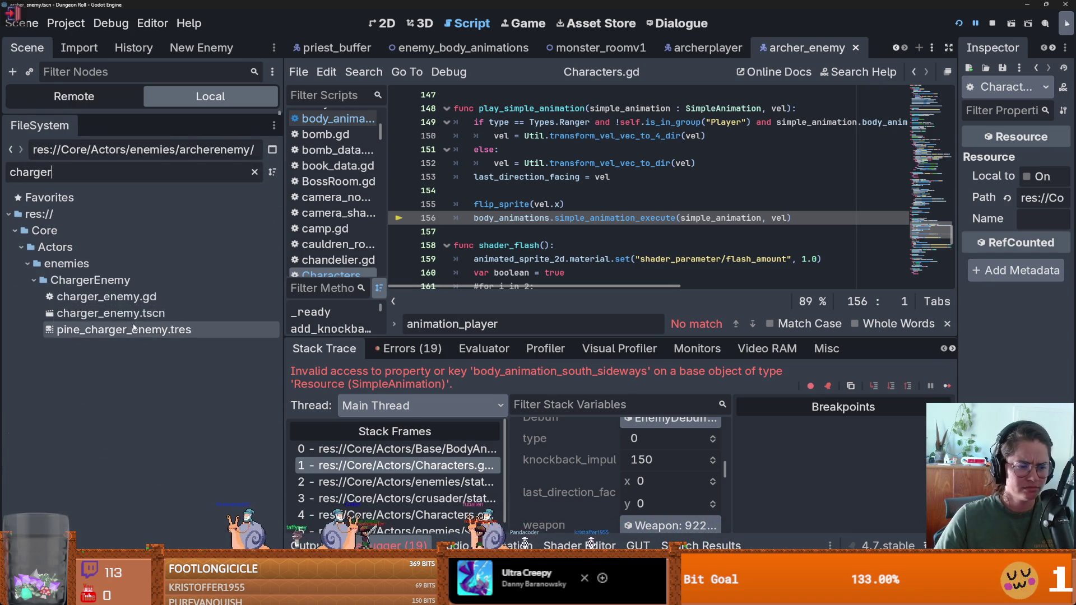
pyautogui.doubleClick(110, 313)
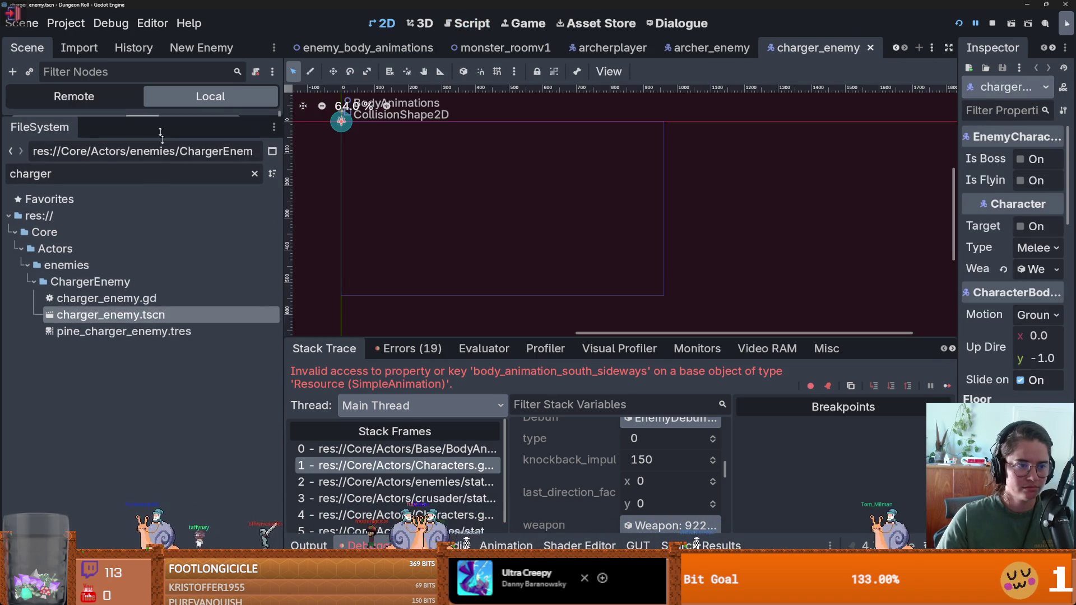
# Inspect the charger's attack_state, then the root node's properties and its Weapon resource.
pyautogui.moveTo(153, 111); pyautogui.dragTo(151, 476)
pyautogui.scroll(-2, 33, 324)
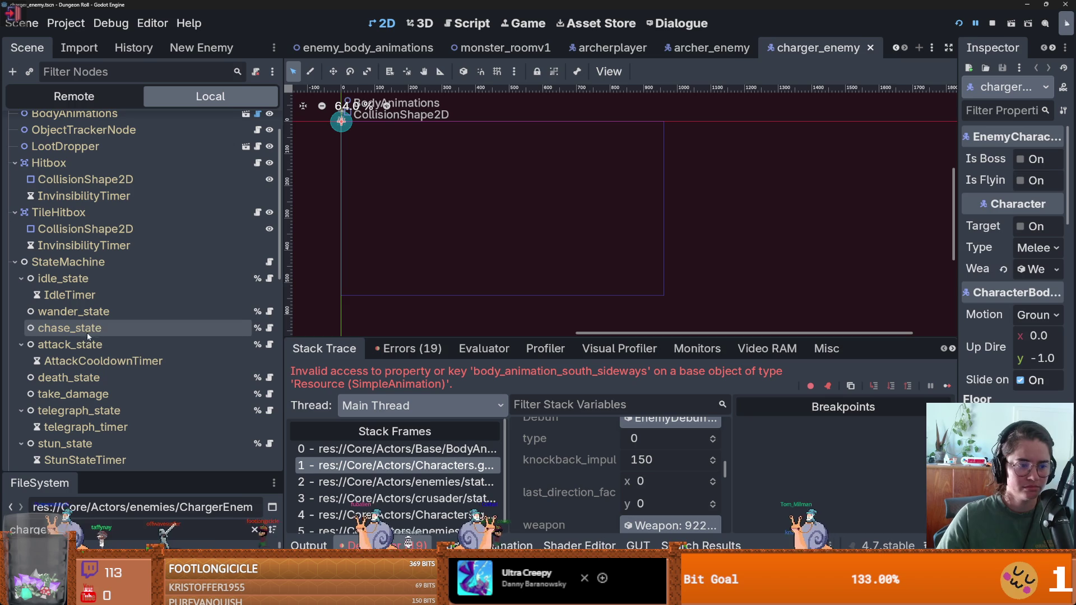
pyautogui.click(70, 344)
pyautogui.moveTo(958, 200); pyautogui.dragTo(791, 200)
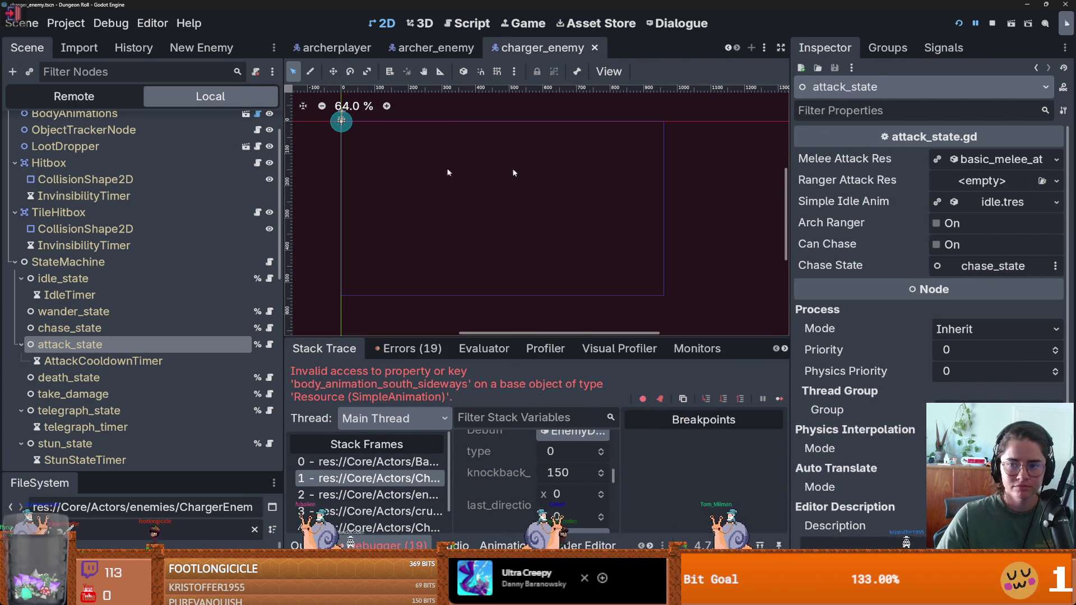
pyautogui.scroll(2, 131, 169)
pyautogui.click(113, 124)
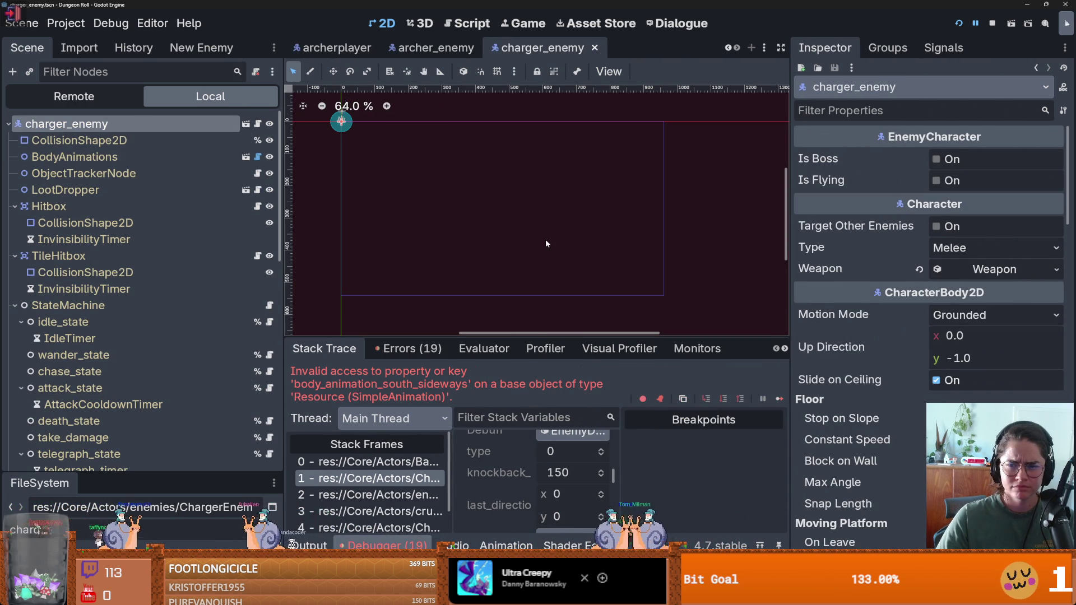
pyautogui.click(964, 268)
pyautogui.click(964, 268)
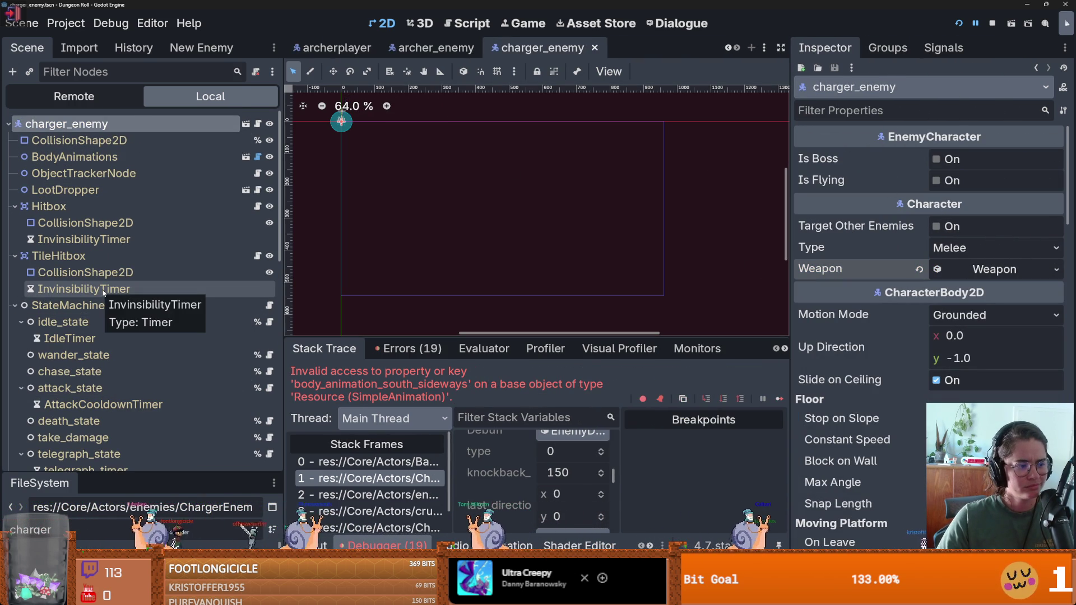
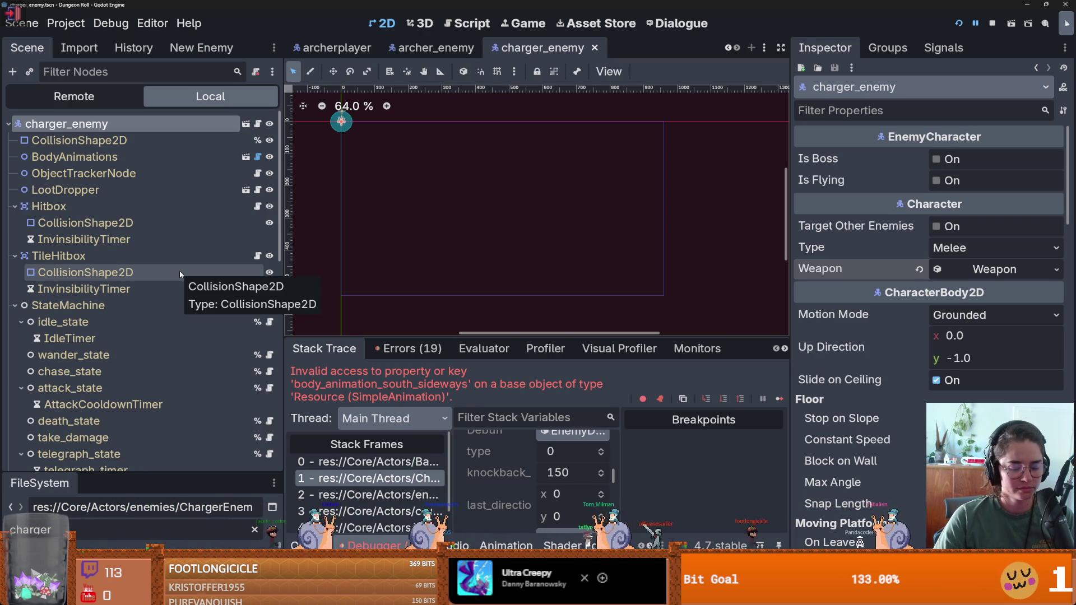
# Inspect the death_state and take_damage state nodes in the scene tree.
pyautogui.scroll(-3, 123, 294)
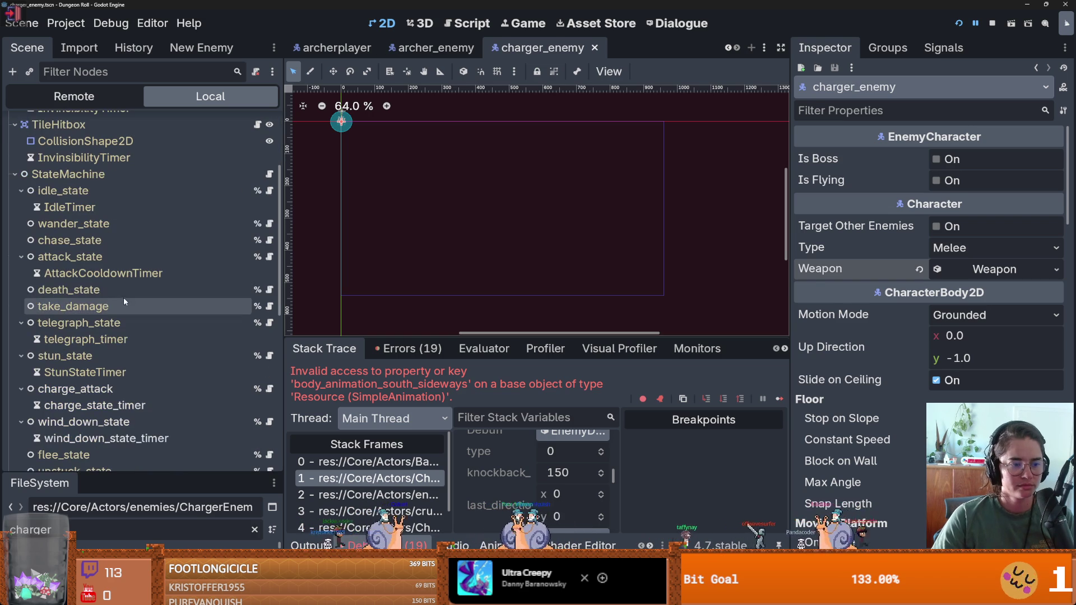
pyautogui.click(124, 296)
pyautogui.click(123, 307)
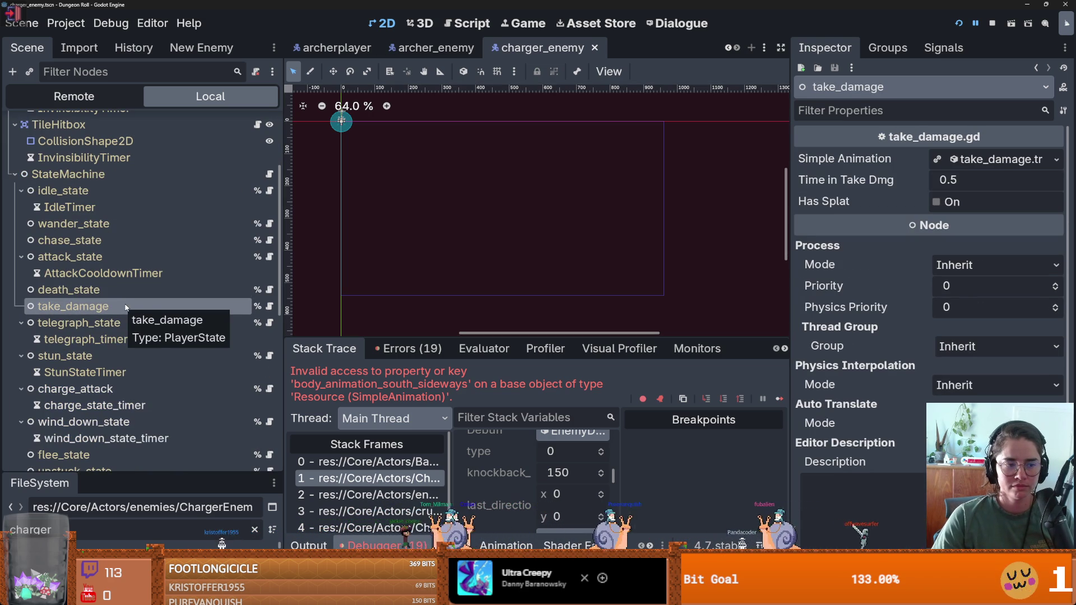
# Step through the stack frames from charge_attack.gd to the Characters.gd call at line 156, resizing the debugger panel.
pyautogui.click(381, 478)
pyautogui.click(384, 495)
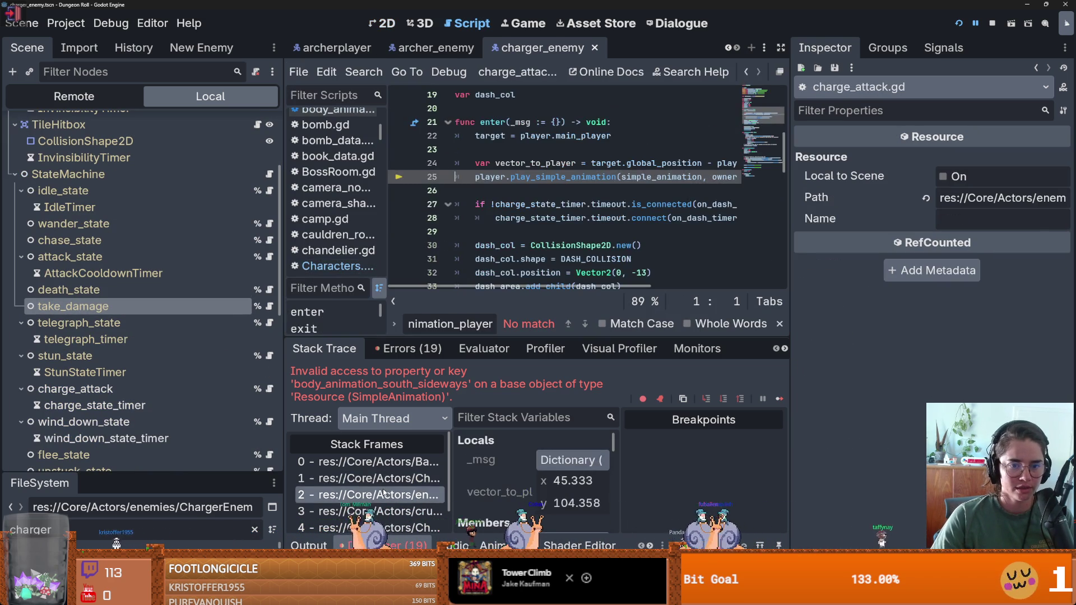
pyautogui.click(388, 479)
pyautogui.scroll(3, 592, 212)
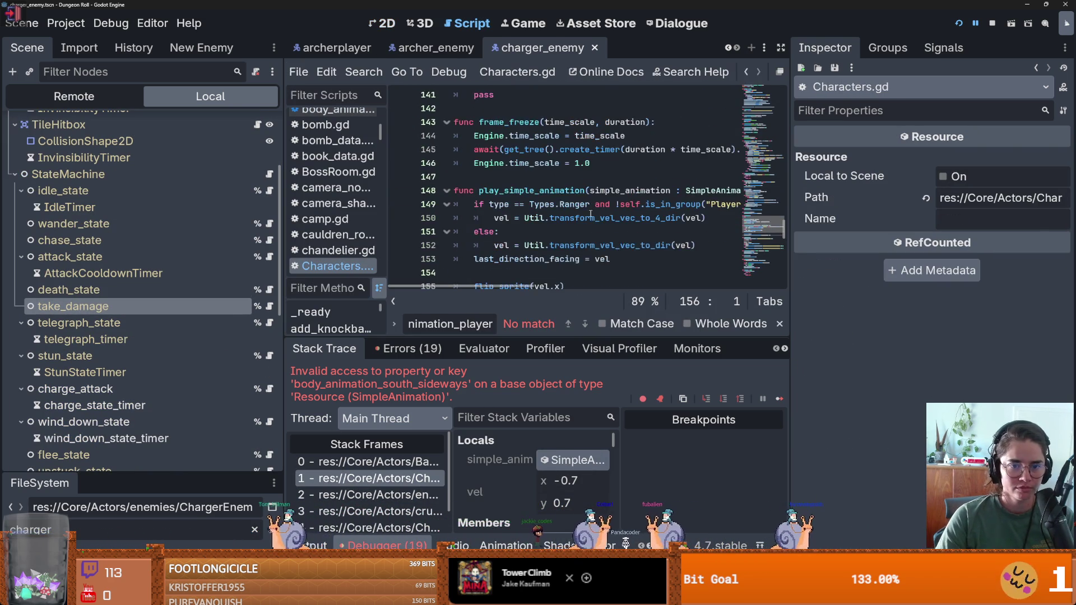
pyautogui.scroll(-1, 590, 215)
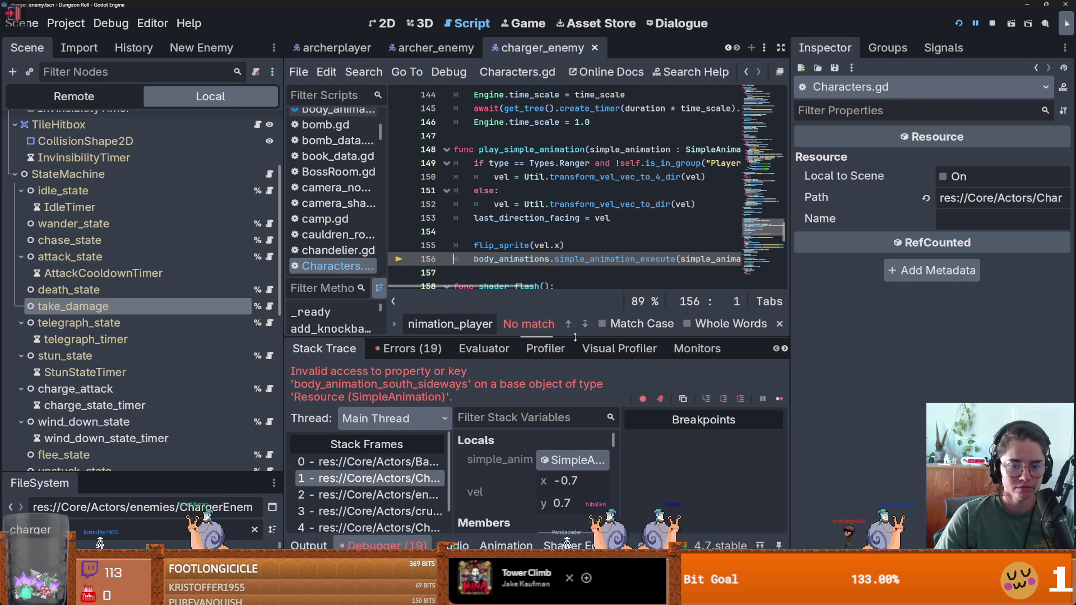
pyautogui.moveTo(575, 337); pyautogui.dragTo(575, 194)
pyautogui.scroll(-5, 510, 388)
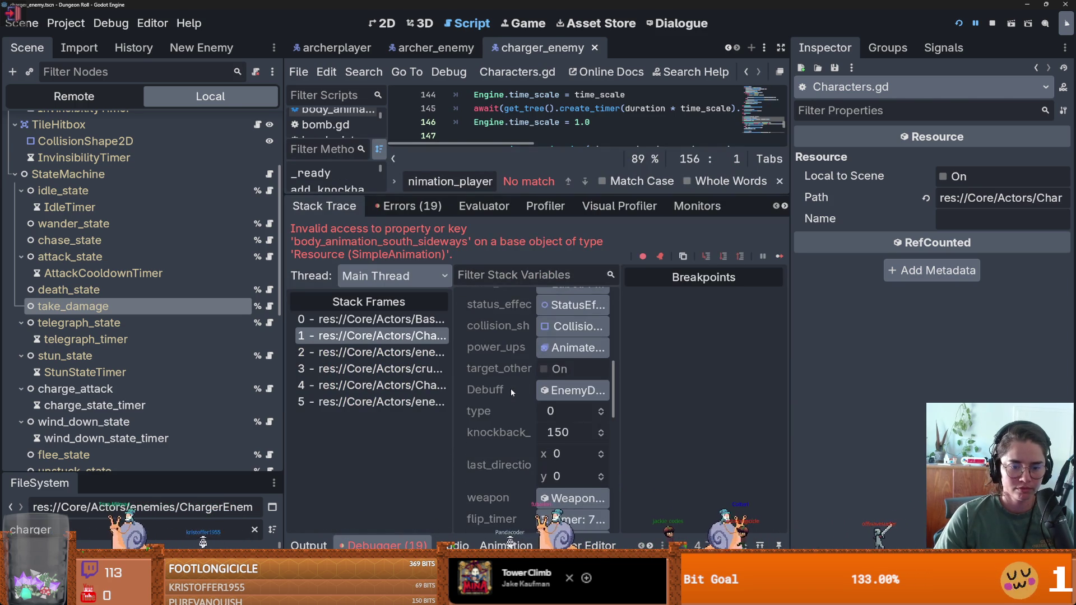
pyautogui.scroll(-2, 511, 392)
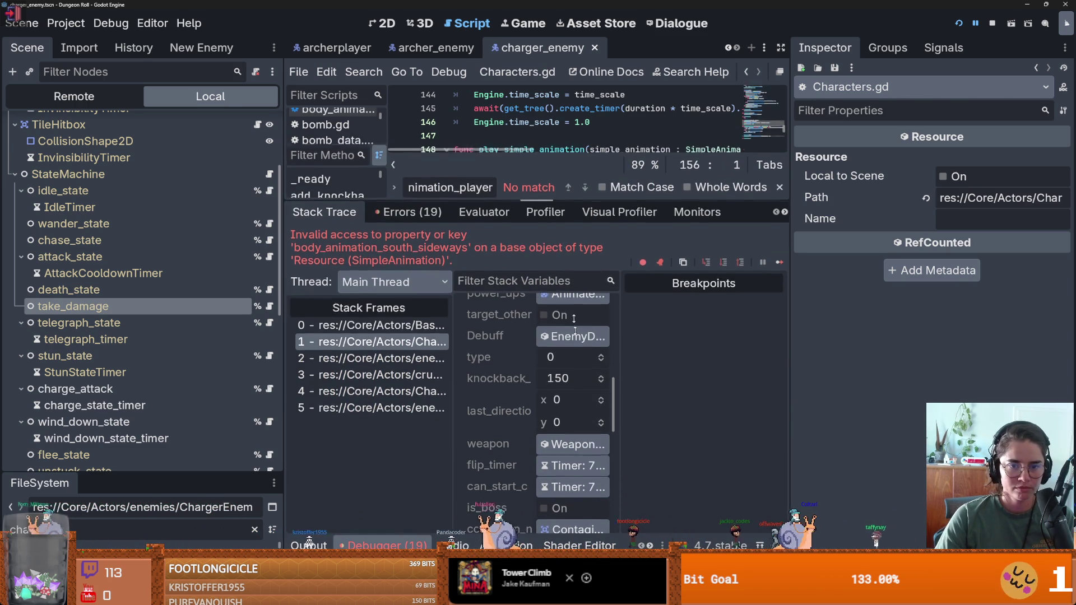
pyautogui.moveTo(561, 194); pyautogui.dragTo(562, 407)
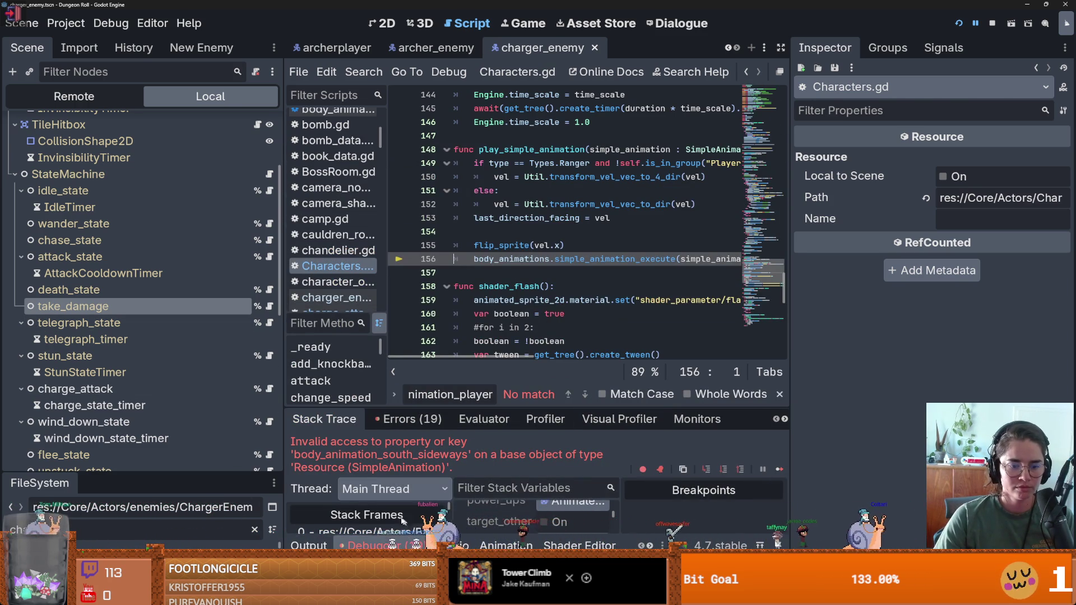
pyautogui.moveTo(465, 406); pyautogui.dragTo(465, 254)
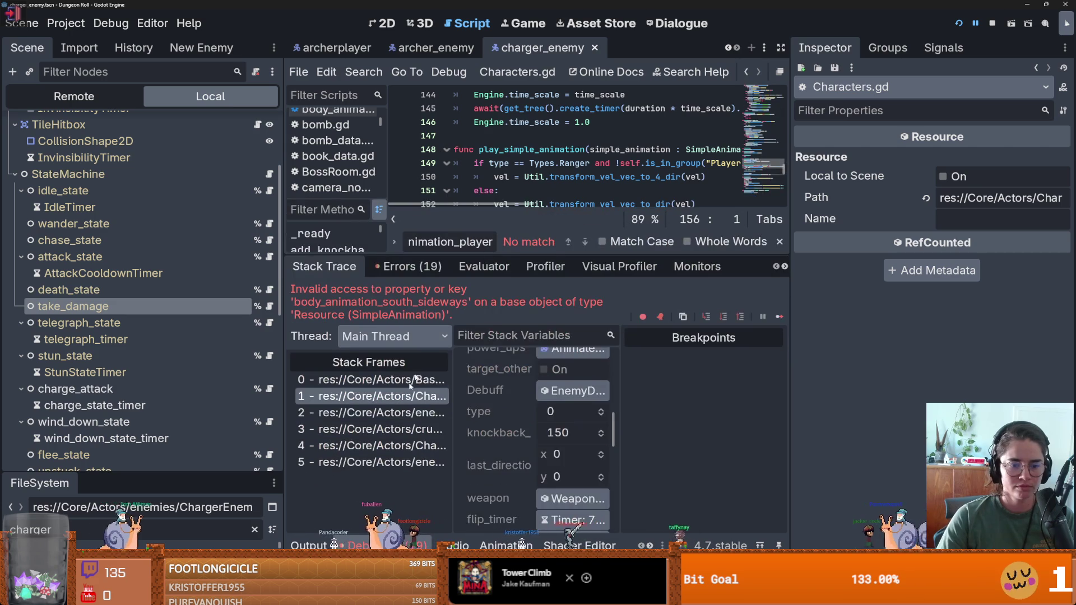
# Review the failing line in body_animations.gd, resizing the debugger panel to read the code.
pyautogui.click(413, 379)
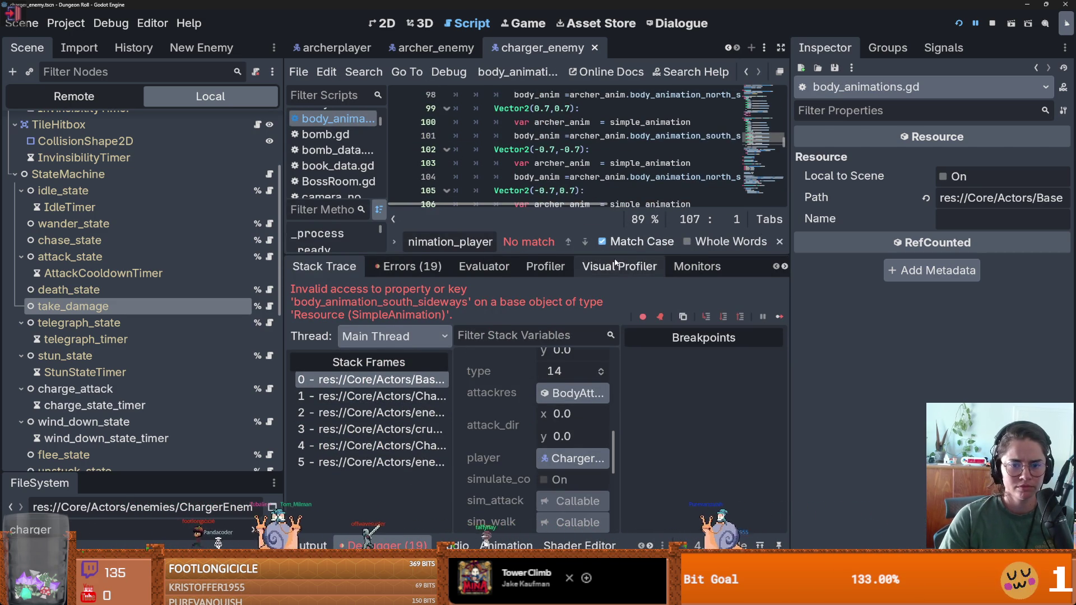
pyautogui.moveTo(617, 256); pyautogui.dragTo(614, 407)
pyautogui.scroll(4, 613, 289)
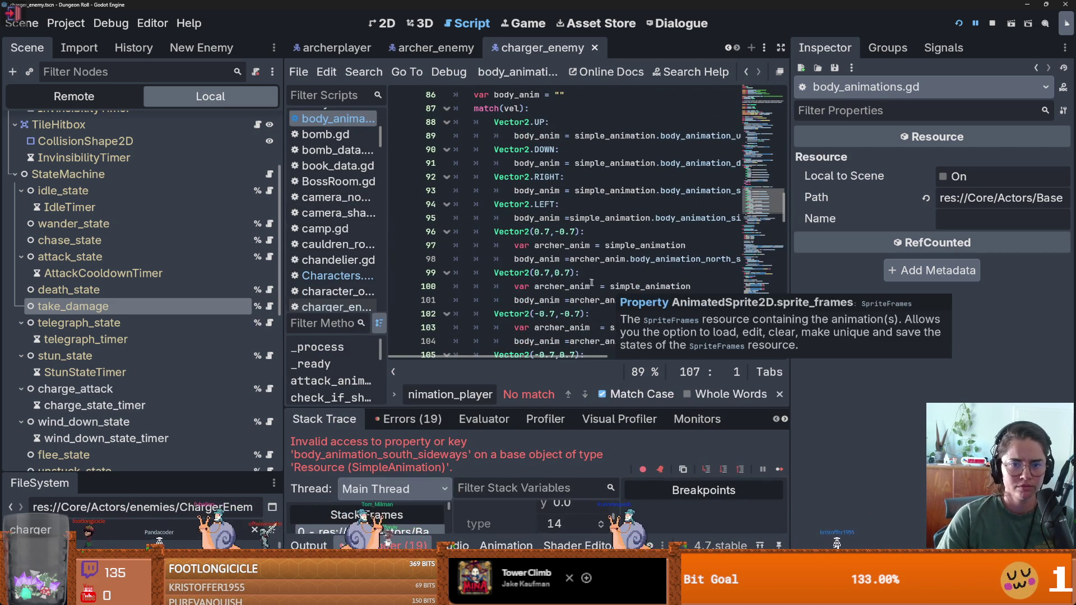
pyautogui.moveTo(467, 407); pyautogui.dragTo(459, 304)
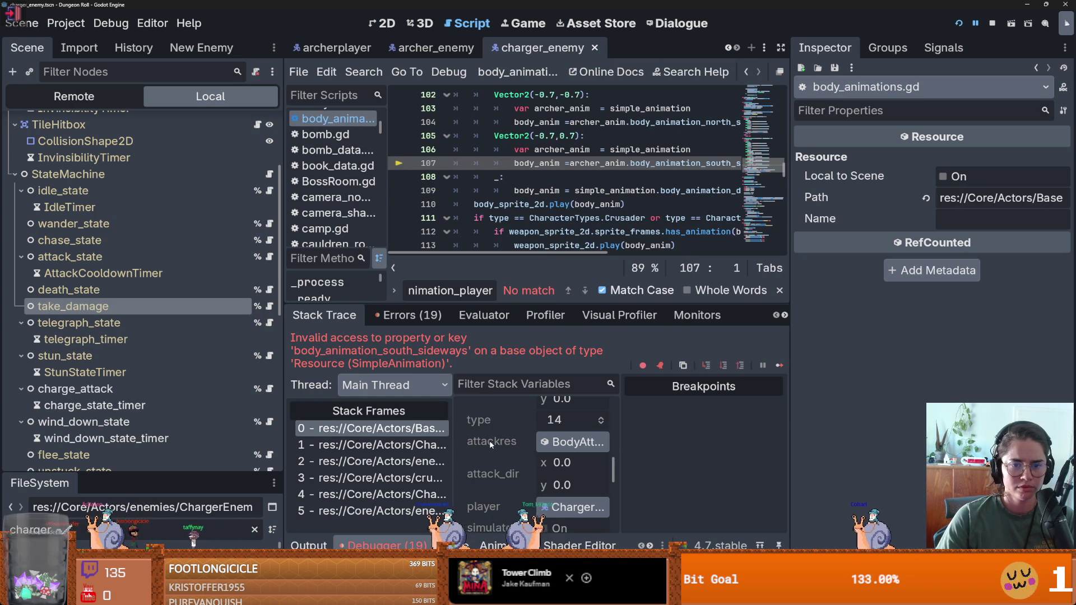
pyautogui.scroll(2, 496, 448)
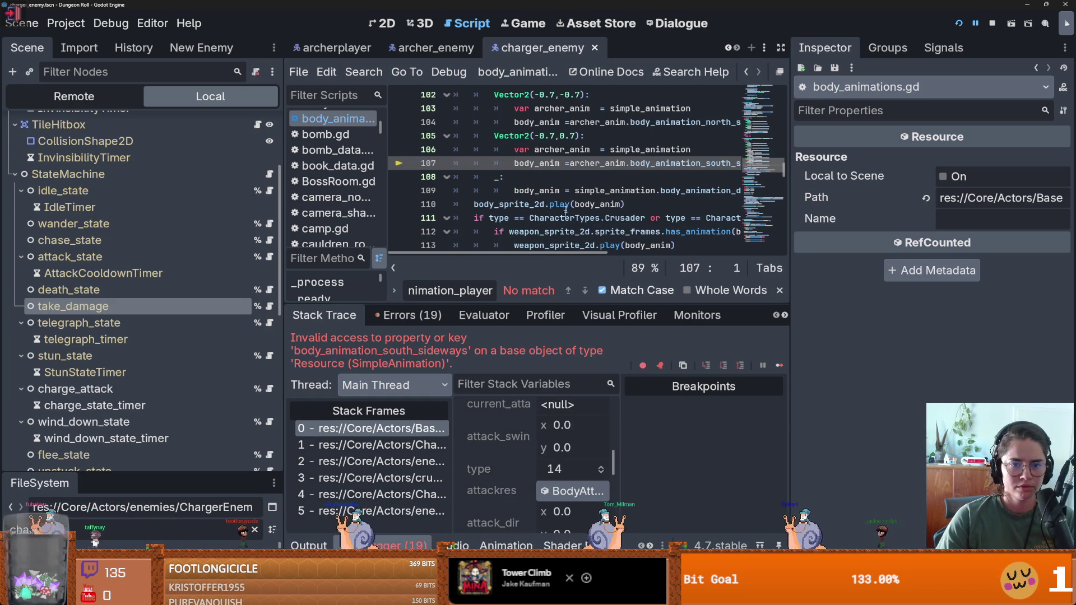
pyautogui.scroll(5, 559, 191)
pyautogui.scroll(-1, 559, 190)
pyautogui.scroll(-3, 489, 457)
pyautogui.scroll(1, 490, 458)
pyautogui.scroll(-4, 490, 459)
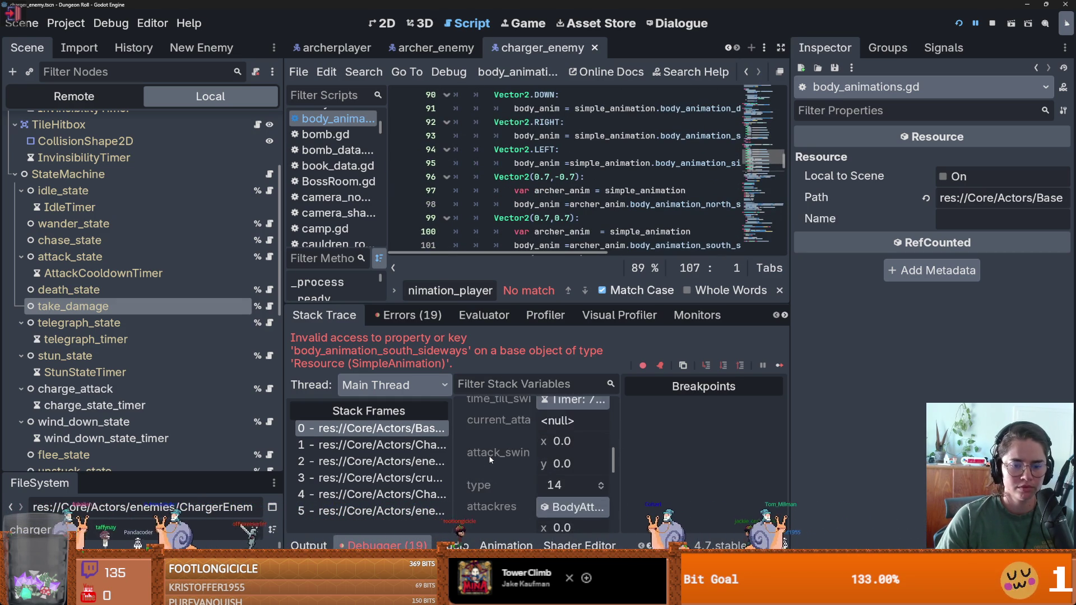
pyautogui.scroll(1, 490, 458)
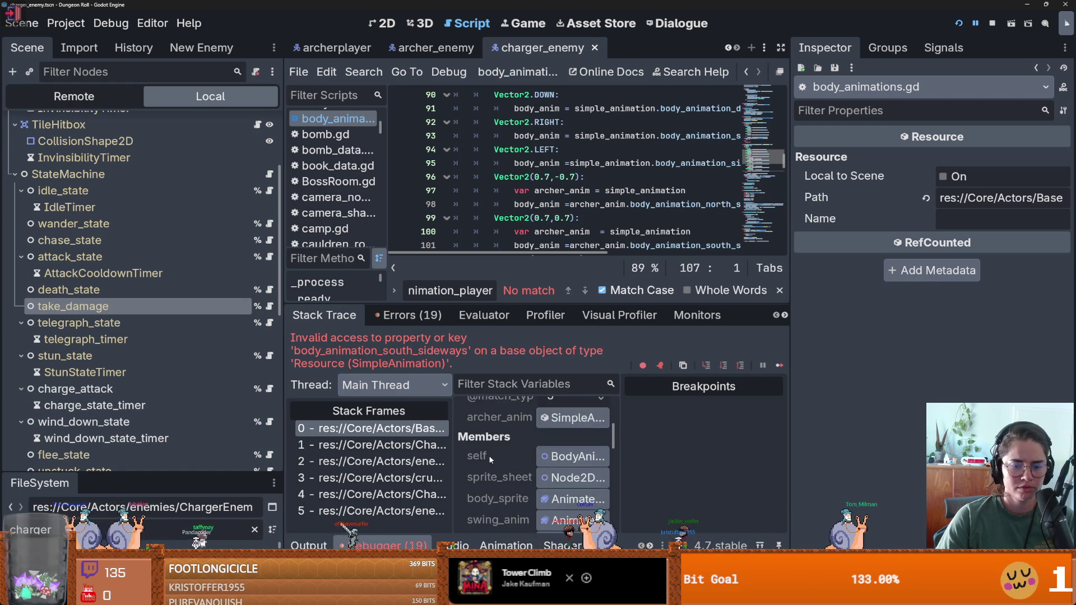
pyautogui.scroll(3, 490, 458)
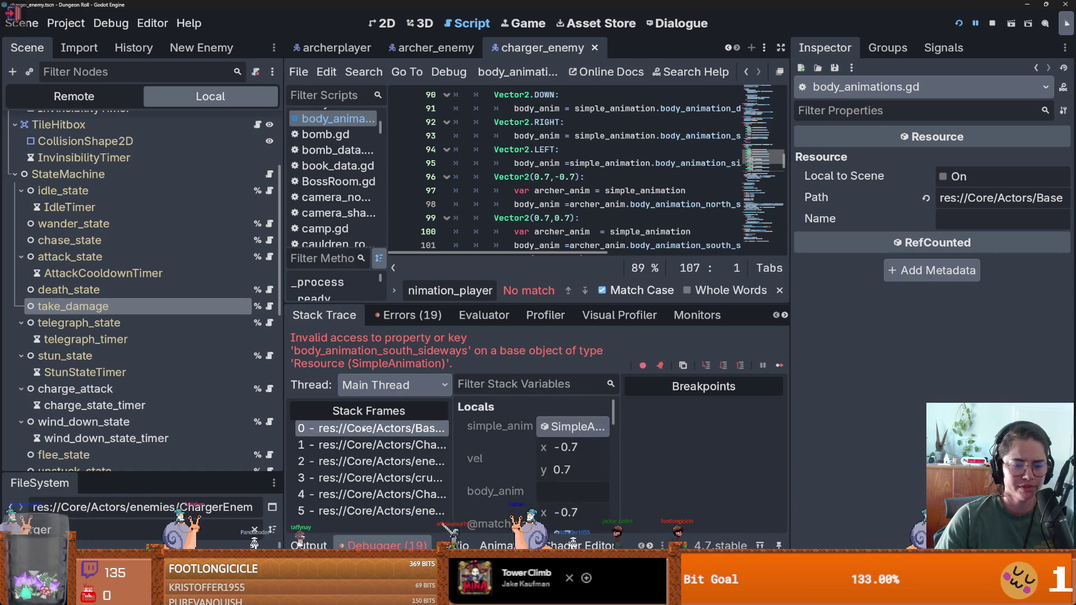
# Return to the Characters.gd frame at line 156 and widen the code editor over the Inspector.
pyautogui.click(364, 445)
pyautogui.scroll(2, 530, 218)
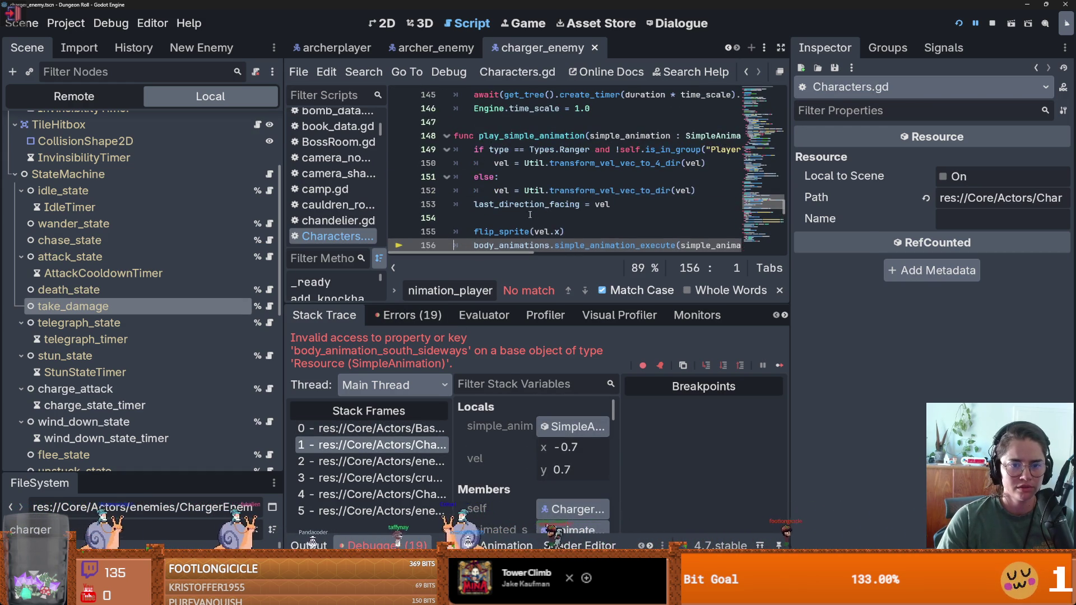
pyautogui.scroll(-1, 530, 199)
pyautogui.moveTo(531, 199)
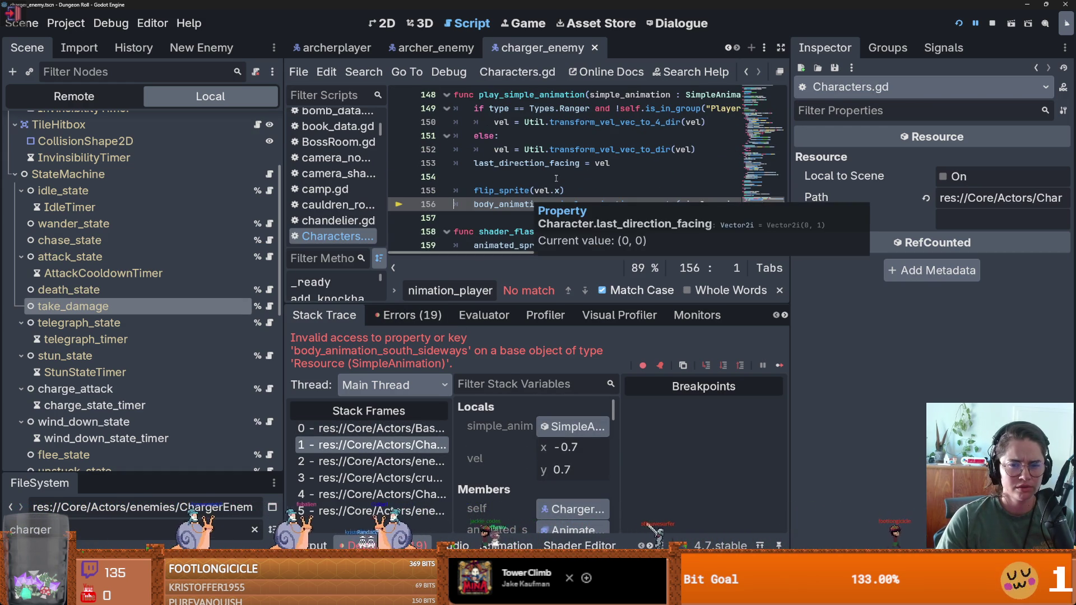
pyautogui.moveTo(789, 178); pyautogui.dragTo(1069, 202)
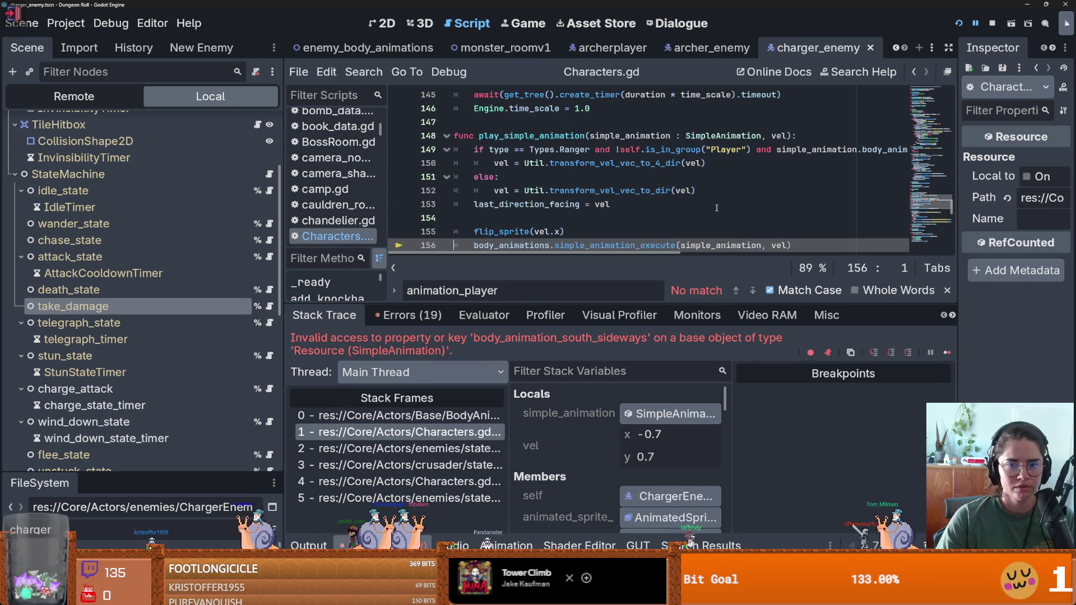
# Look up the definition of the Types enum.
pyautogui.keyDown('ctrl'); pyautogui.click(548, 112); pyautogui.keyUp('ctrl')
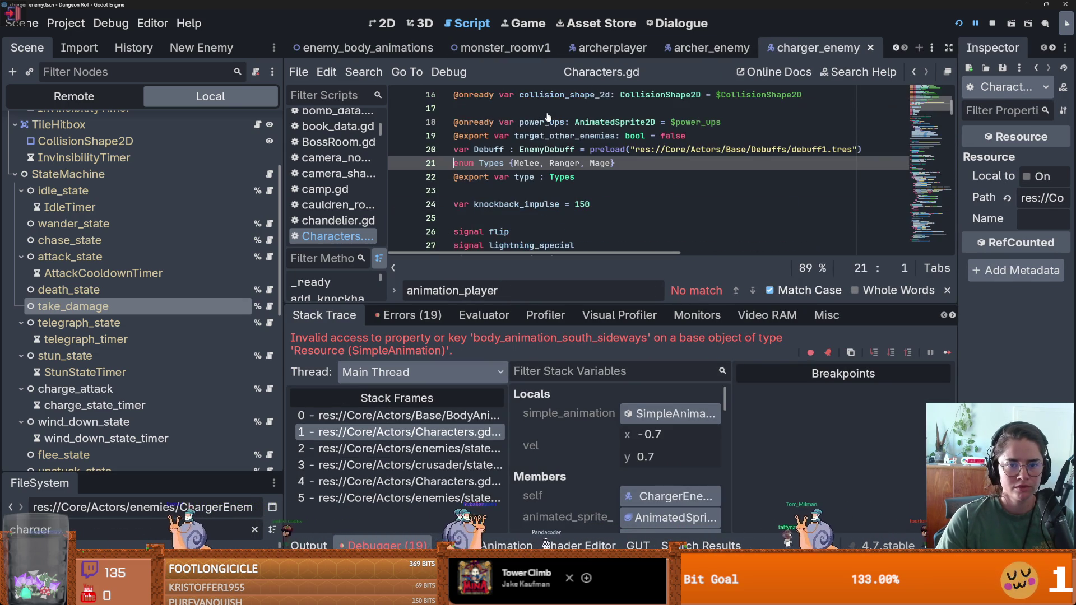
pyautogui.scroll(-20, 560, 202)
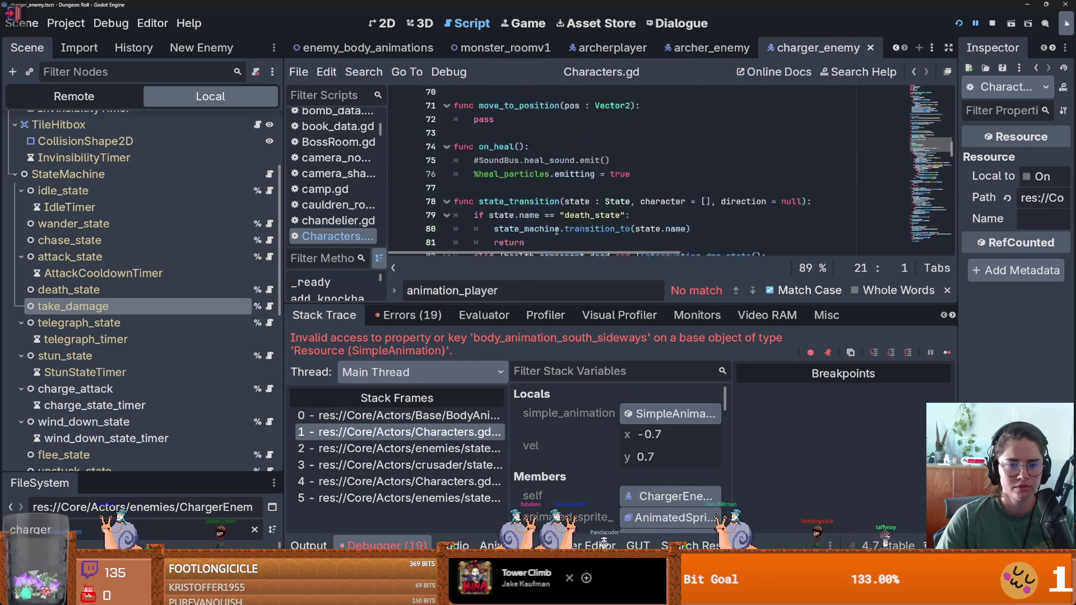
pyautogui.scroll(-15, 557, 230)
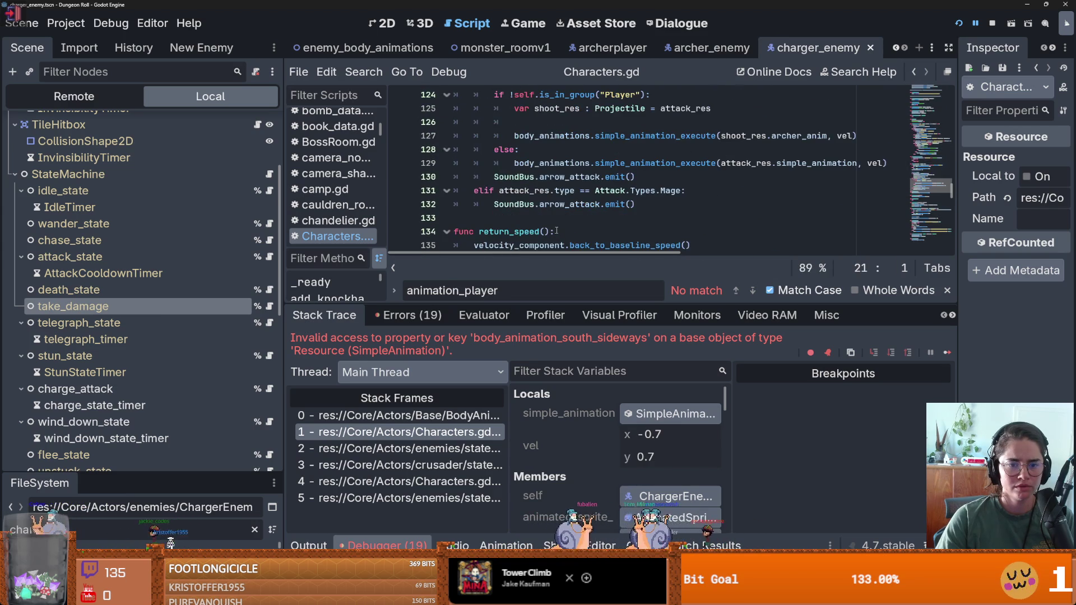
pyautogui.scroll(-7, 516, 208)
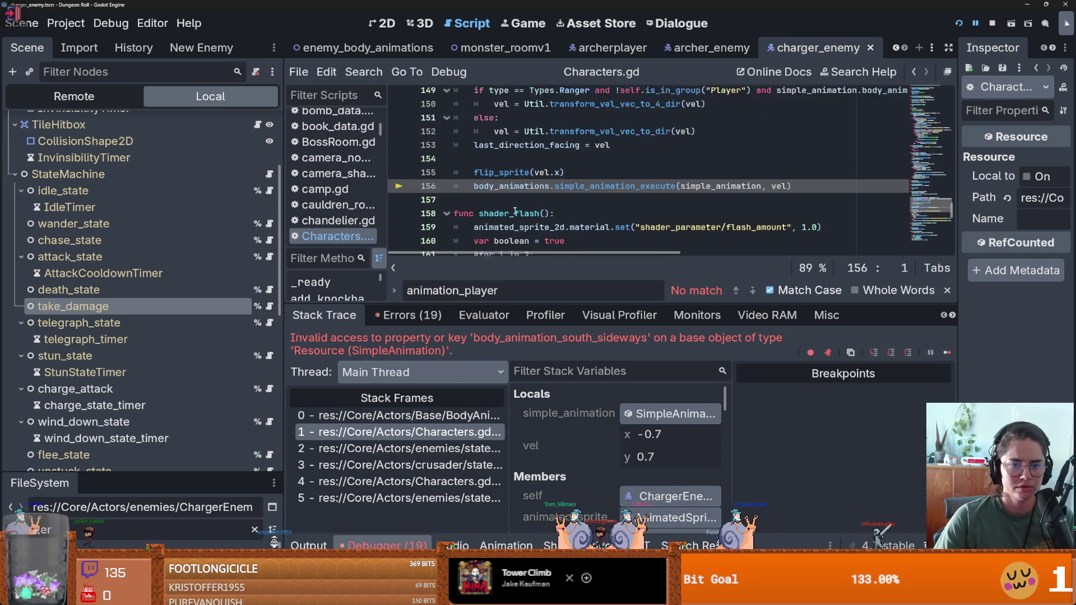
pyautogui.scroll(-2, 517, 209)
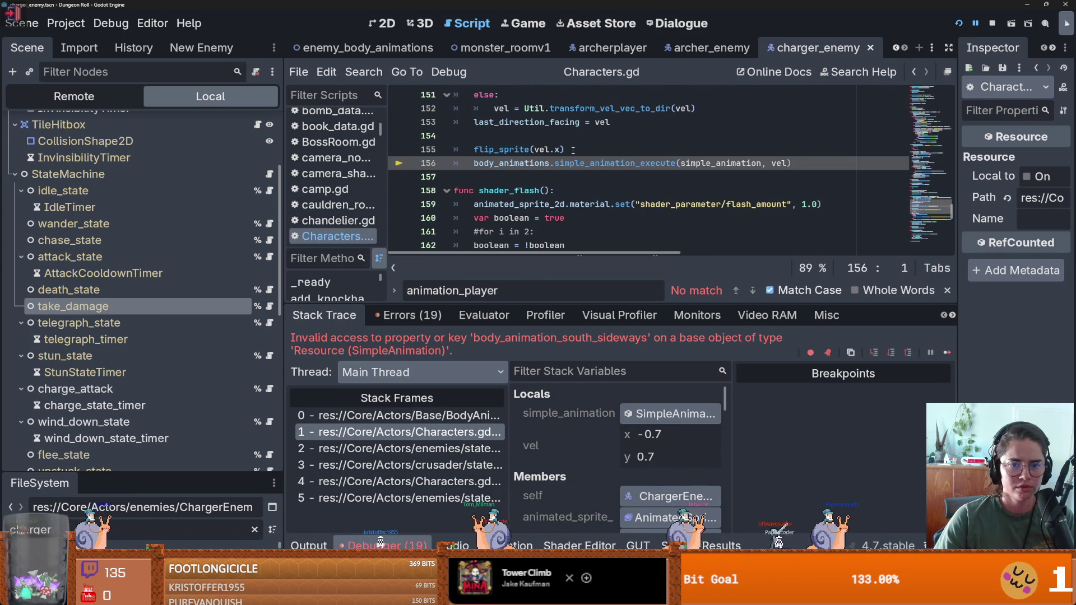
# Look up the simple_animation_execute definition.
pyautogui.keyDown('ctrl'); pyautogui.click(560, 163); pyautogui.keyUp('ctrl')
pyautogui.scroll(-3, 557, 180)
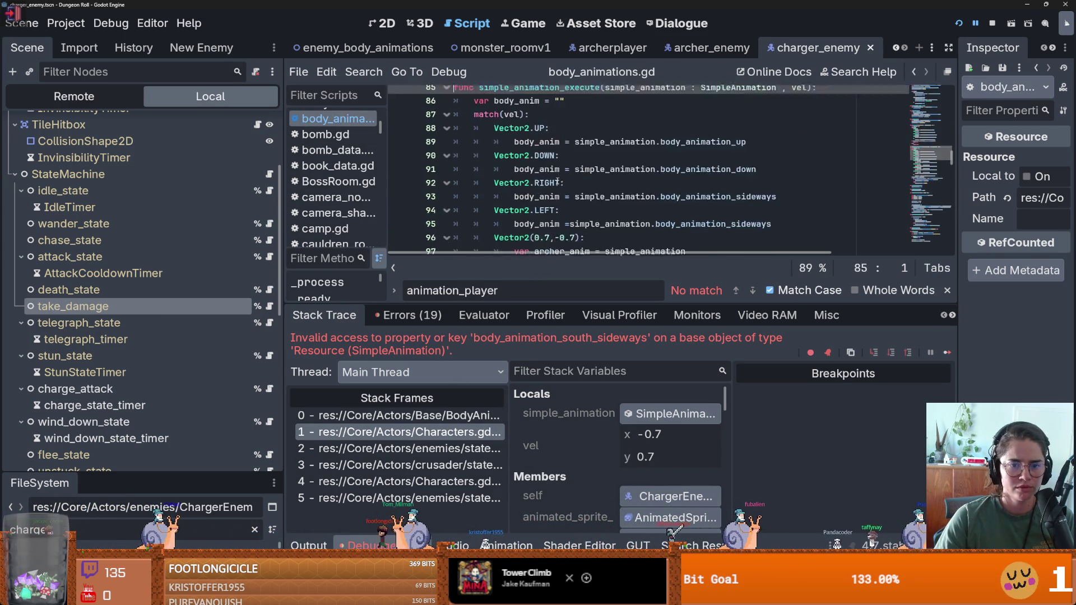
pyautogui.scroll(-4, 552, 185)
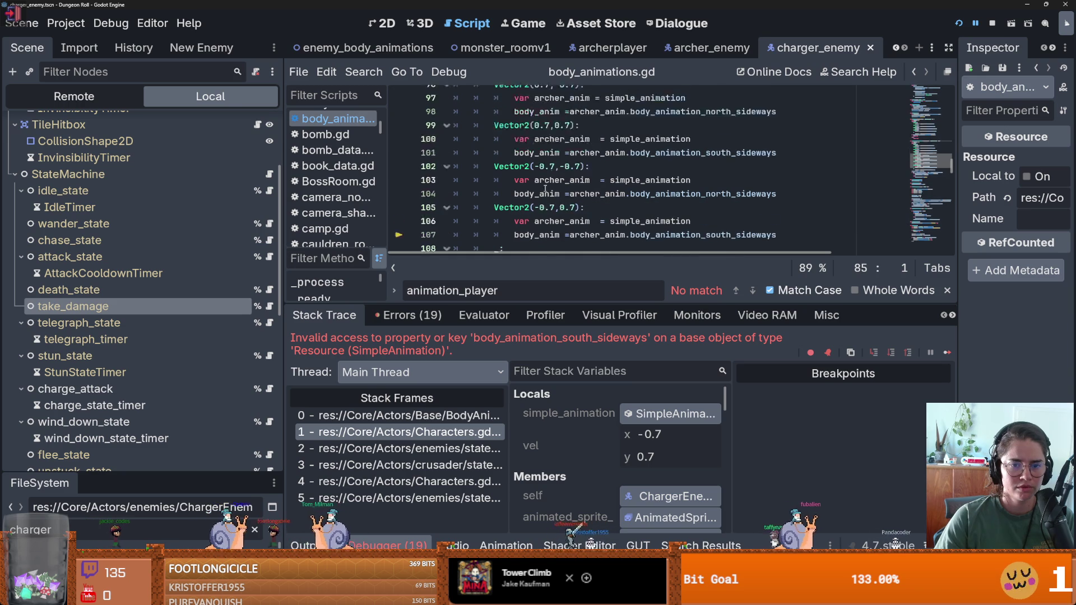
pyautogui.scroll(-1, 545, 189)
# Revisit body_animations.gd line 107 and the Characters.gd frame, then open transform_vel_vec_to_dir in Util.gd.
pyautogui.click(398, 415)
pyautogui.scroll(4, 505, 224)
pyautogui.click(398, 431)
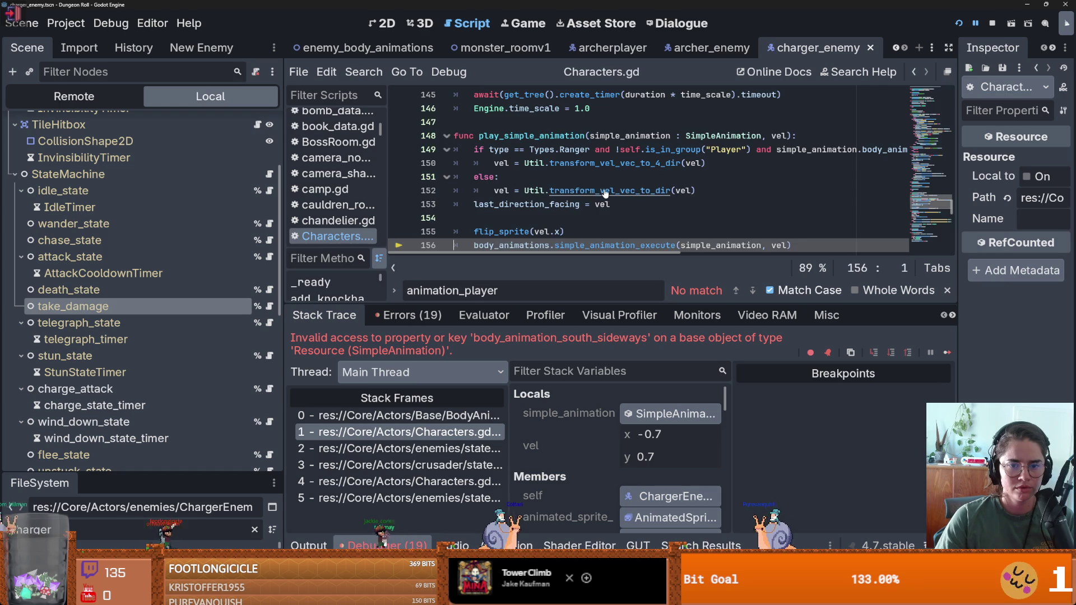
pyautogui.keyDown('ctrl'); pyautogui.click(605, 192); pyautogui.keyUp('ctrl')
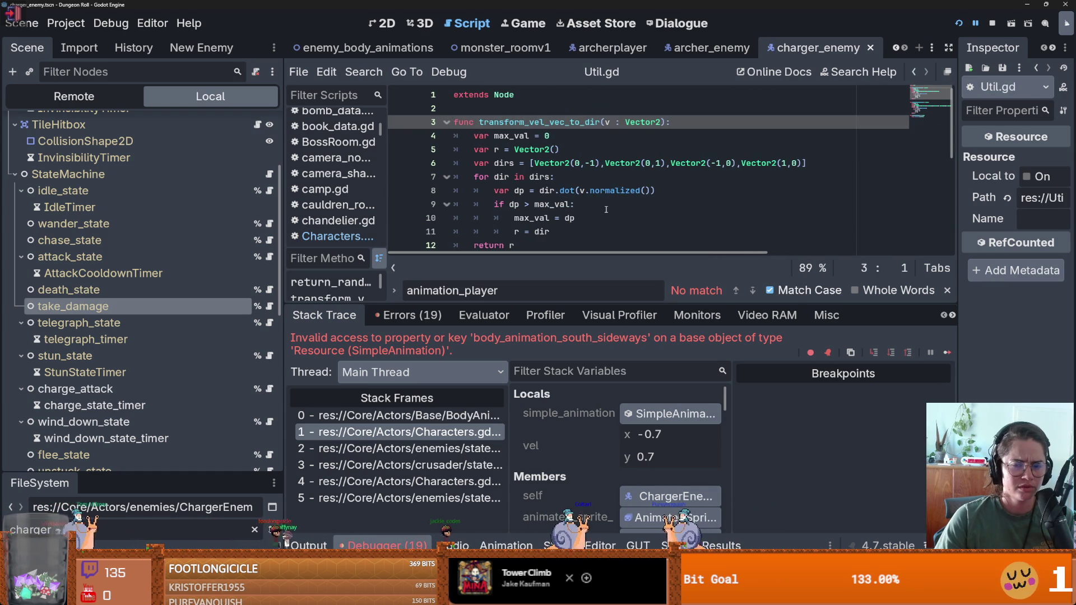
# Show the line in body_animations.gd where the animation error occurred.
pyautogui.scroll(-1, 606, 210)
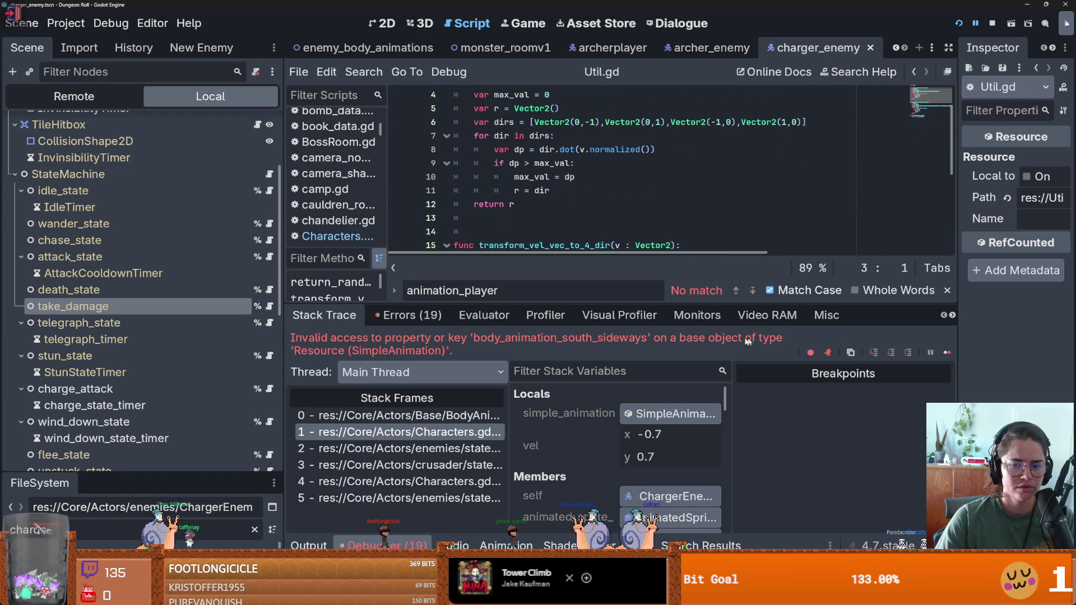
pyautogui.click(398, 416)
pyautogui.scroll(5, 555, 226)
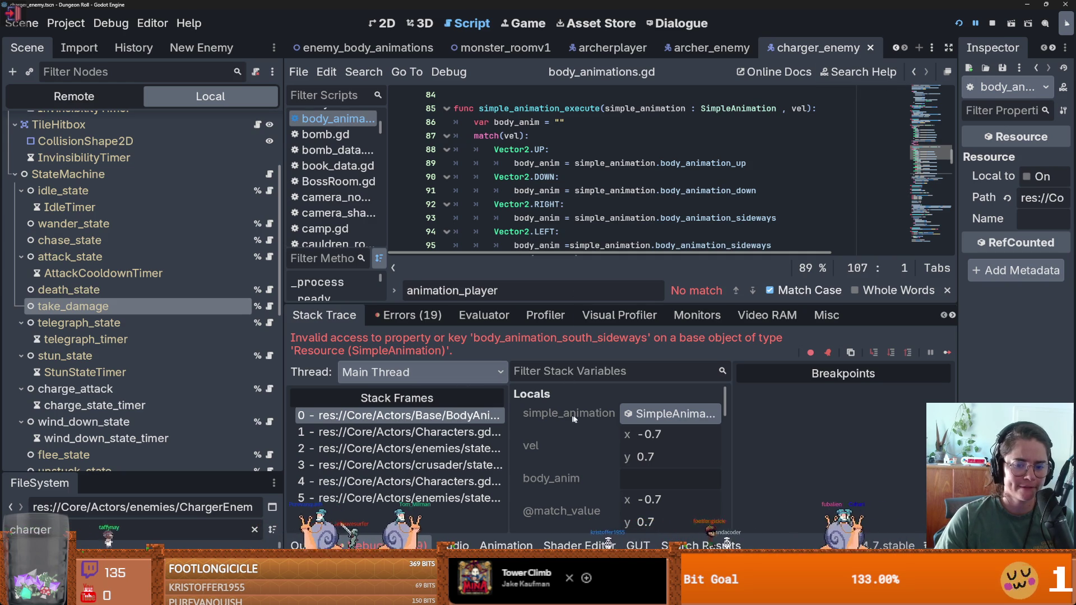
# Read play_simple_animation in Characters.gd, including its 4-direction handling for Ranger telegraph/attack animations.
pyautogui.click(482, 432)
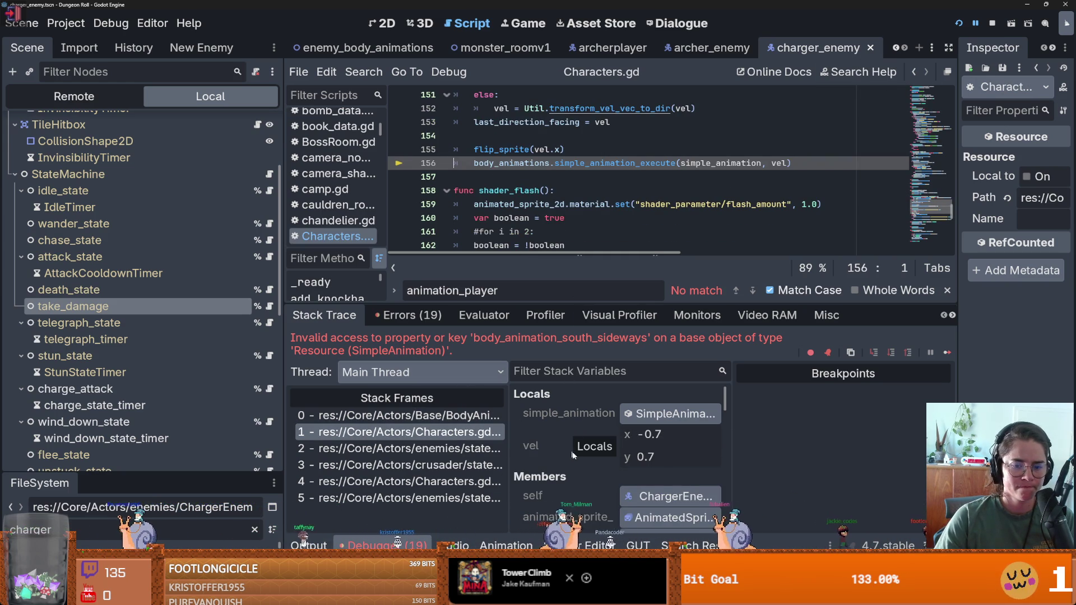
pyautogui.scroll(-1, 573, 455)
pyautogui.scroll(2, 556, 179)
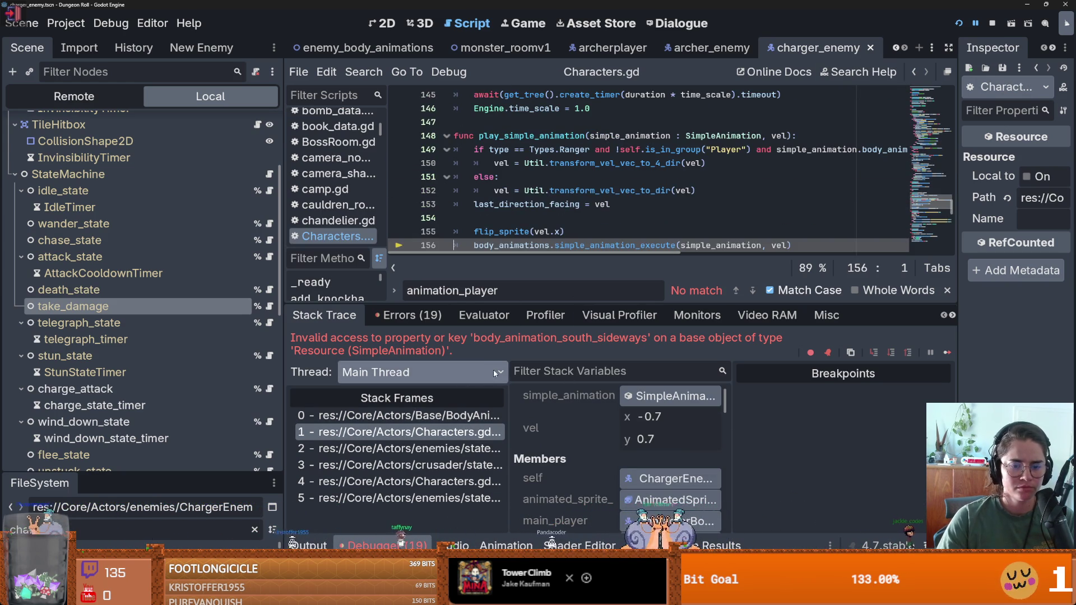
pyautogui.scroll(-10, 569, 429)
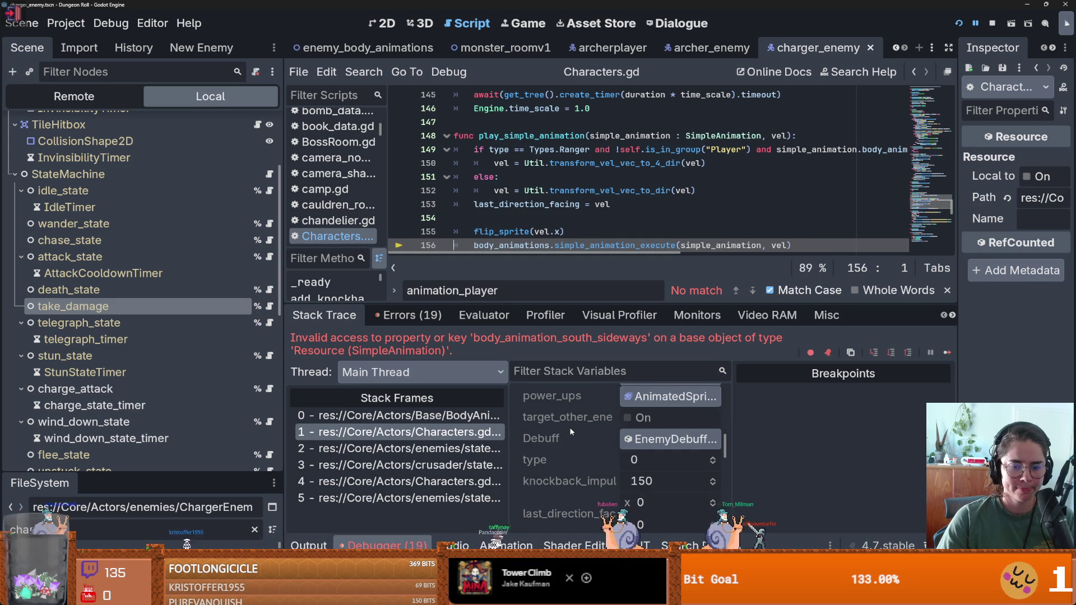
pyautogui.scroll(4, 577, 196)
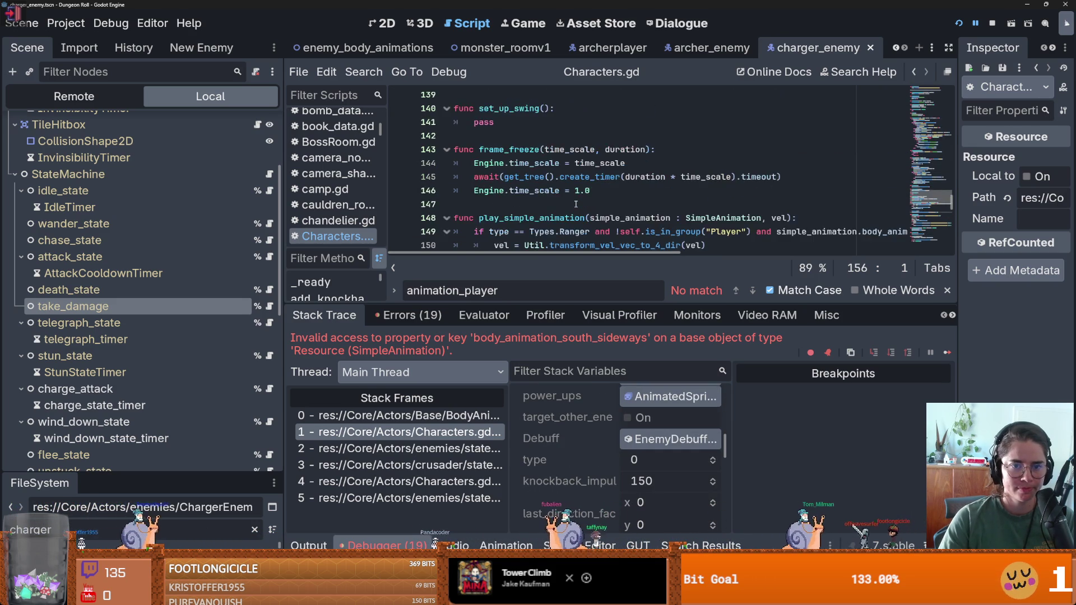
pyautogui.scroll(-3, 577, 208)
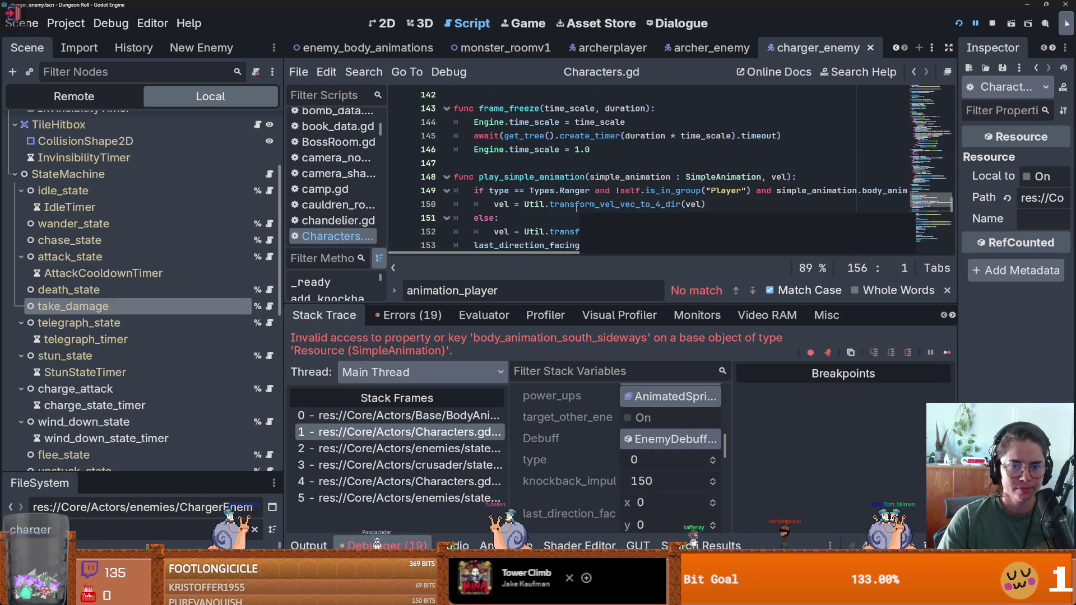
pyautogui.hscroll(3, 618, 212)
pyautogui.hscroll(5, 618, 211)
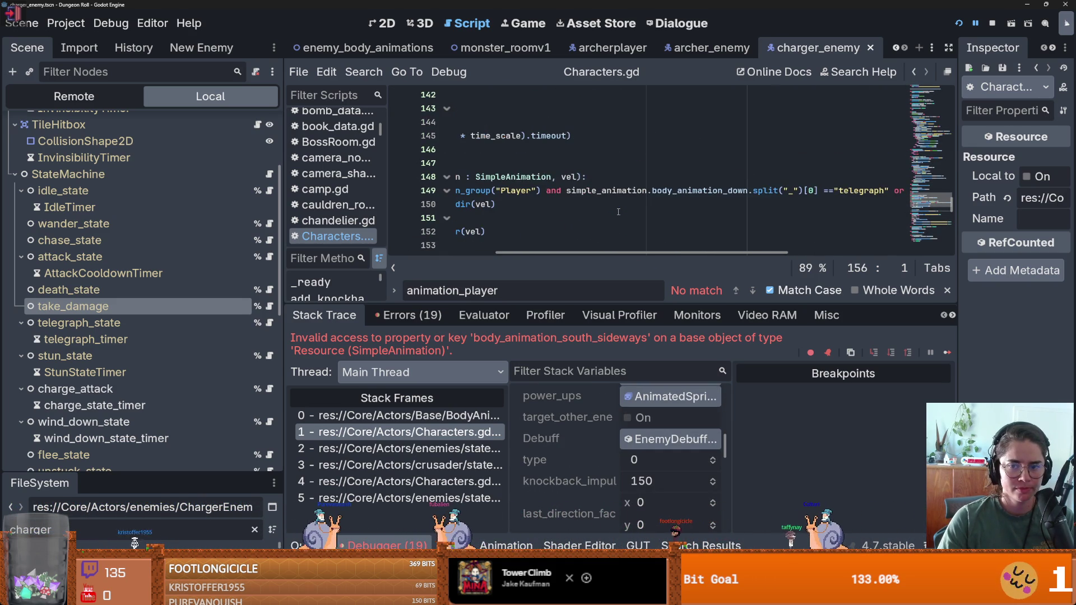
pyautogui.hscroll(8, 618, 211)
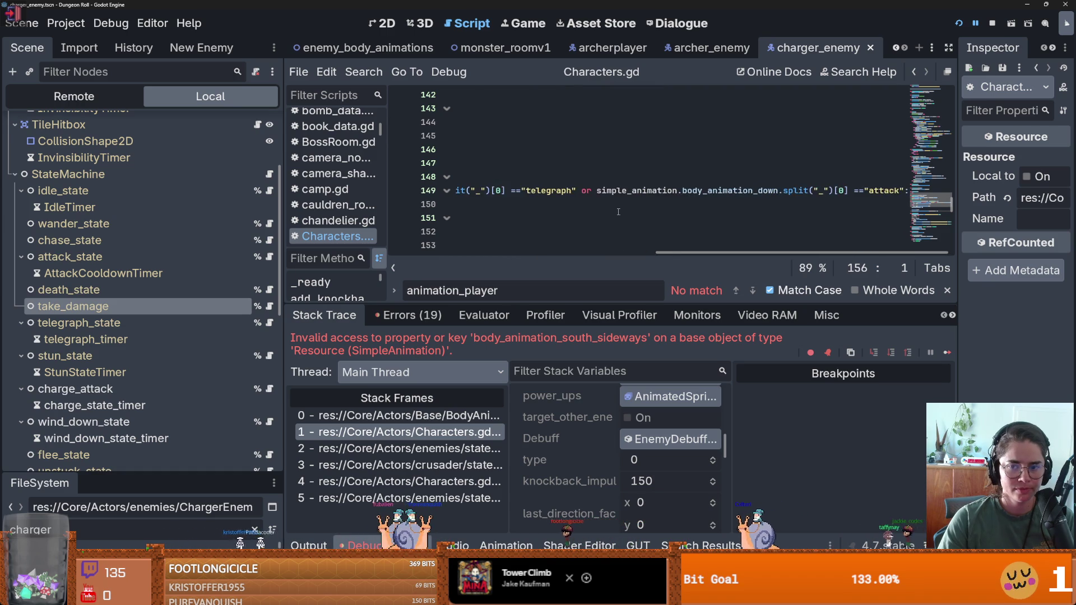
pyautogui.hscroll(-15, 620, 213)
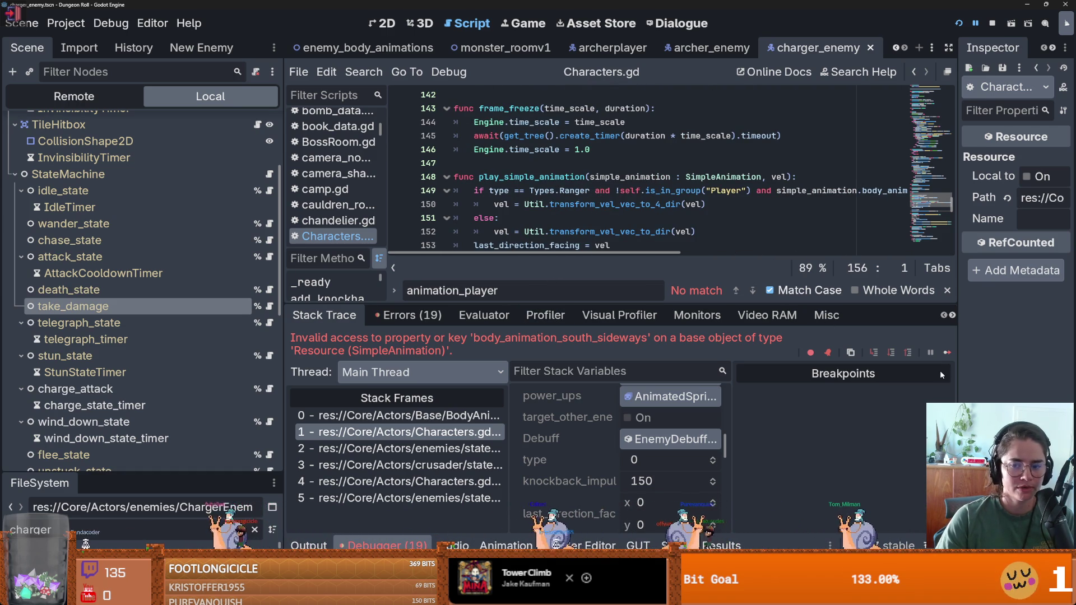
# Resume the game and walk the knight with WASD toward the skeletons and red creature, then lunge at them.
pyautogui.click(947, 354)
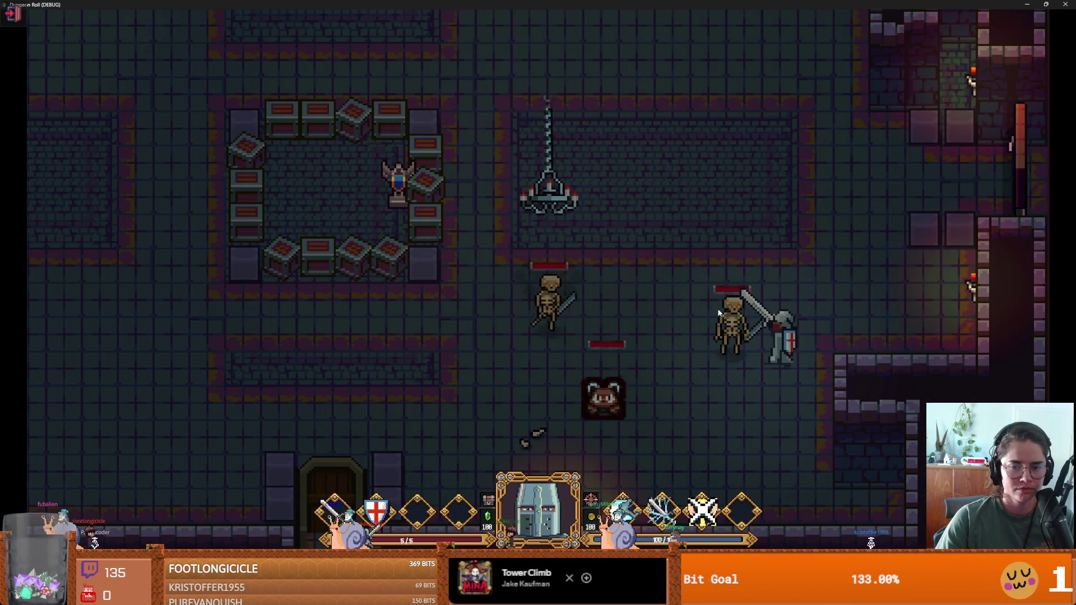
pyautogui.press('w')
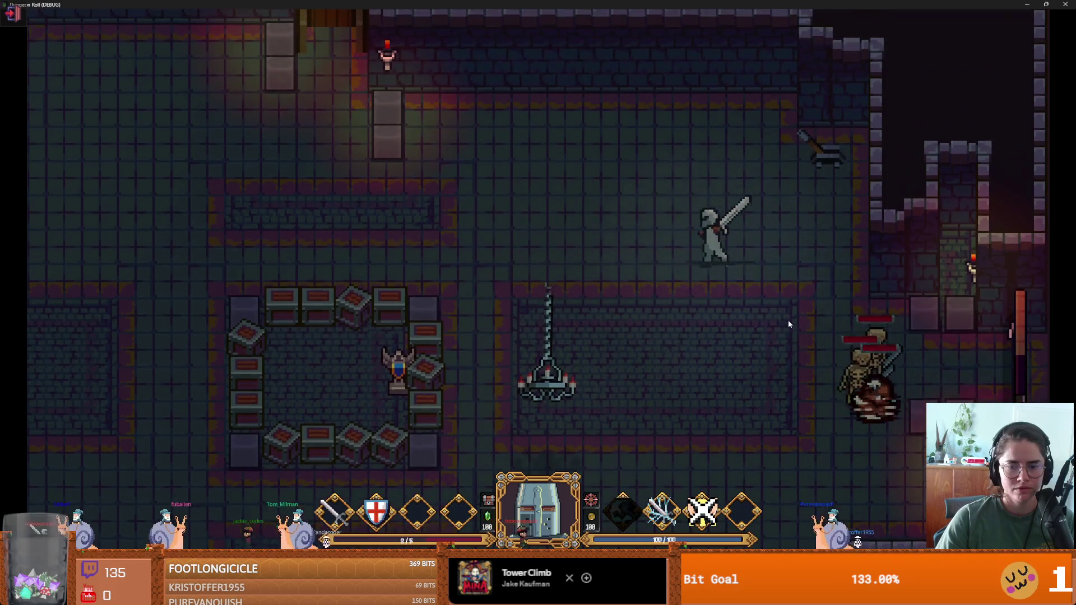
pyautogui.press('a')
pyautogui.press('s')
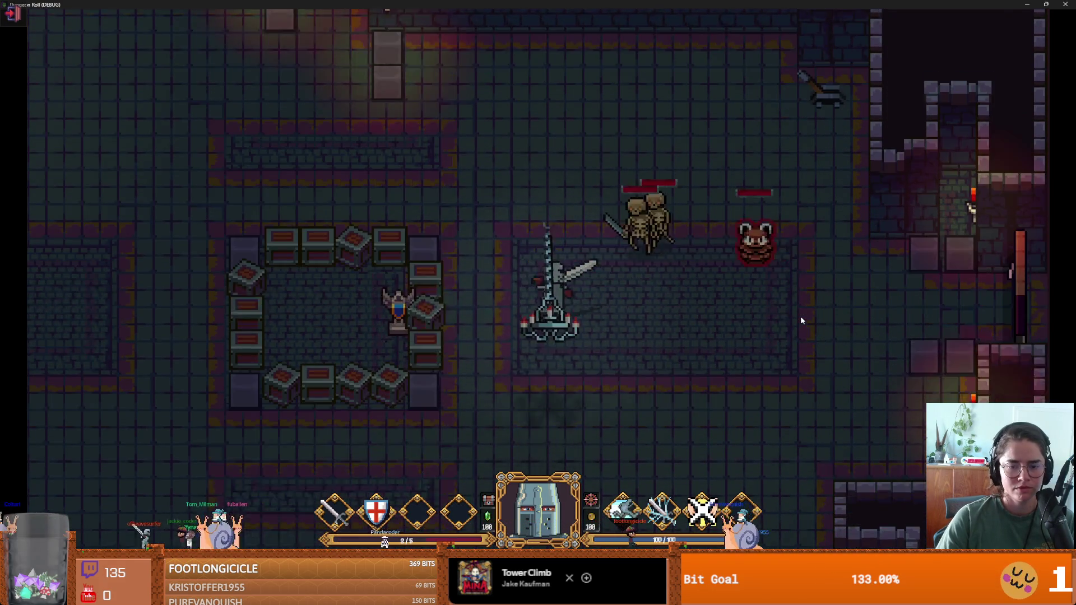
pyautogui.press('a')
pyautogui.press('w')
pyautogui.press('a')
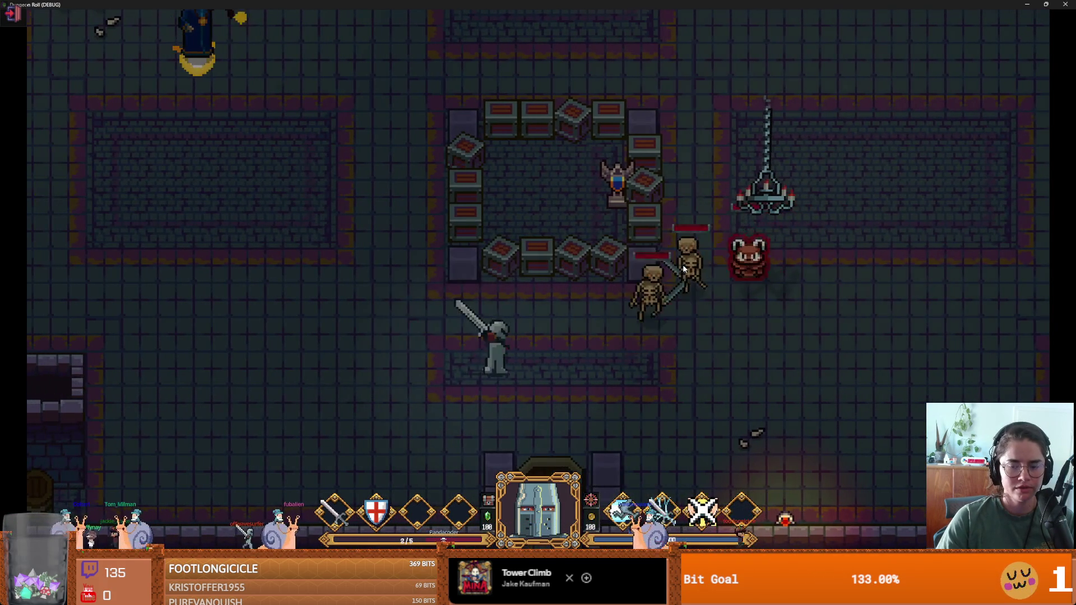
pyautogui.press('d')
pyautogui.press('d')
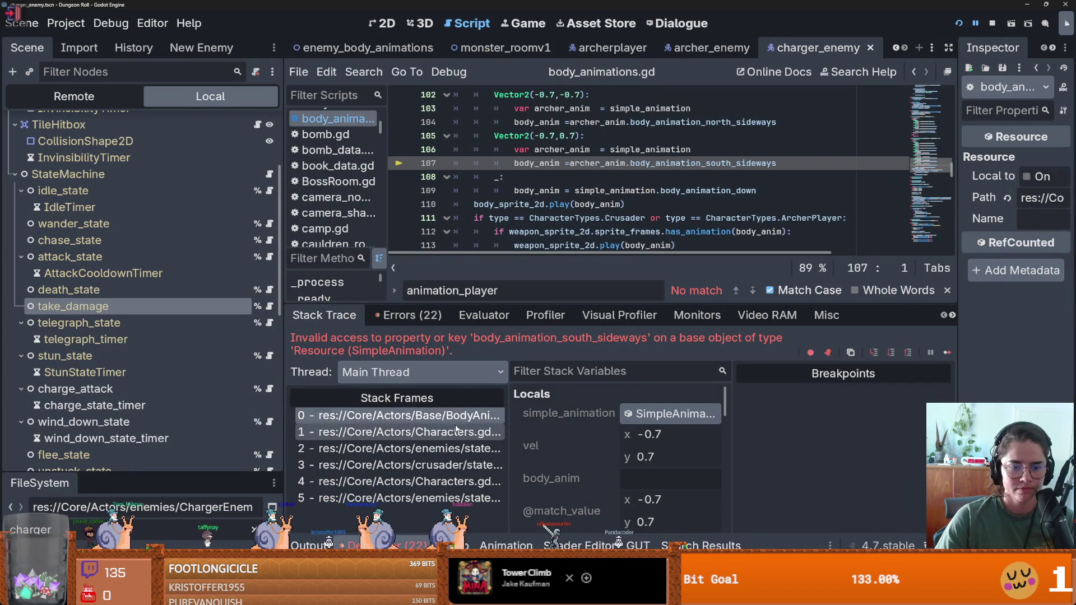
# Check the Characters.gd, charge_attack.gd line 25 and state machine stack frames.
pyautogui.click(458, 432)
pyautogui.scroll(2, 499, 185)
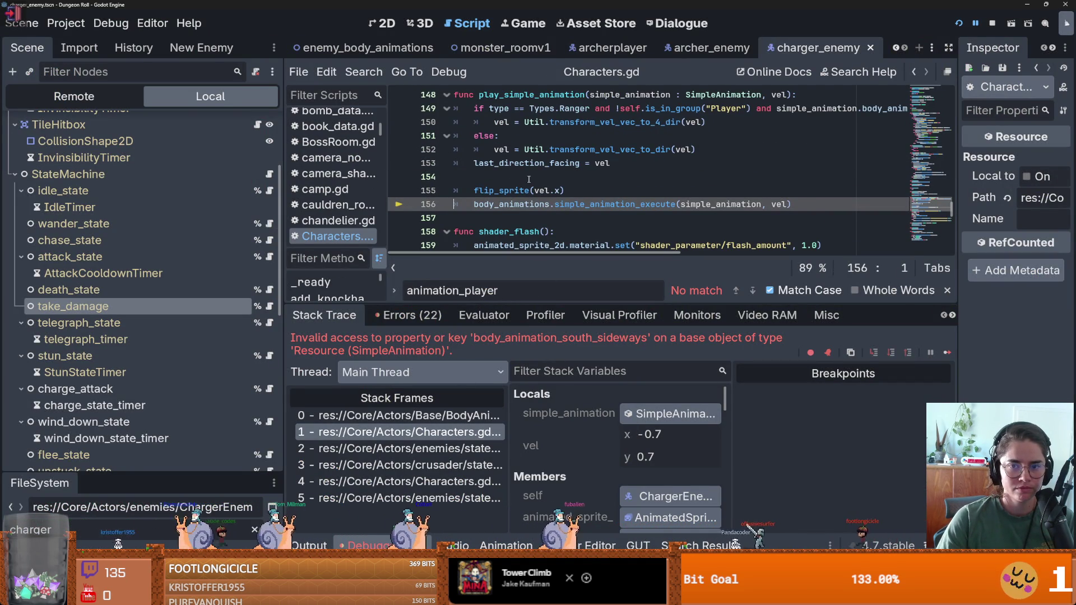
pyautogui.click(443, 449)
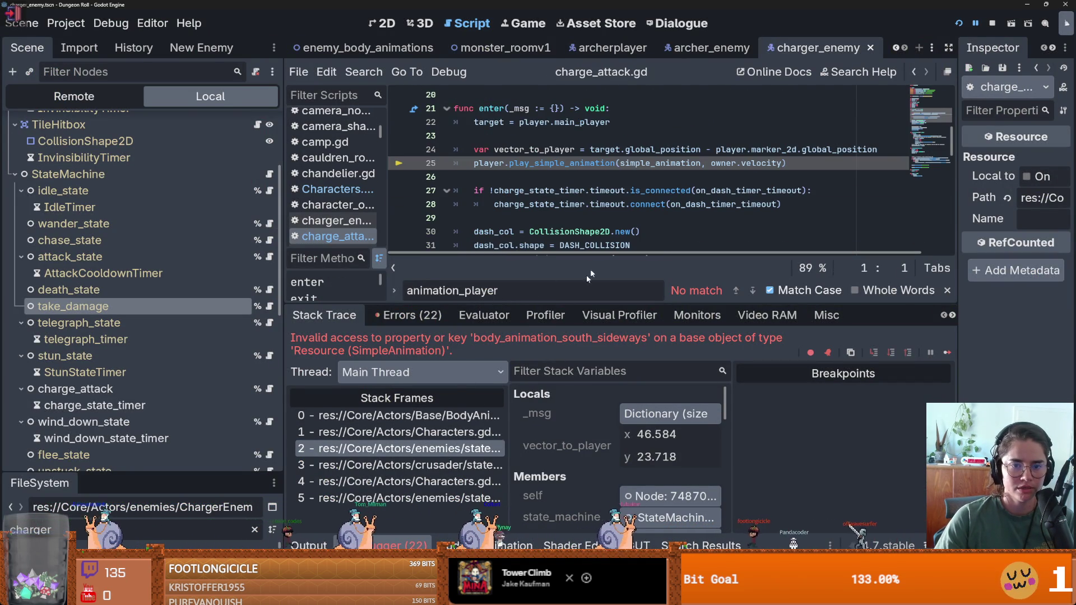
pyautogui.scroll(1, 538, 220)
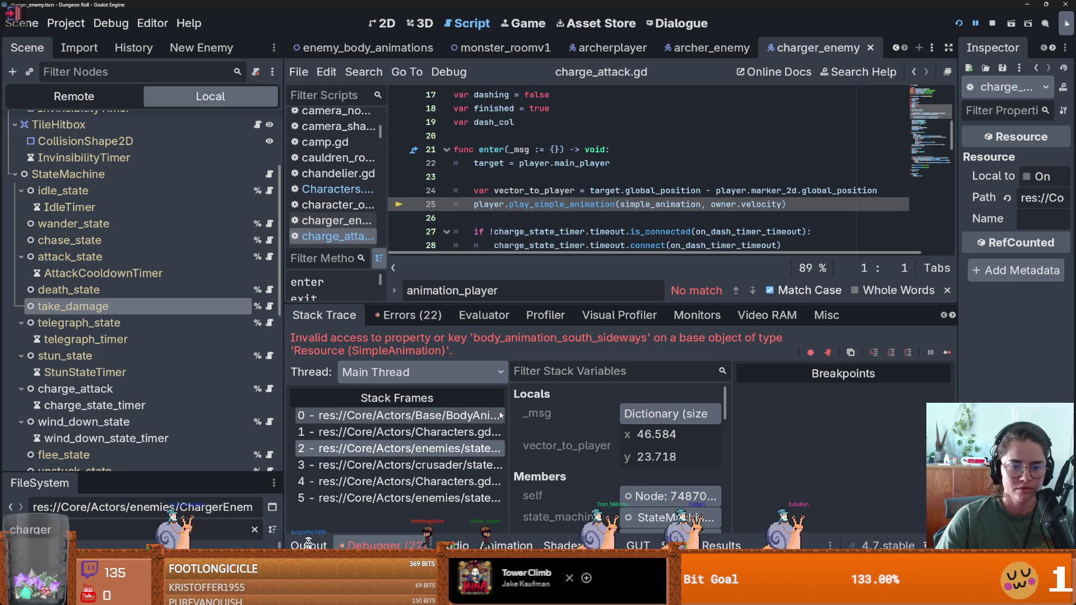
pyautogui.scroll(-3, 579, 428)
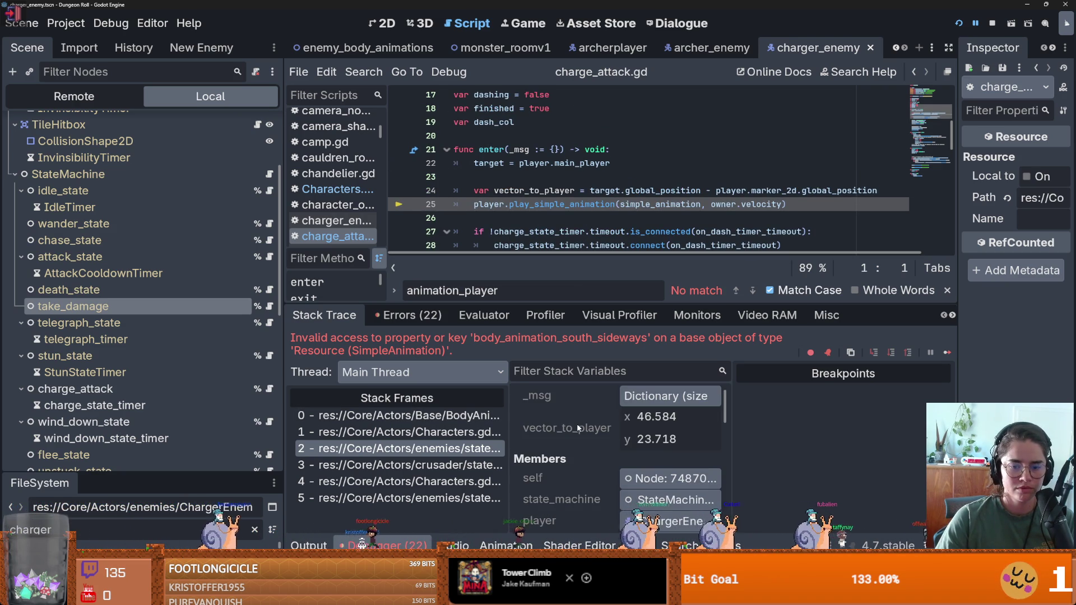
pyautogui.click(458, 465)
pyautogui.click(460, 449)
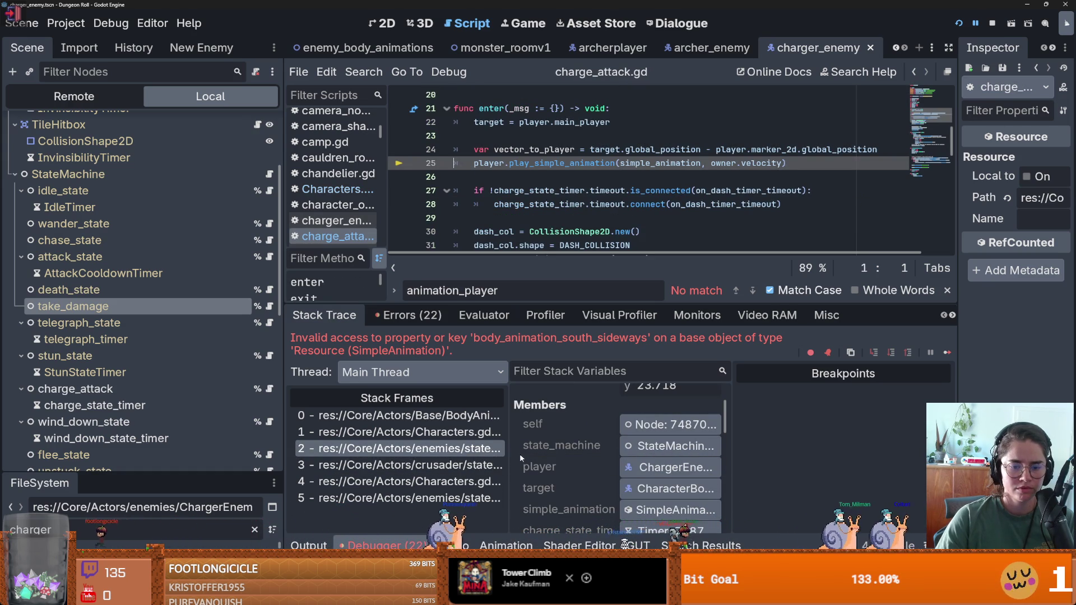
# Widen the Stack Frames list and return to Characters.gd line 156 near the line-150 conversion.
pyautogui.moveTo(511, 458); pyautogui.dragTo(677, 457)
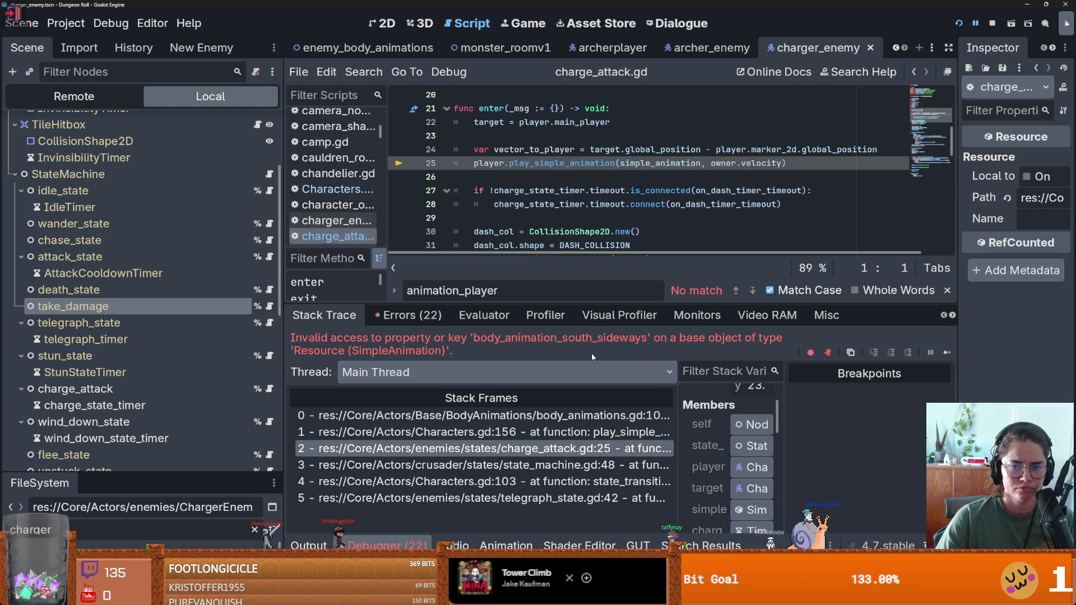
pyautogui.click(583, 431)
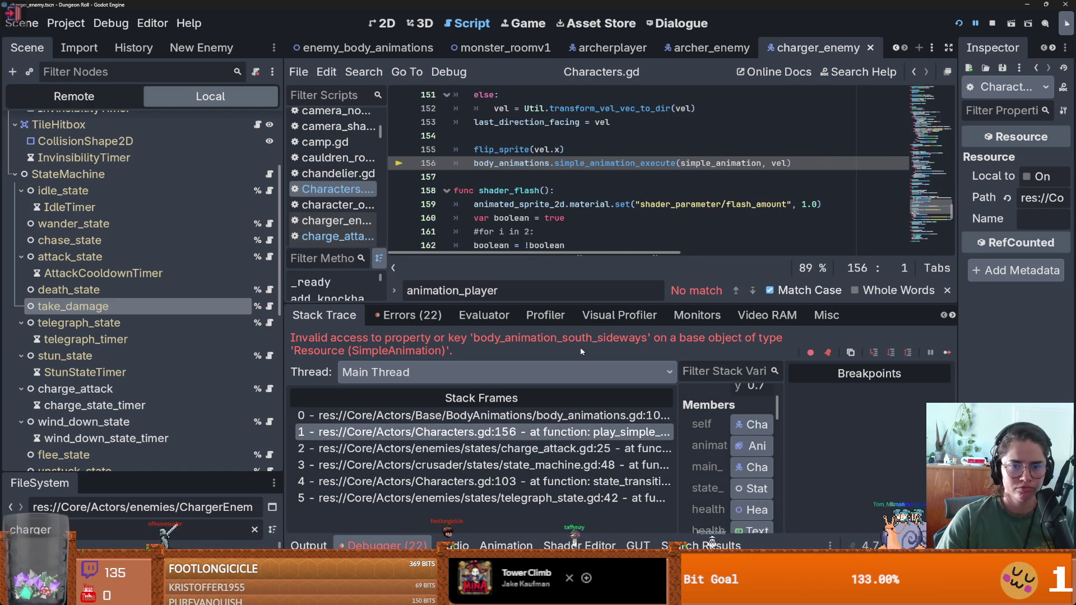
pyautogui.scroll(2, 589, 215)
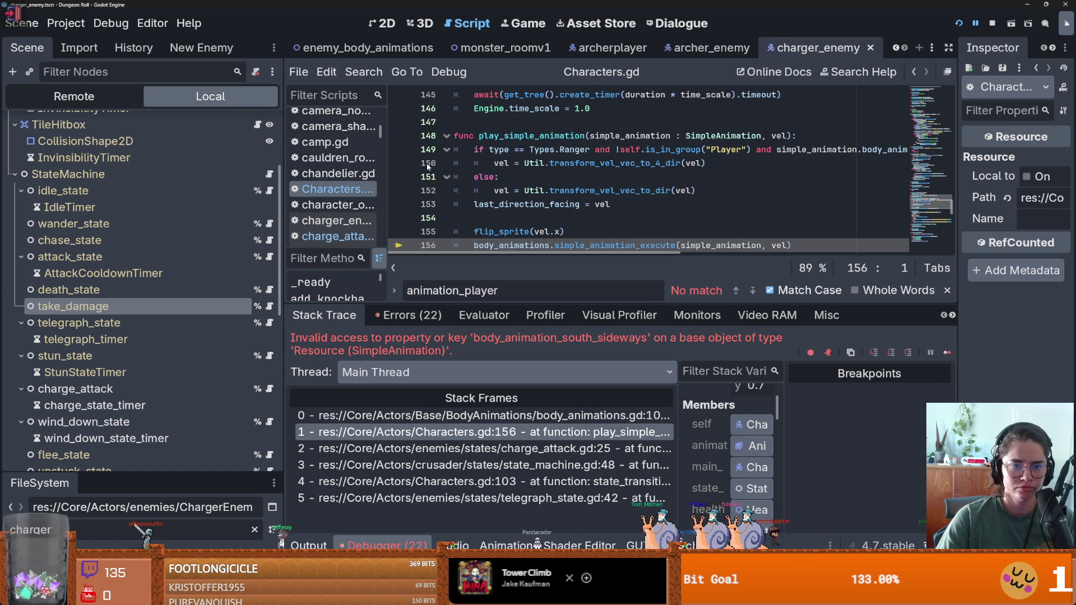
# View the transform_vel_vec_to_dir definition in Util.gd.
pyautogui.keyDown('ctrl'); pyautogui.click(594, 191); pyautogui.keyUp('ctrl')
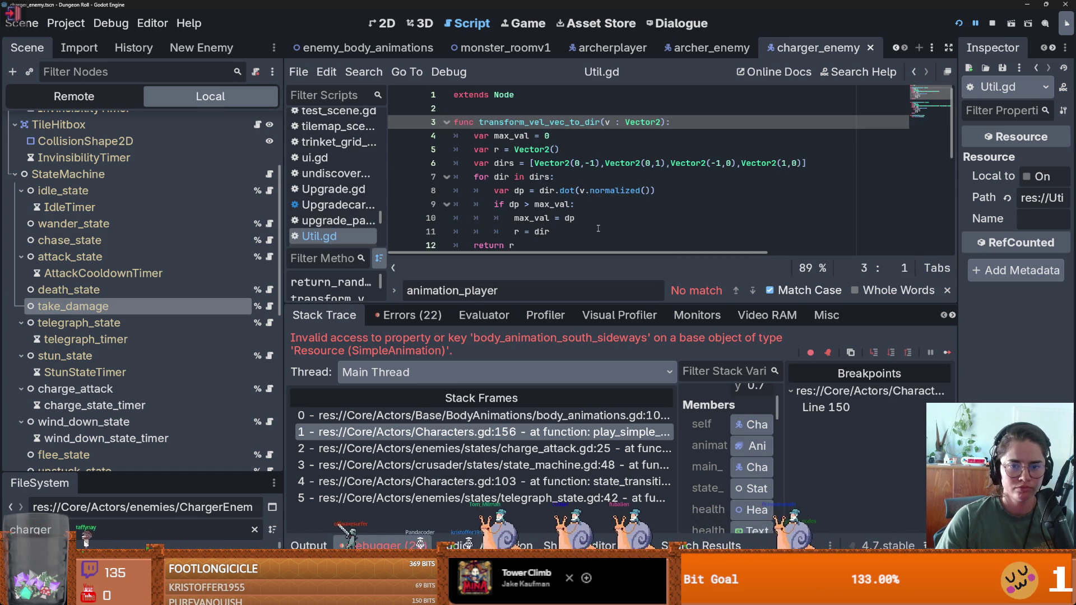
pyautogui.scroll(-1, 599, 228)
pyautogui.scroll(-3, 611, 240)
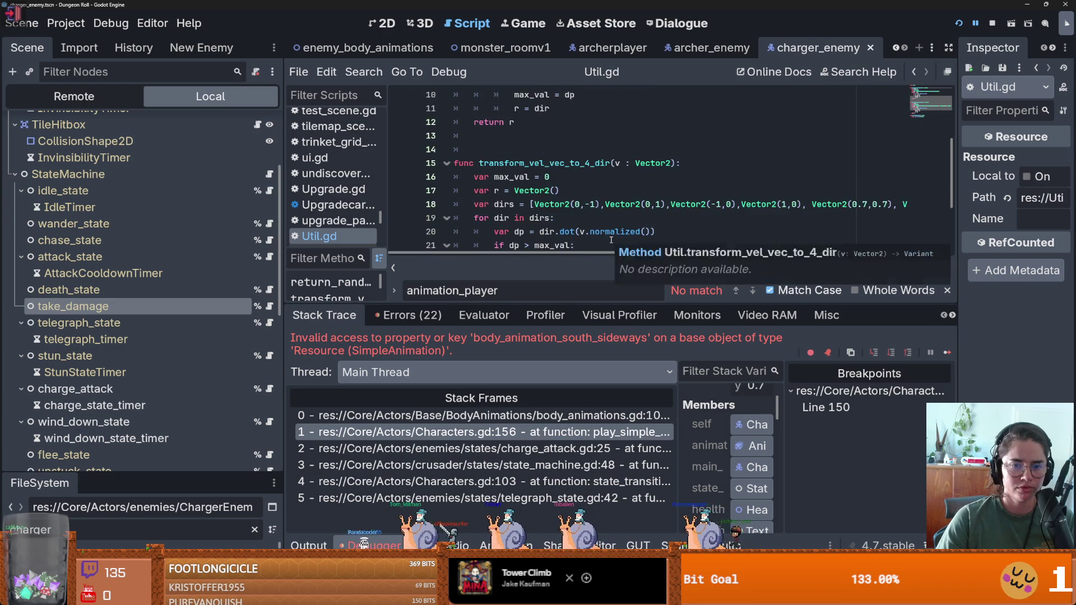
# Resume the game and move the knight toward the skeletons until the line-150 breakpoint triggers.
pyautogui.click(944, 354)
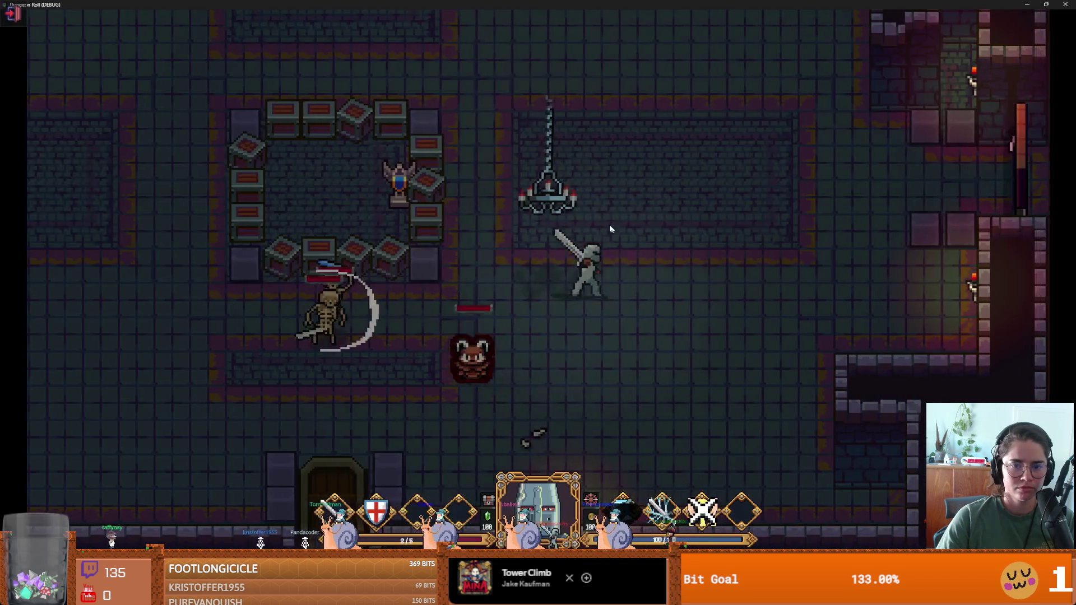
pyautogui.press('w')
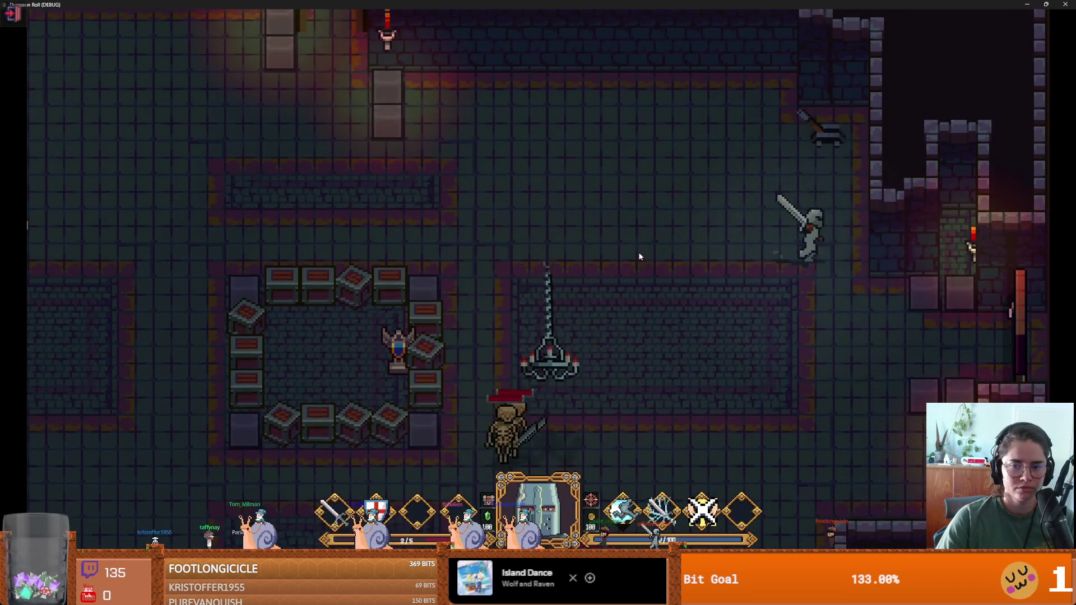
pyautogui.press('a')
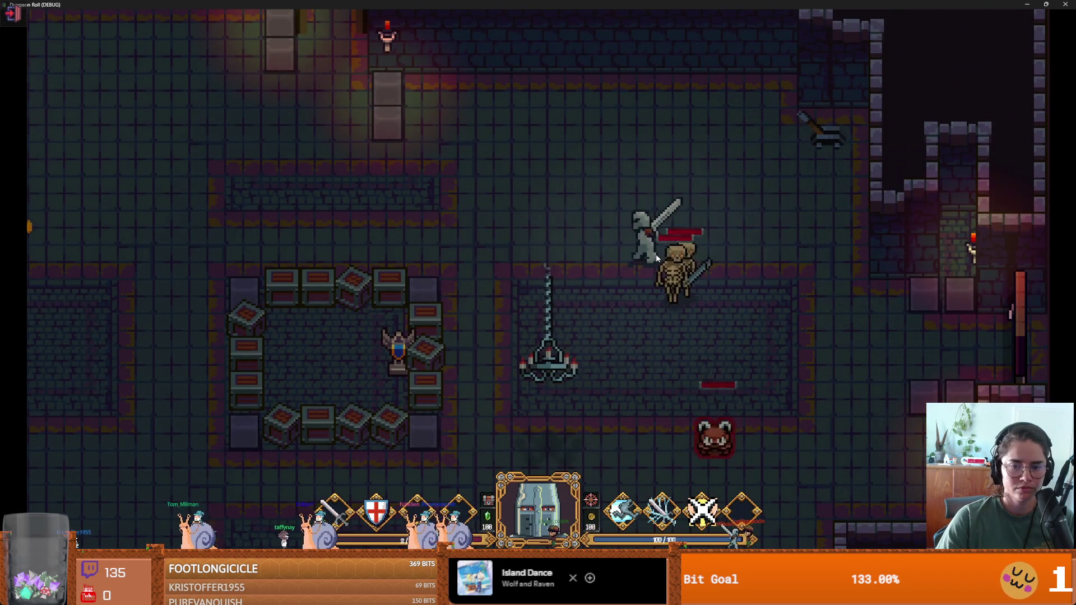
pyautogui.press('s')
pyautogui.press('a')
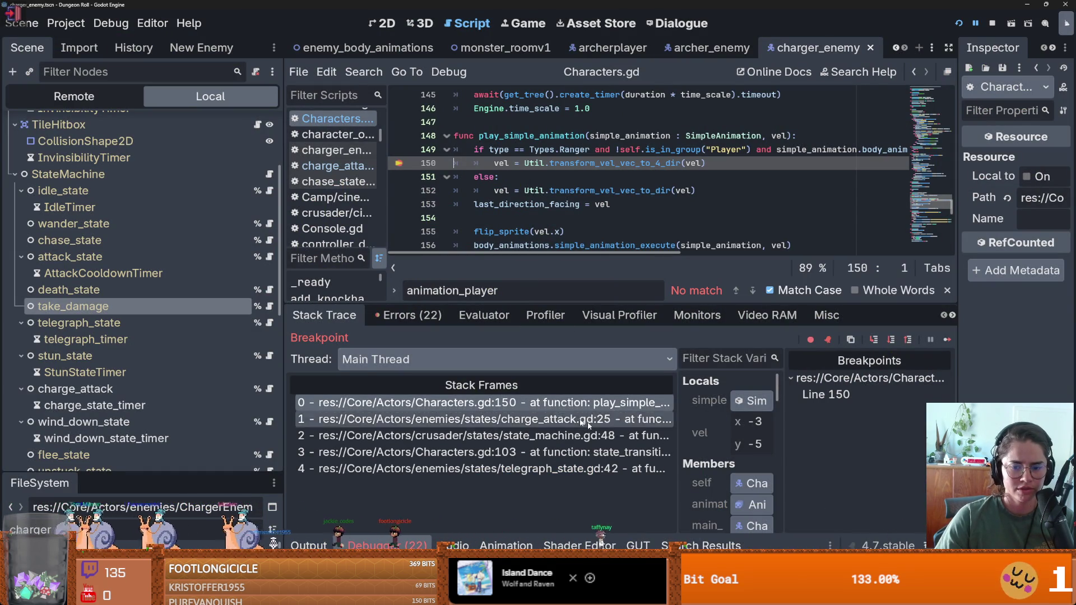
pyautogui.moveTo(677, 393); pyautogui.dragTo(443, 392)
pyautogui.scroll(-15, 522, 403)
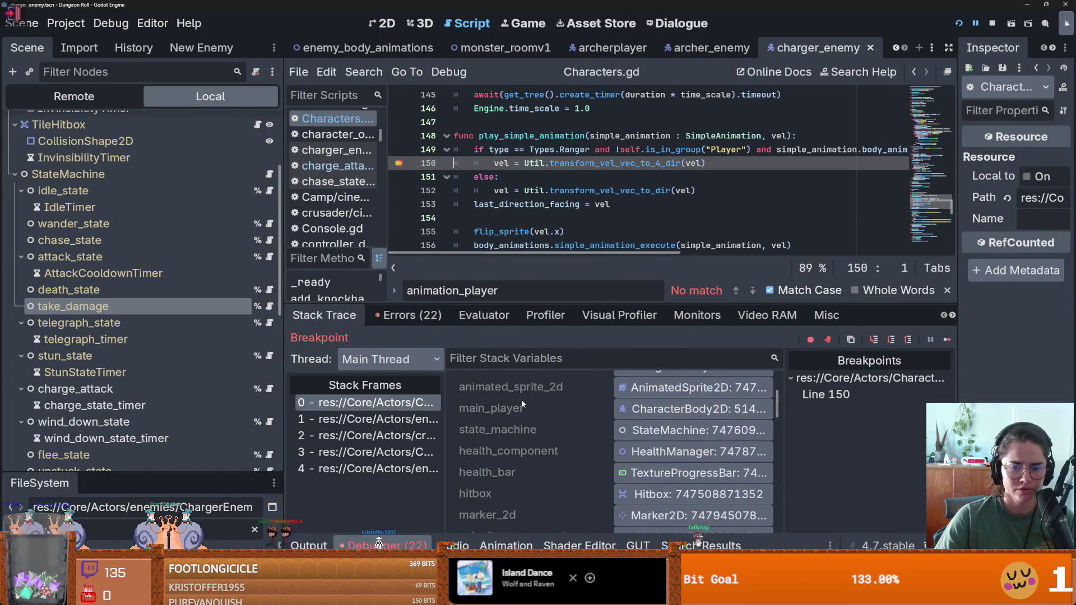
pyautogui.scroll(-8, 522, 399)
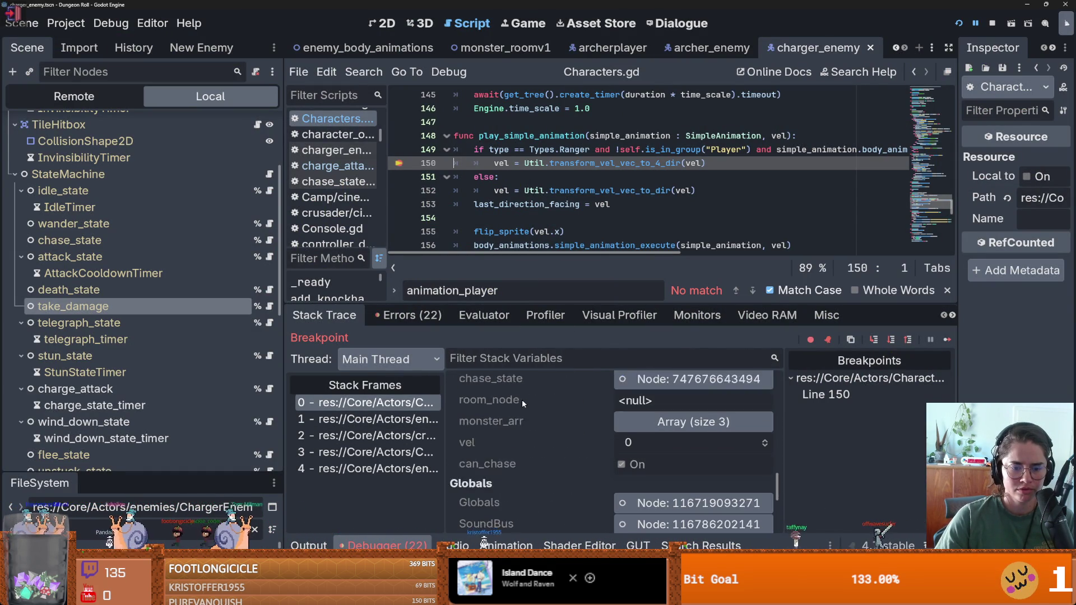
pyautogui.scroll(-2, 541, 406)
pyautogui.scroll(10, 541, 406)
pyautogui.scroll(-1, 541, 406)
pyautogui.scroll(6, 540, 406)
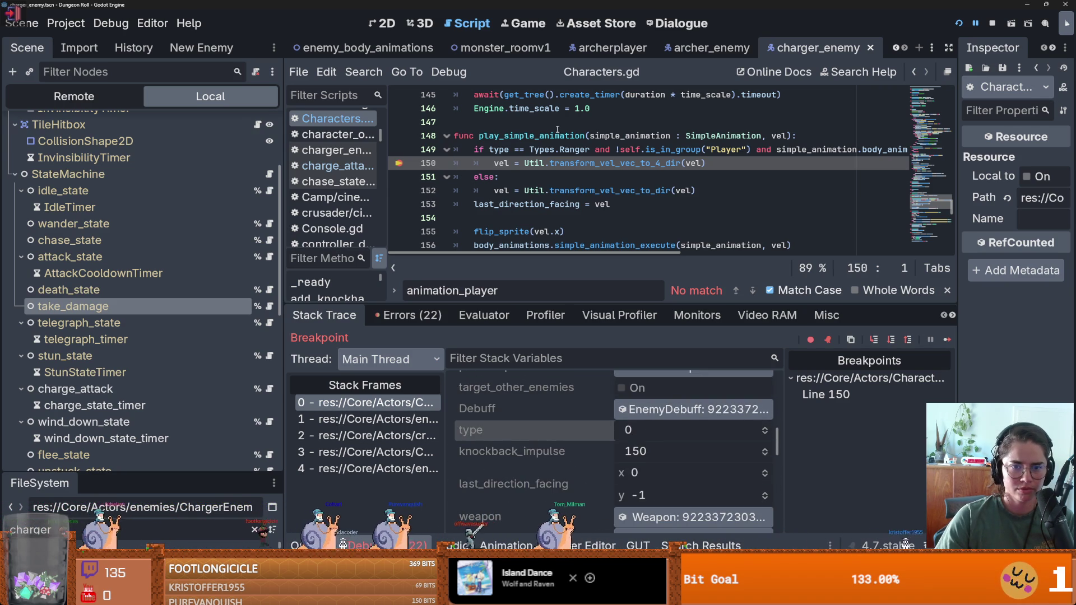
pyautogui.click(559, 149)
pyautogui.moveTo(593, 150); pyautogui.dragTo(488, 150)
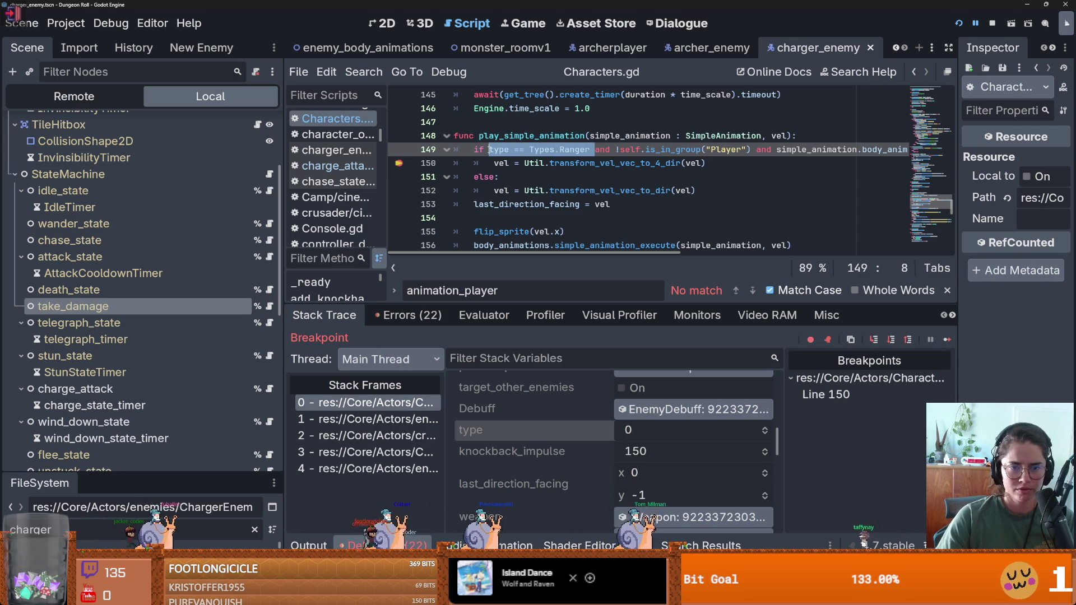
# Wrap the type == Types.Ranger check in parentheses and check the Types enum and type declaration.
pyautogui.write('(')
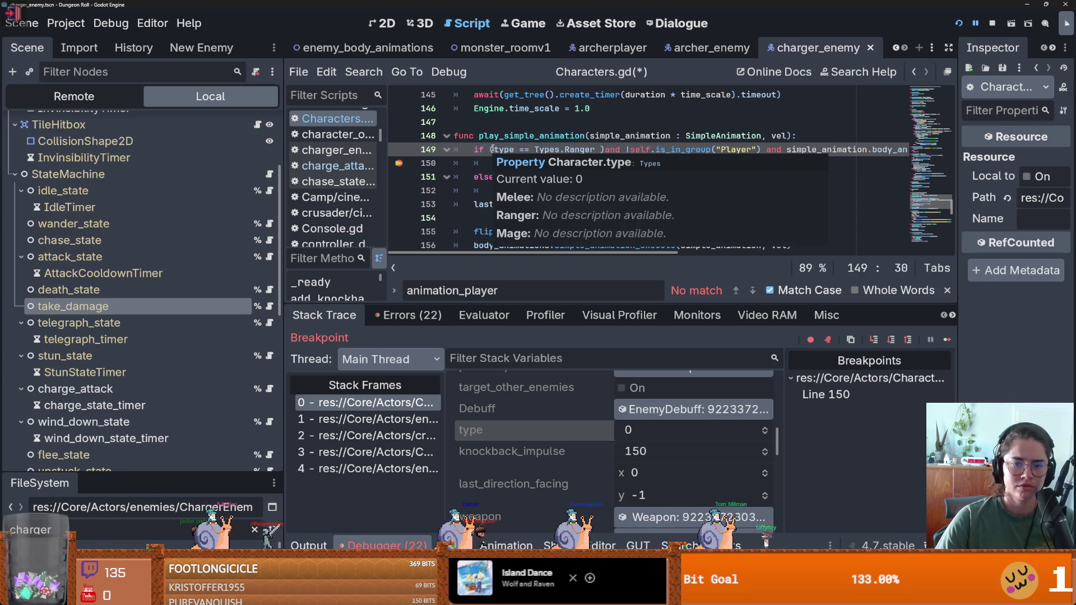
pyautogui.click(485, 149)
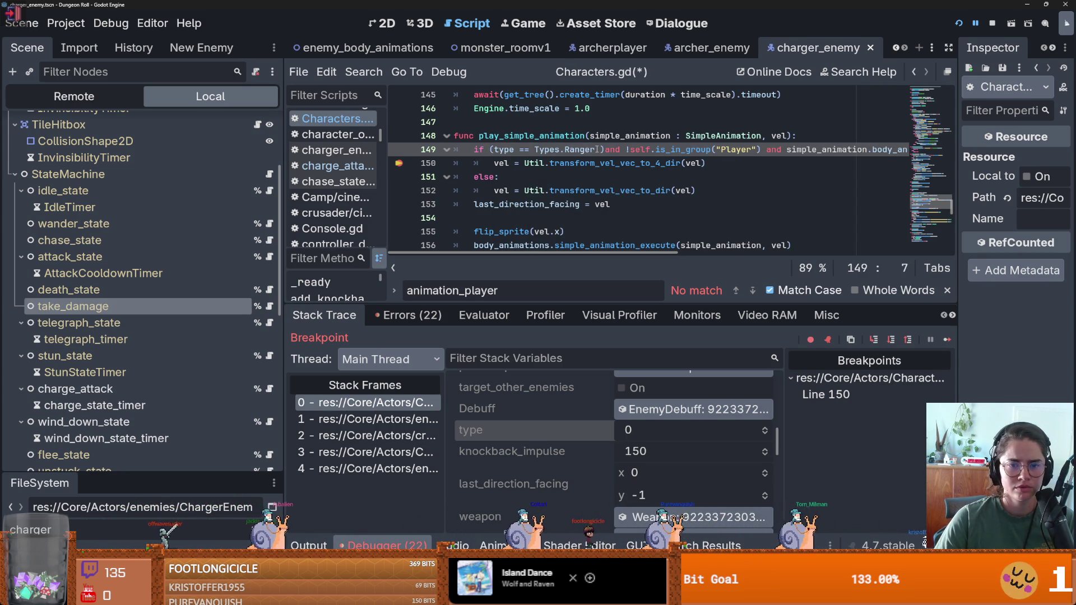
pyautogui.keyDown('ctrl'); pyautogui.click(546, 150); pyautogui.keyUp('ctrl')
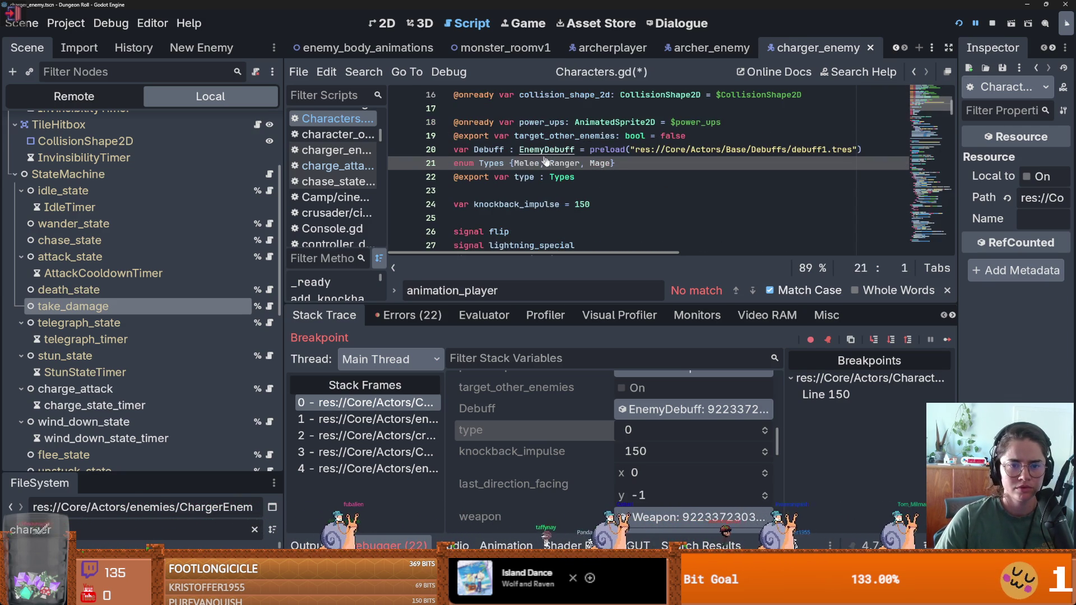
pyautogui.click(521, 177)
pyautogui.scroll(5, 146, 252)
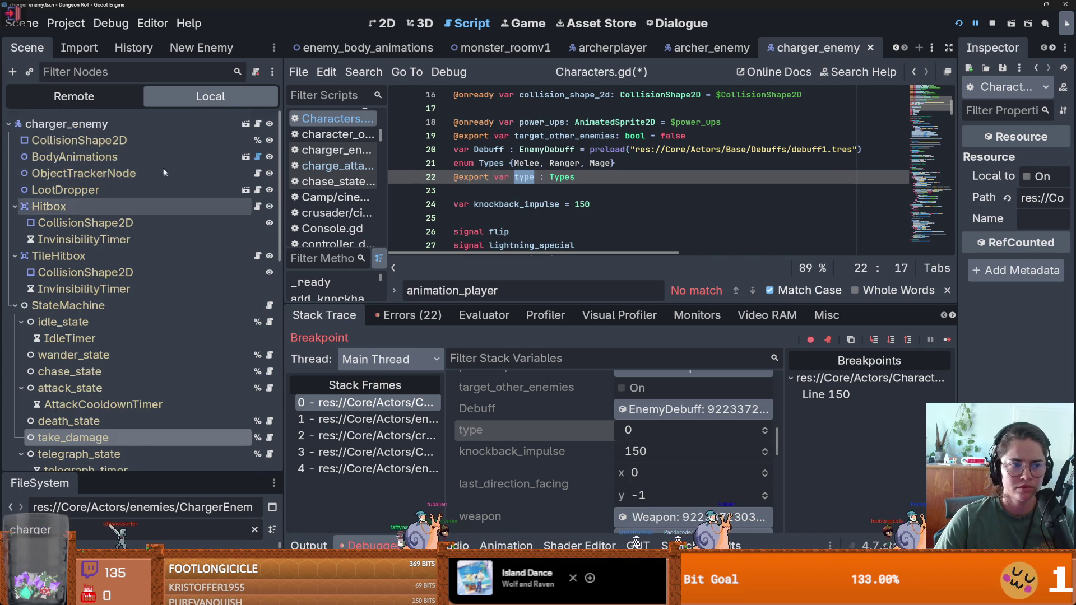
# Inspect the charger_enemy root node, confirming Type is Melee, then continue the game.
pyautogui.click(149, 126)
pyautogui.moveTo(954, 203); pyautogui.dragTo(821, 187)
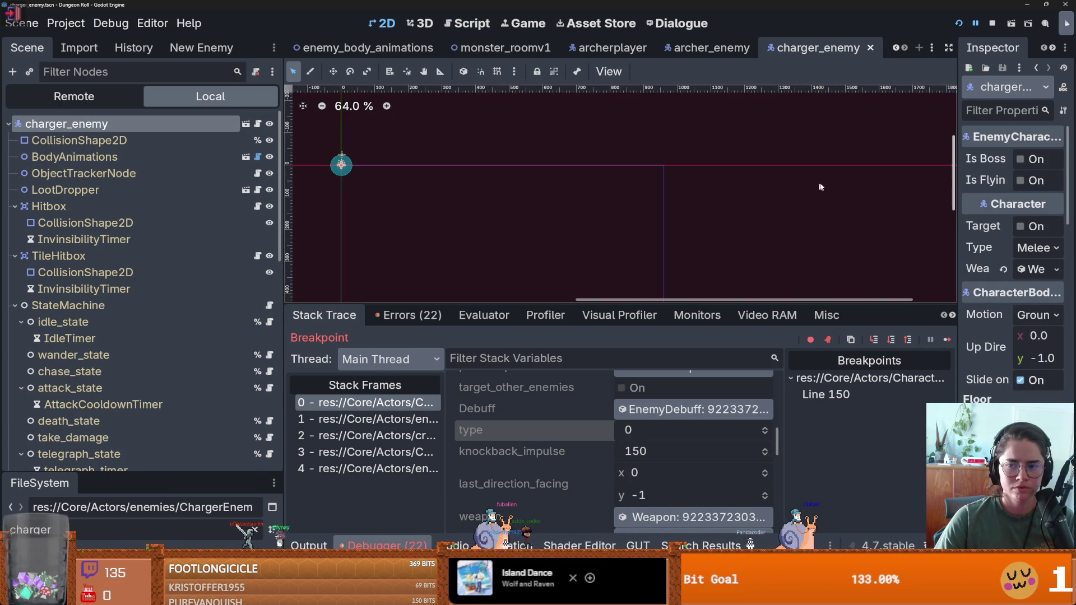
pyautogui.moveTo(956, 194); pyautogui.dragTo(643, 470)
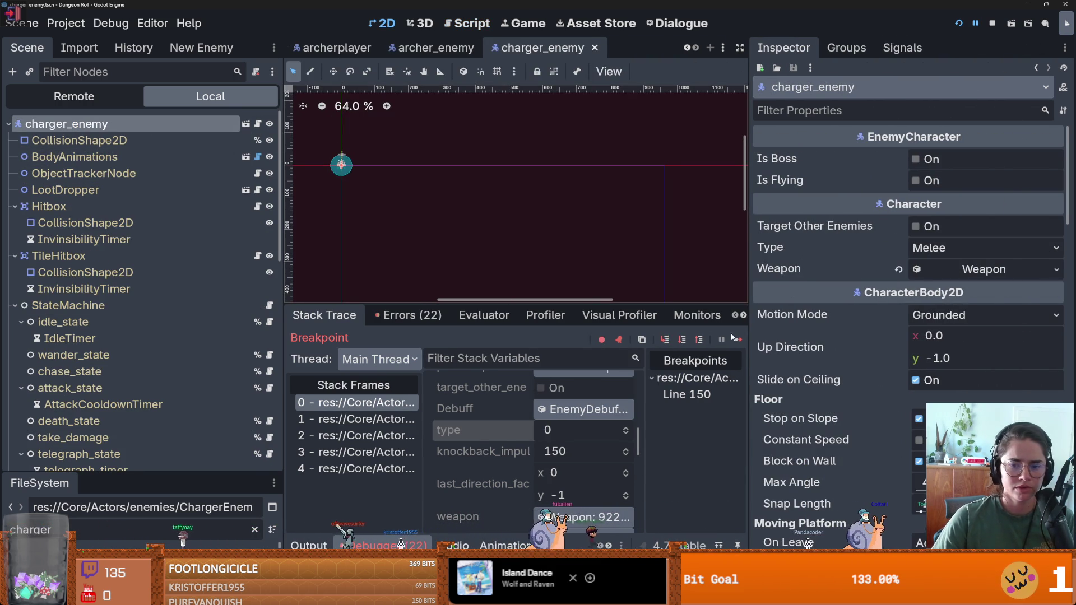
pyautogui.click(736, 339)
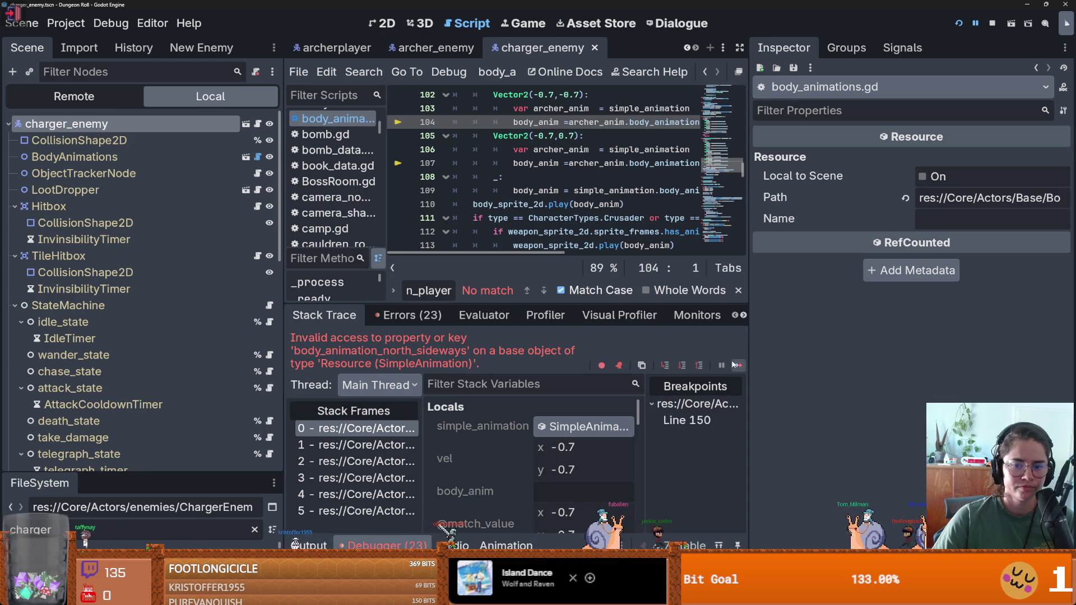
# Continue past the error, narrow the property panel, and save Characters.gd with Ctrl+S.
pyautogui.click(736, 365)
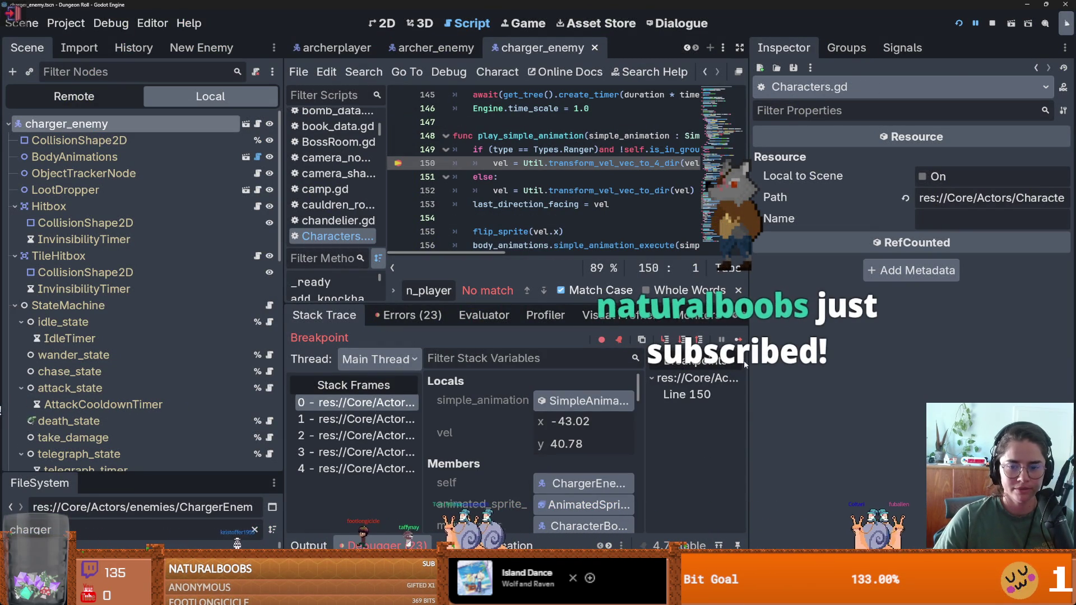
pyautogui.moveTo(746, 364); pyautogui.dragTo(956, 365)
pyautogui.click(597, 176)
pyautogui.hotkey('ctrl', 's')
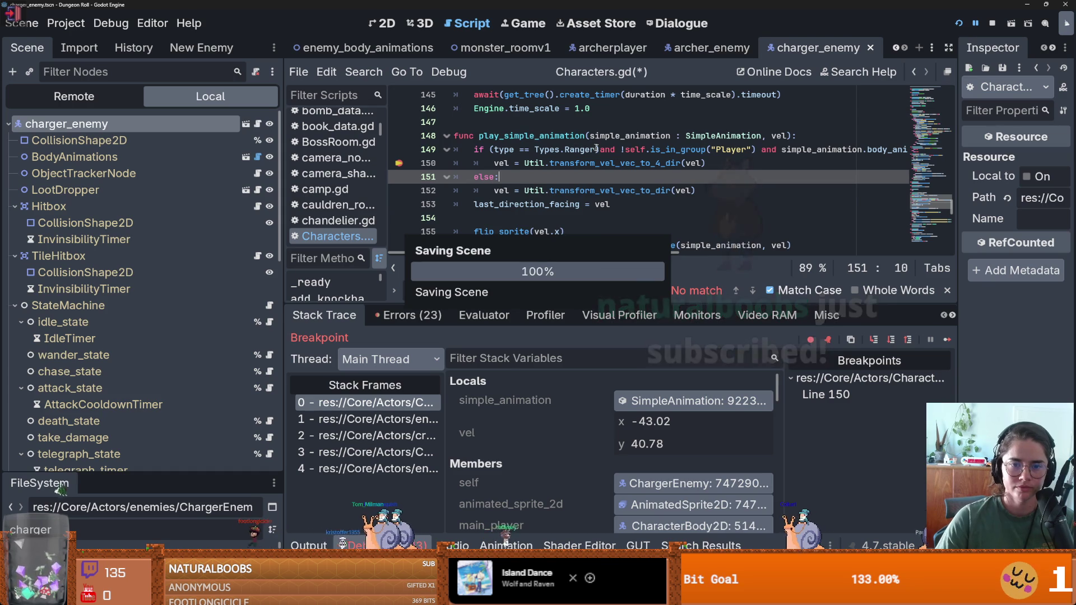
pyautogui.click(604, 149)
pyautogui.hotkey('ctrl', 's')
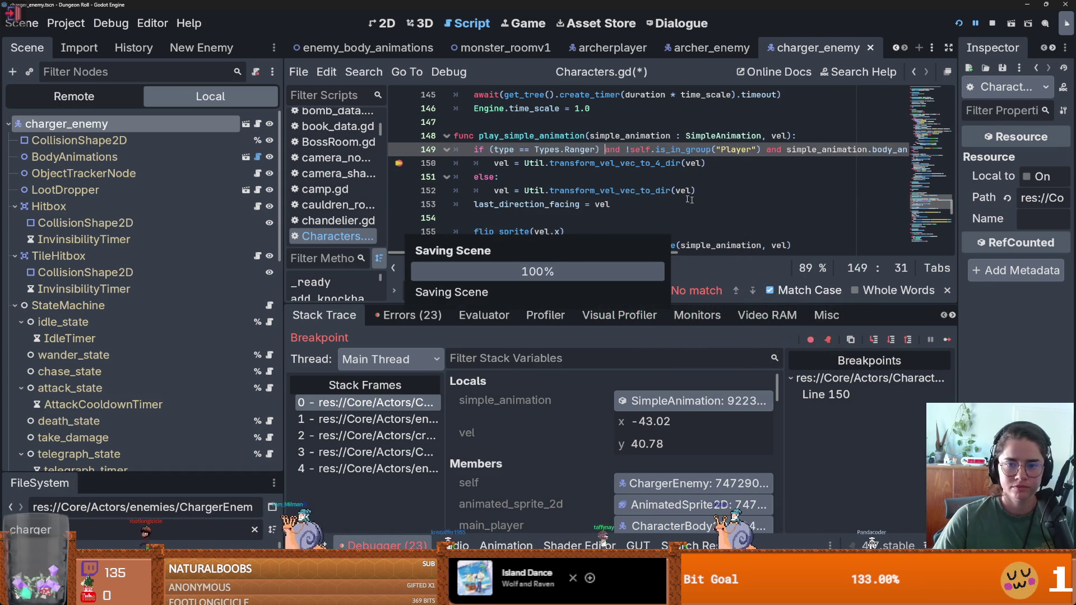
# Select the type variable in the line-149 condition, then continue the game past the animation error.
pyautogui.hscroll(5, 667, 203)
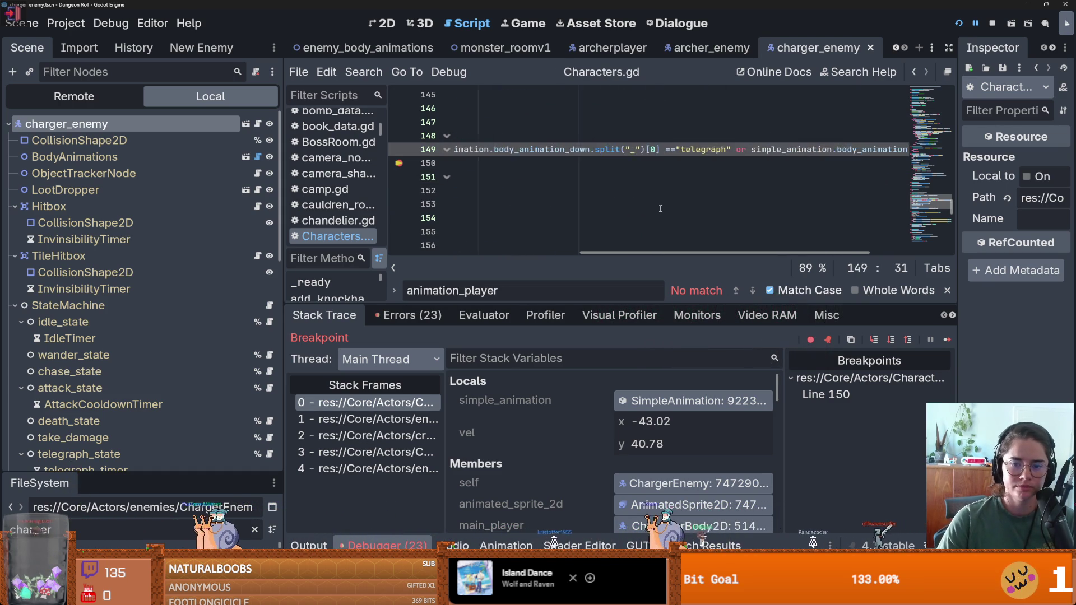
pyautogui.hscroll(-5, 660, 209)
pyautogui.moveTo(591, 148)
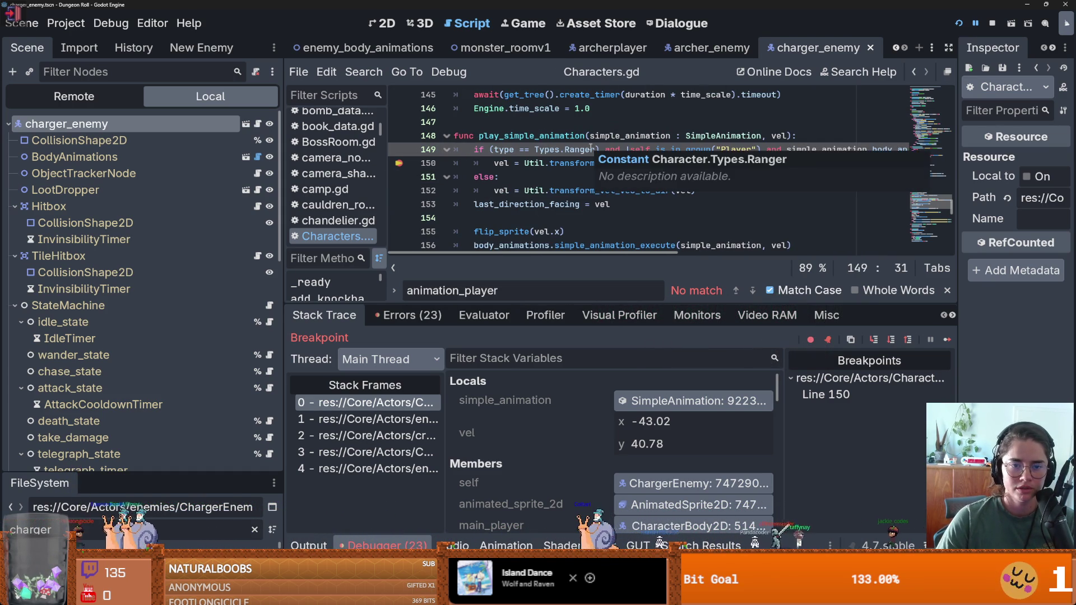
pyautogui.click(549, 163)
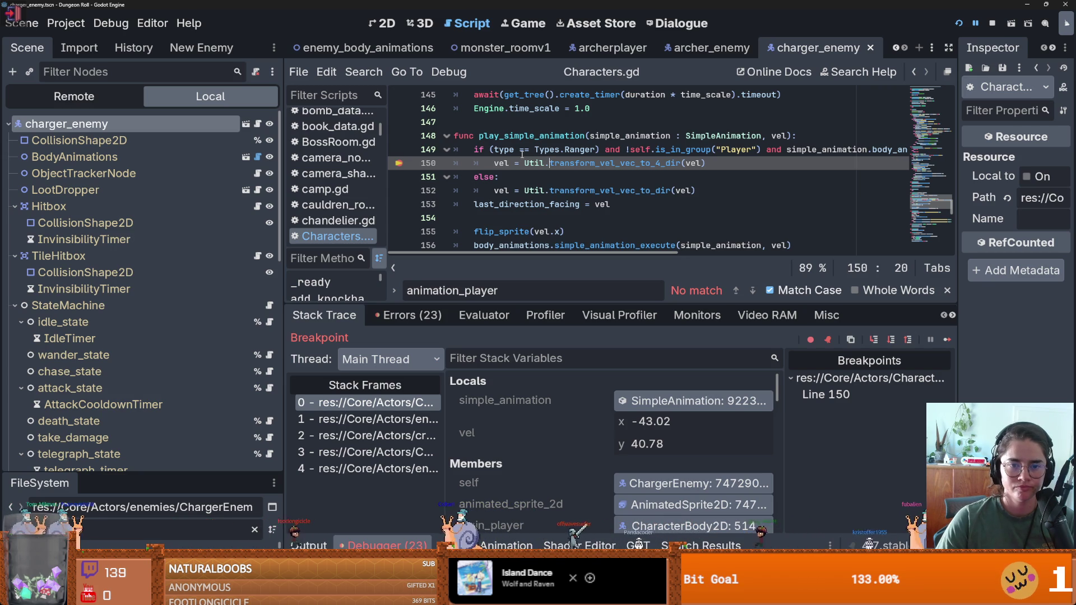
pyautogui.doubleClick(499, 149)
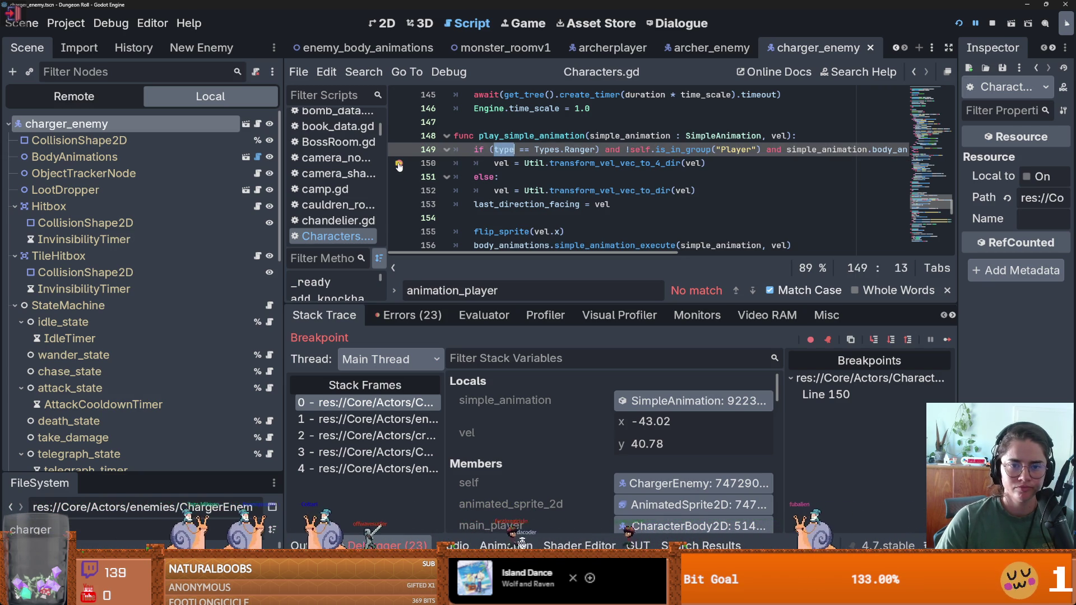
pyautogui.click(947, 339)
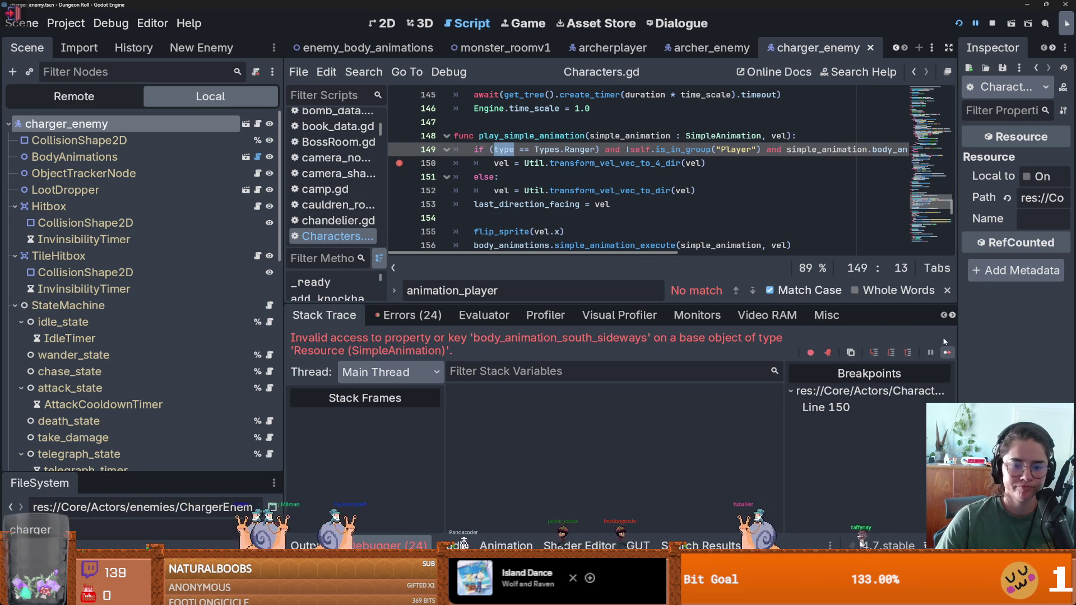
pyautogui.click(947, 340)
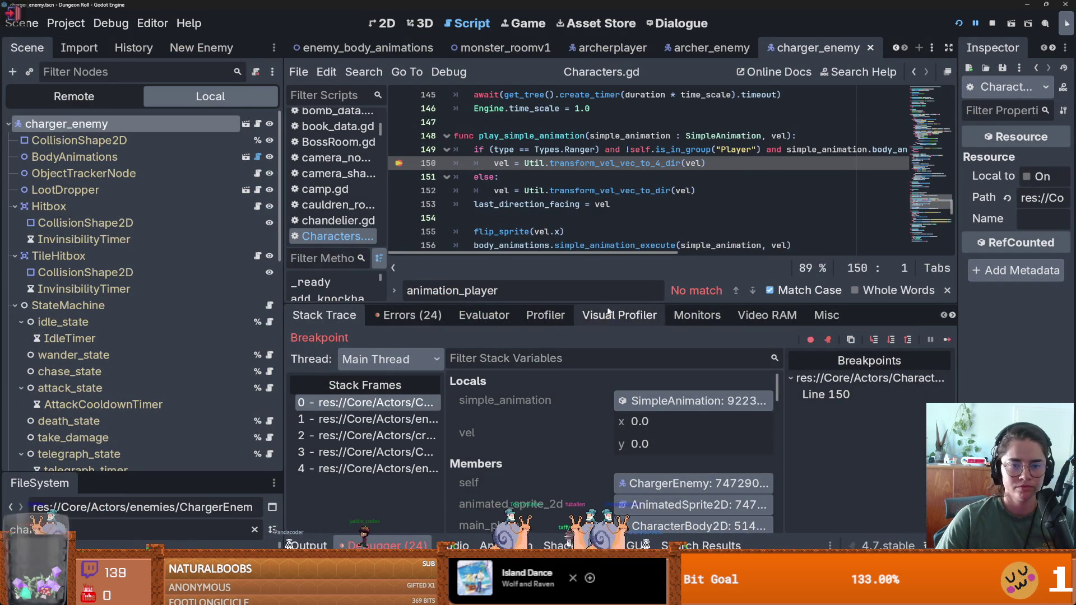
# Relaunch the project, pick a card and walk into the next room until line 150 pauses again.
pyautogui.click(959, 23)
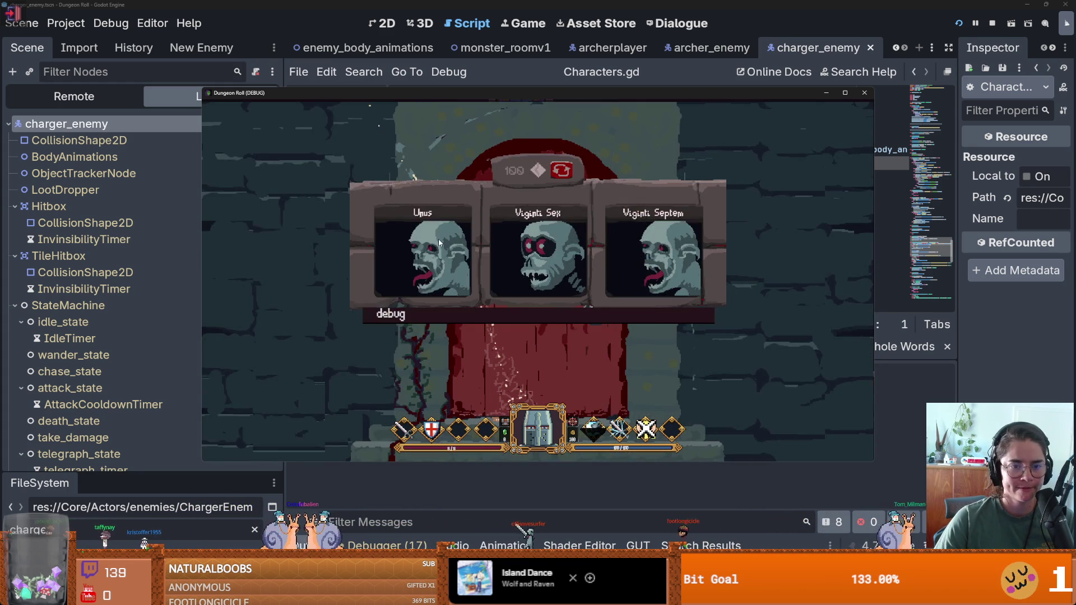
pyautogui.click(439, 243)
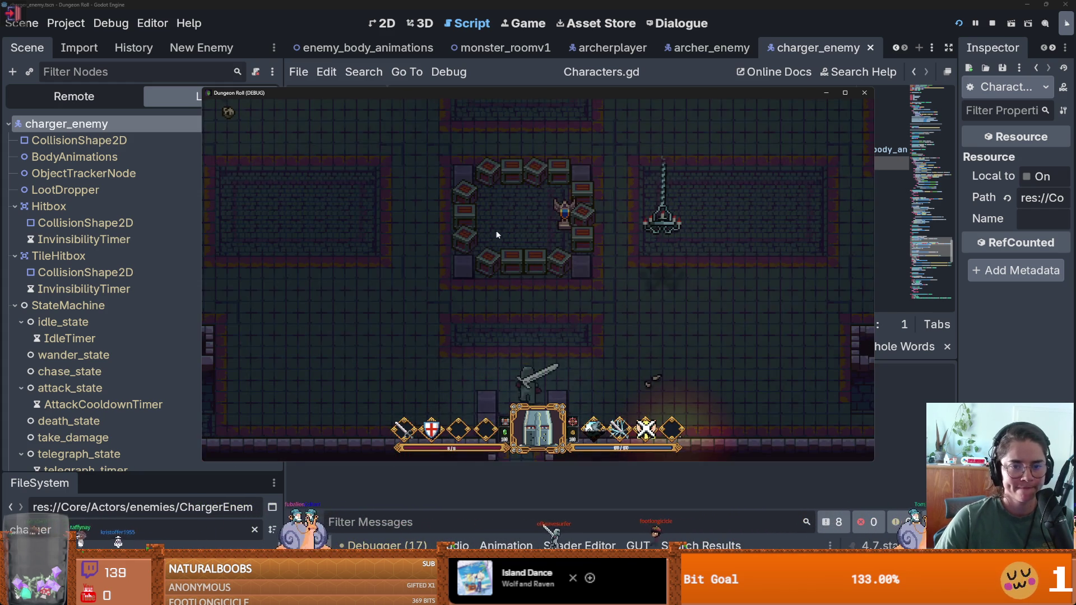
pyautogui.press('w')
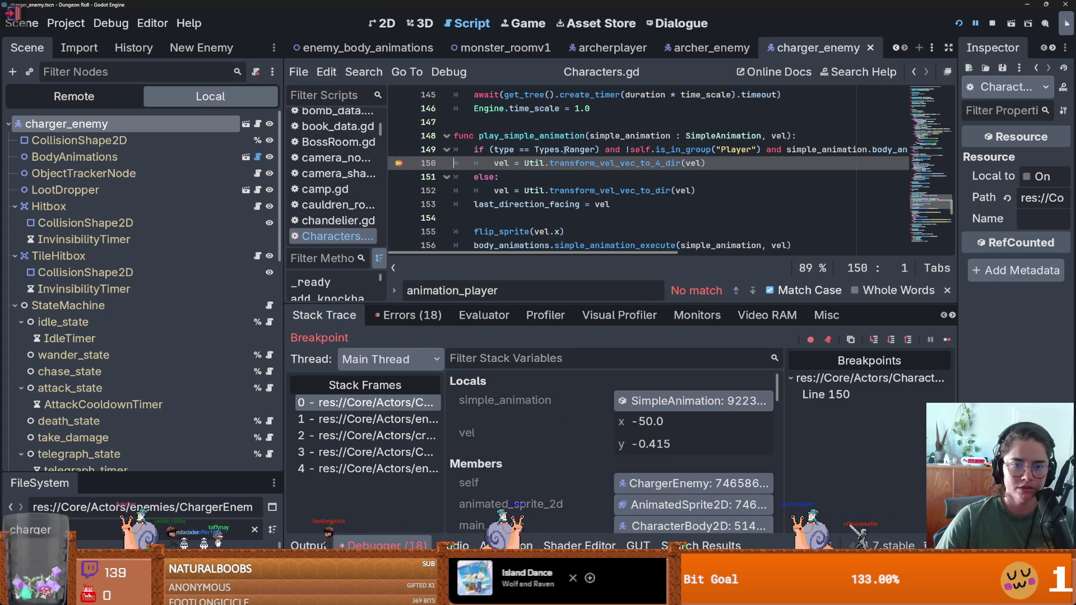
pyautogui.click(477, 149)
pyautogui.scroll(-10, 550, 392)
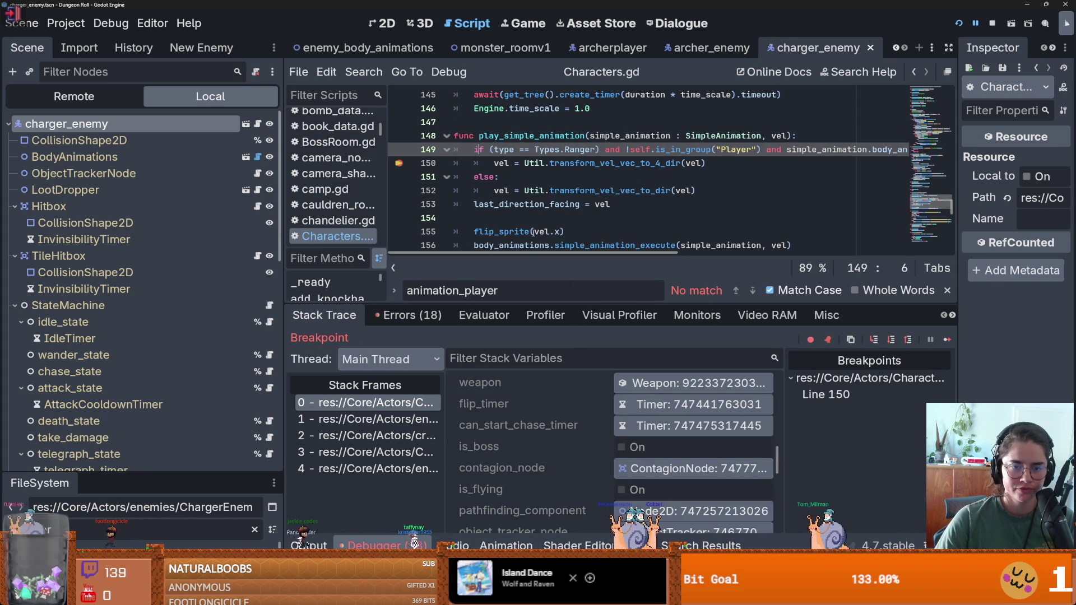
# Try 'is' in place of '==' on line 149, save, then restore '=='.
pyautogui.doubleClick(522, 149)
pyautogui.write('is')
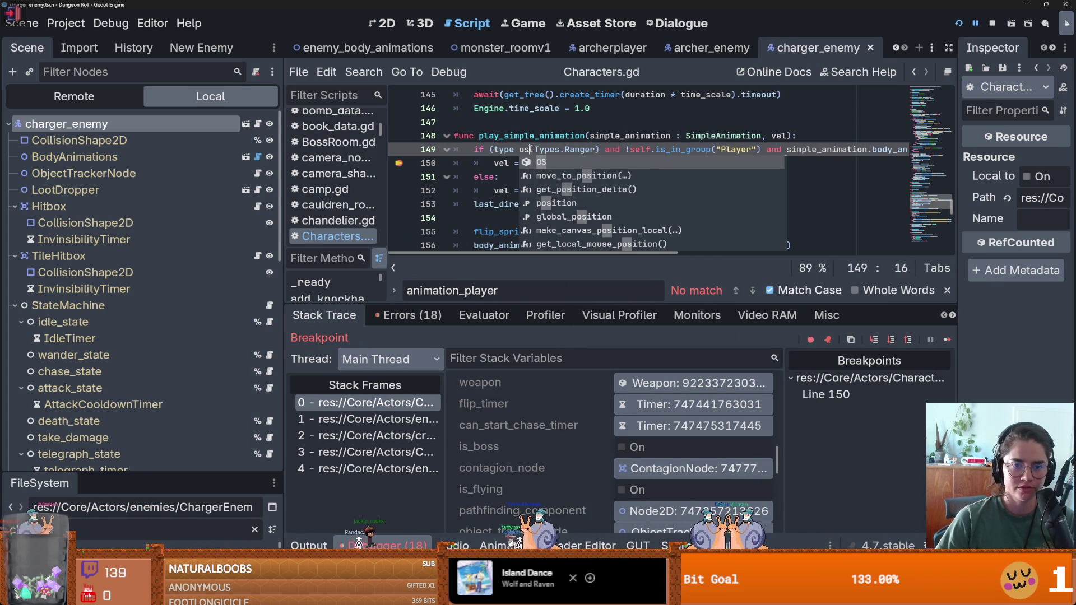
pyautogui.hotkey('ctrl', 's')
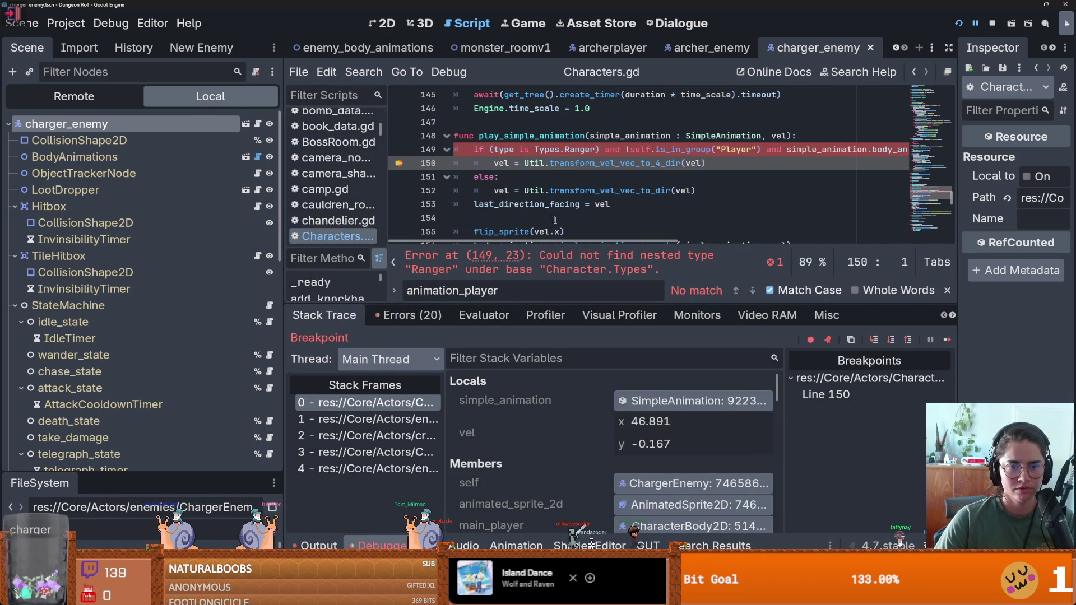
pyautogui.doubleClick(519, 150)
pyautogui.press('BackSpace')
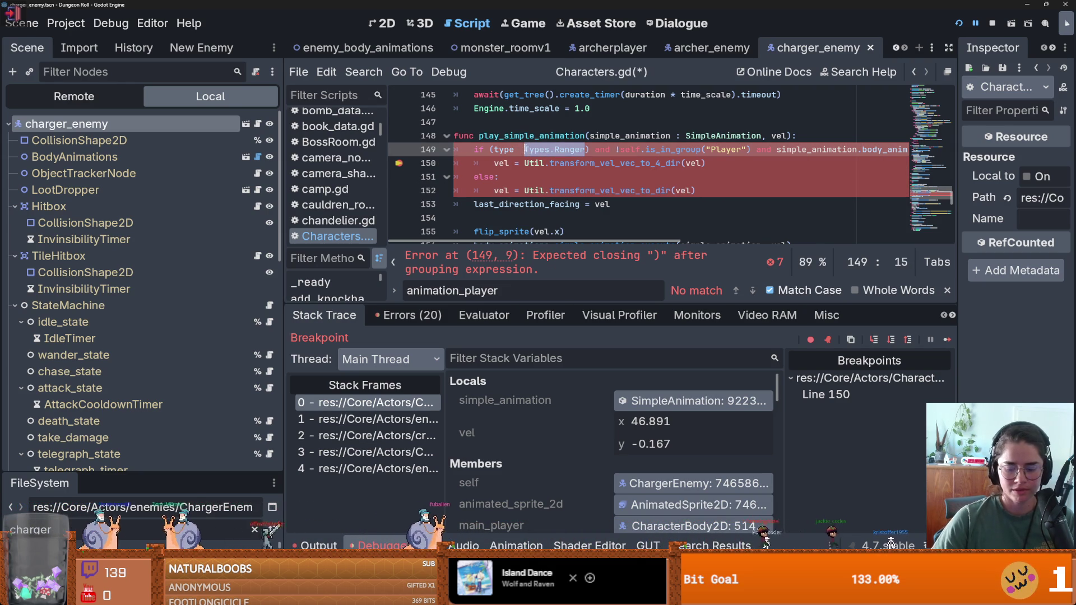
pyautogui.write('==')
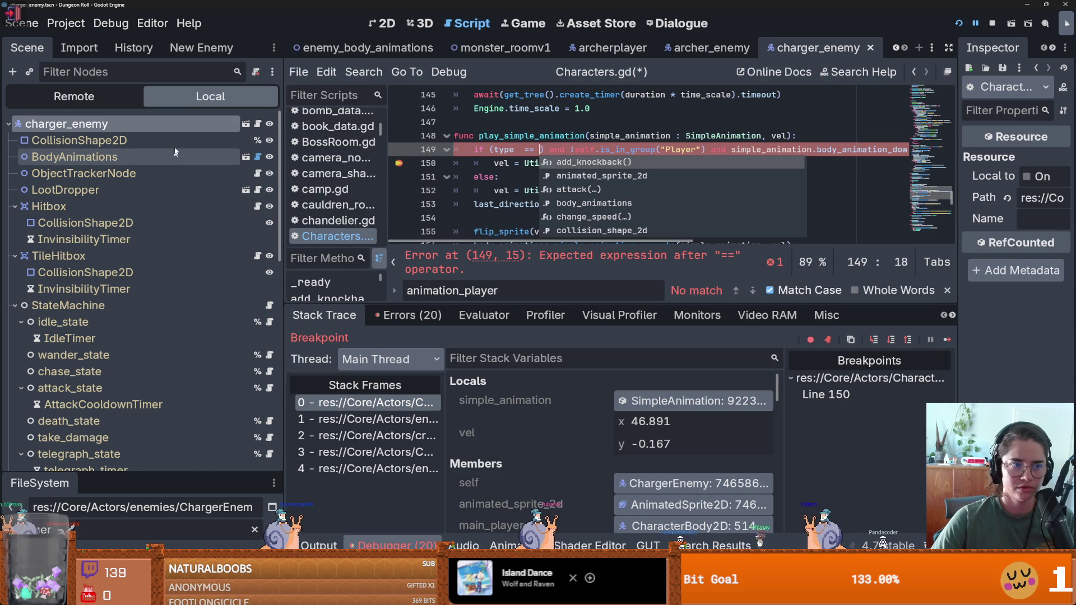
# Check the character type options list in the 2D scene view, then return to Characters.gd.
pyautogui.hotkey('ctrl', 'F1')
pyautogui.click(1031, 249)
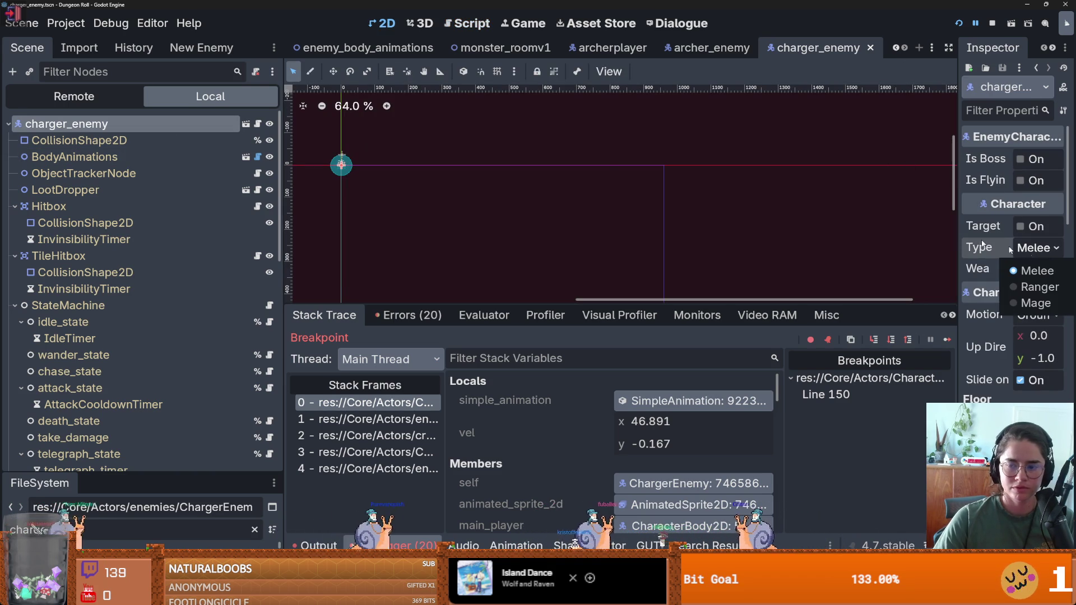
pyautogui.press('Escape')
pyautogui.hotkey('ctrl', 'F3')
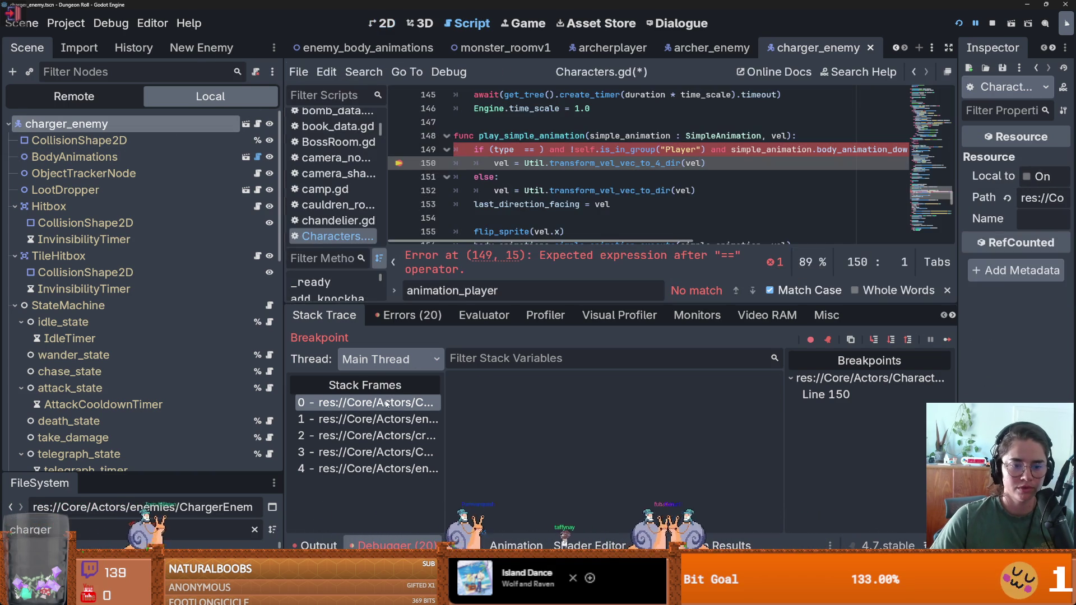
# Complete line 149 as type == 1, save, resume the game and enlarge the debugger area.
pyautogui.click(539, 149)
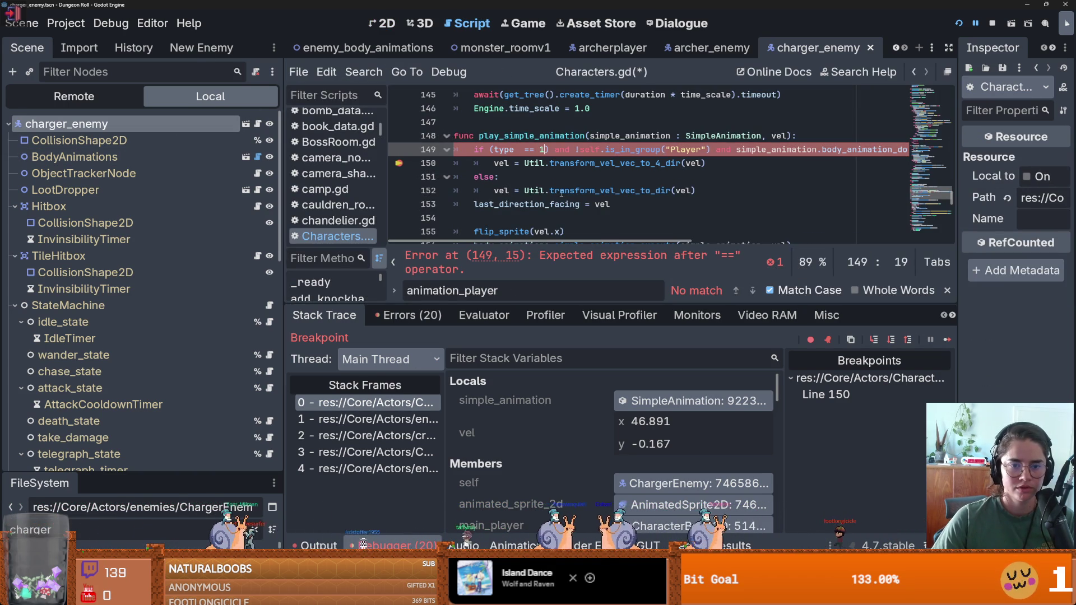
pyautogui.write('1')
pyautogui.hotkey('ctrl', 's')
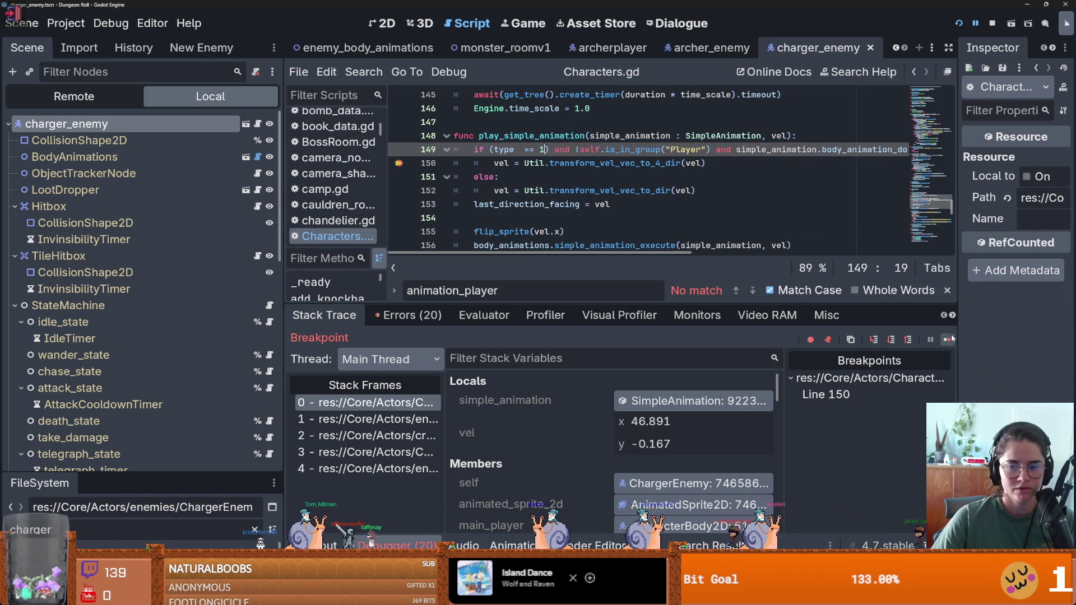
pyautogui.click(948, 340)
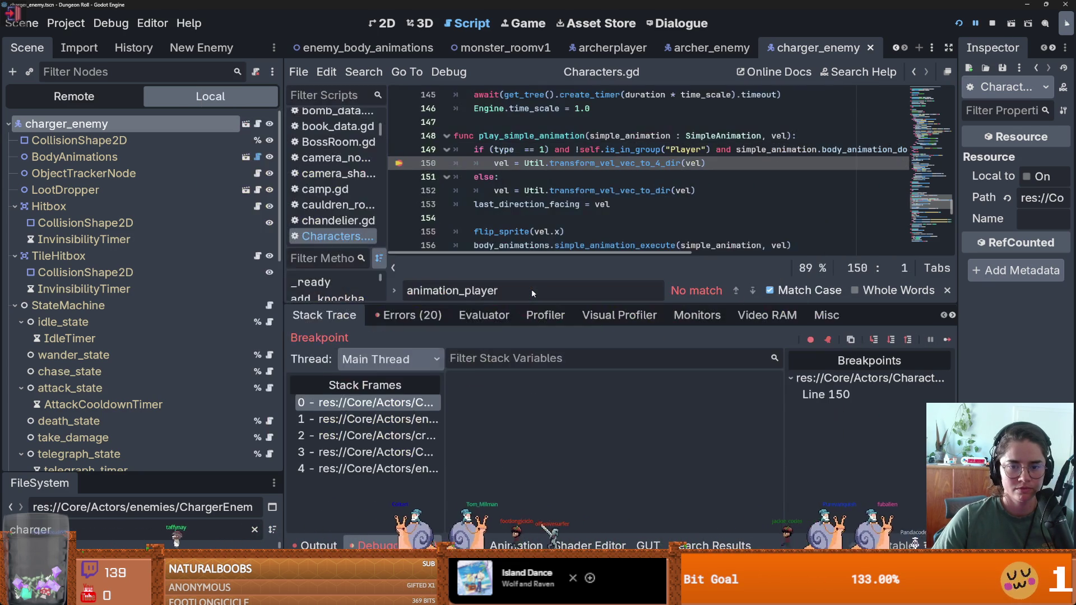
pyautogui.moveTo(621, 307); pyautogui.dragTo(643, 83)
# Scroll around play_simple_animation in Characters.gd and enlarge the script editor.
pyautogui.scroll(-10, 584, 412)
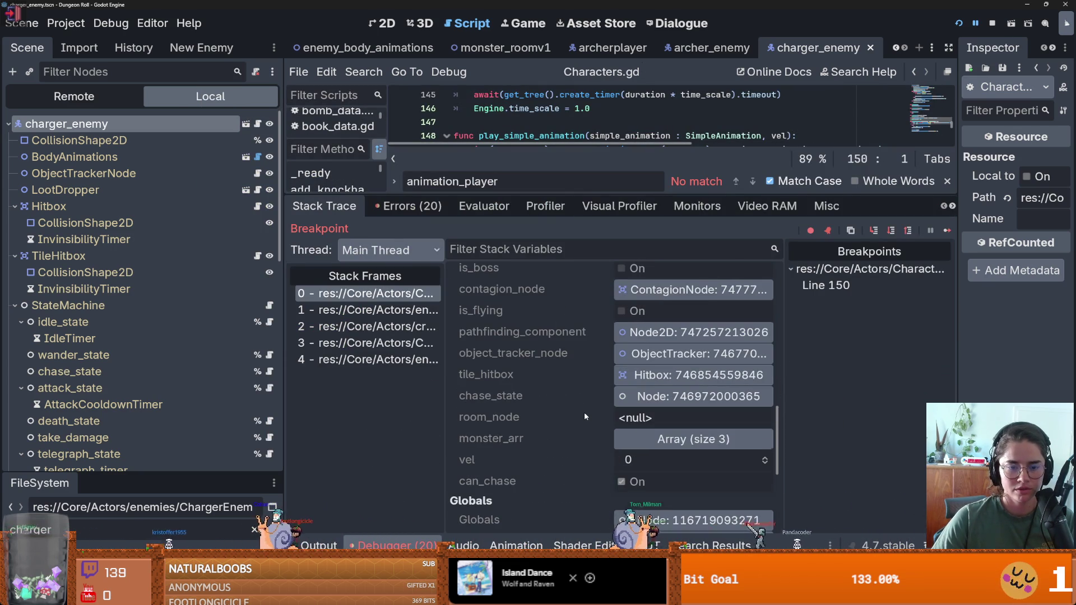
pyautogui.scroll(5, 584, 412)
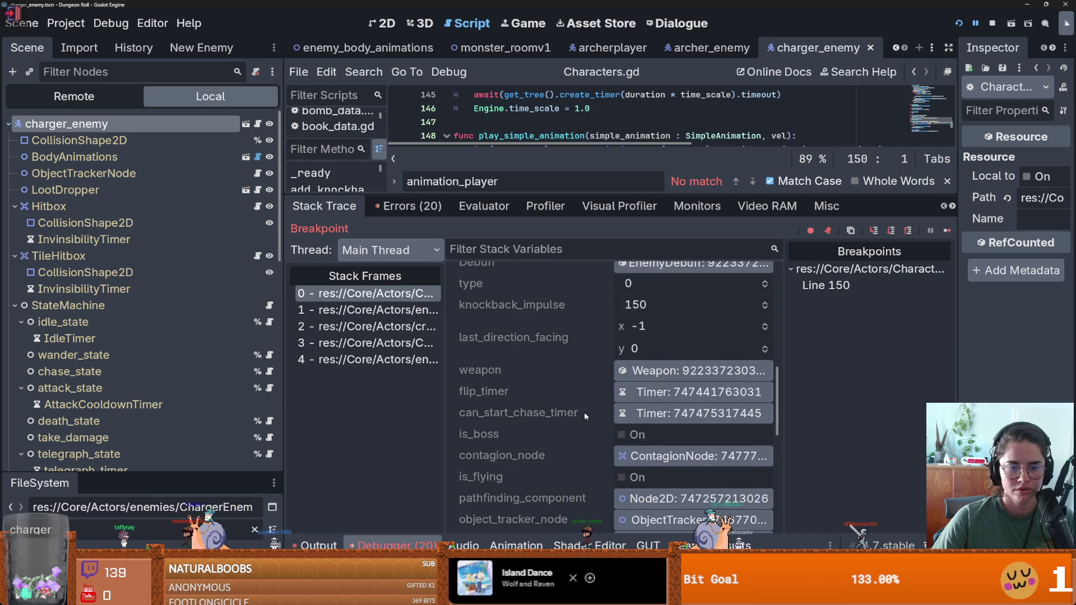
pyautogui.scroll(8, 584, 412)
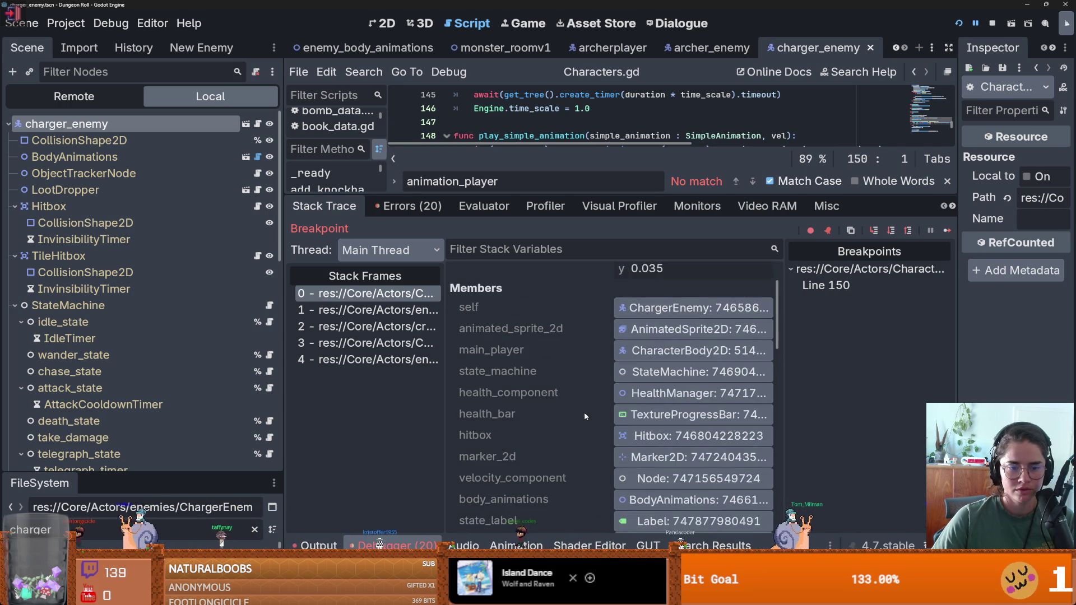
pyautogui.scroll(-5, 584, 412)
pyautogui.scroll(5, 584, 414)
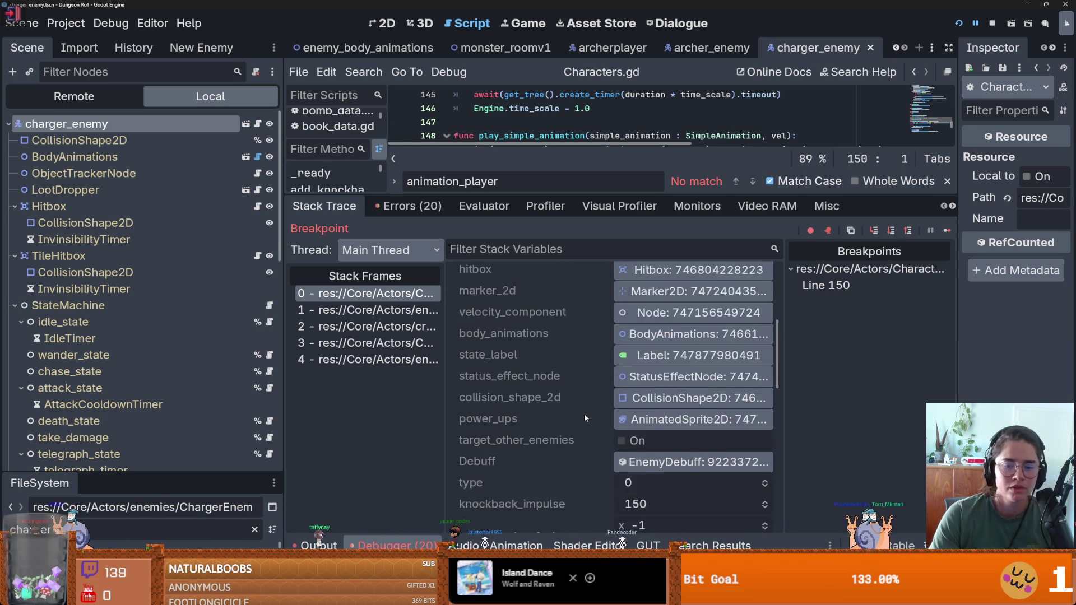
pyautogui.scroll(-5, 578, 401)
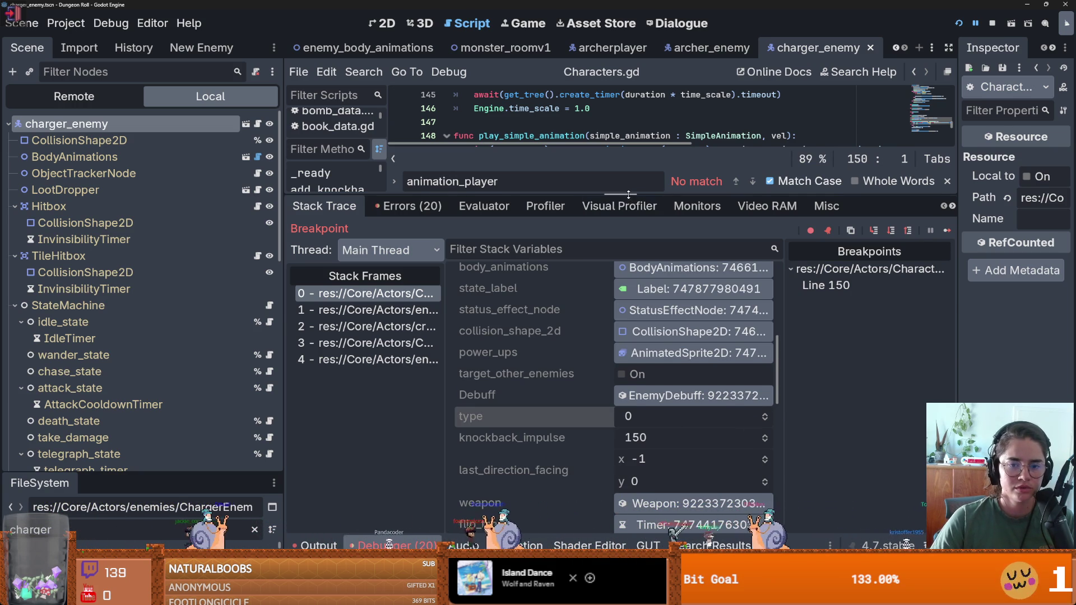
pyautogui.moveTo(639, 194); pyautogui.dragTo(638, 407)
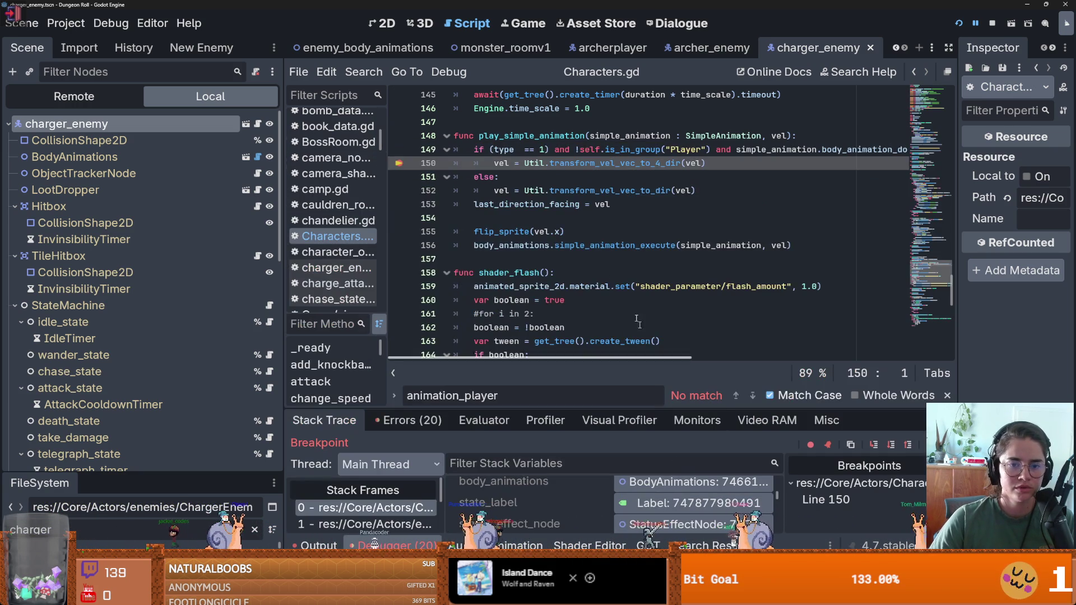
# Insert print("type ", type) as a new line after line 150 and save.
pyautogui.click(731, 168)
pyautogui.press('Return')
pyautogui.write('"type ", r)')
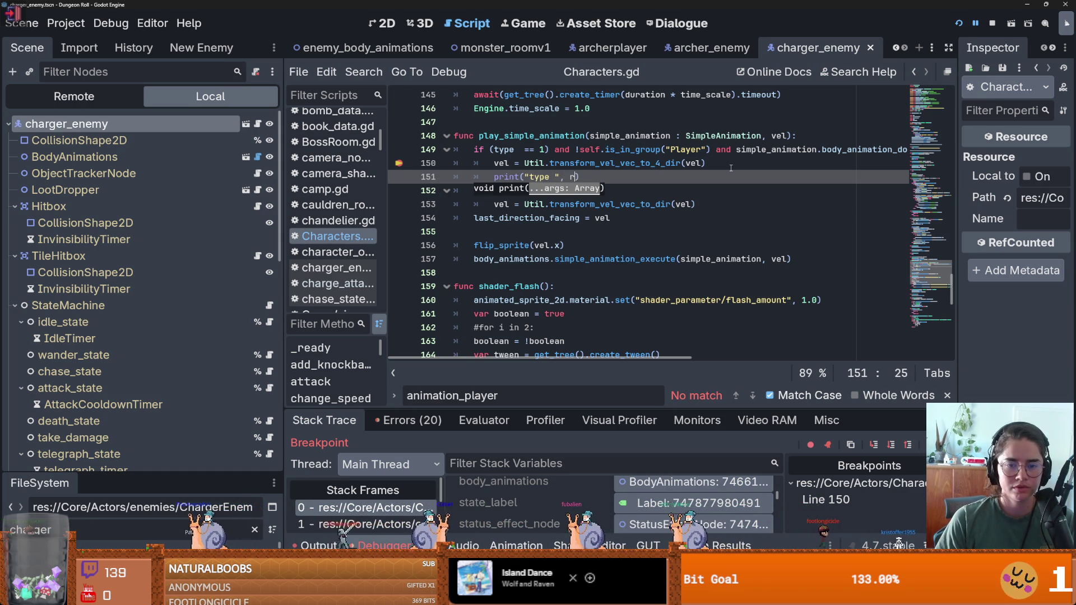
pyautogui.press('BackSpace')
pyautogui.write('type')
pyautogui.hotkey('ctrl', 's')
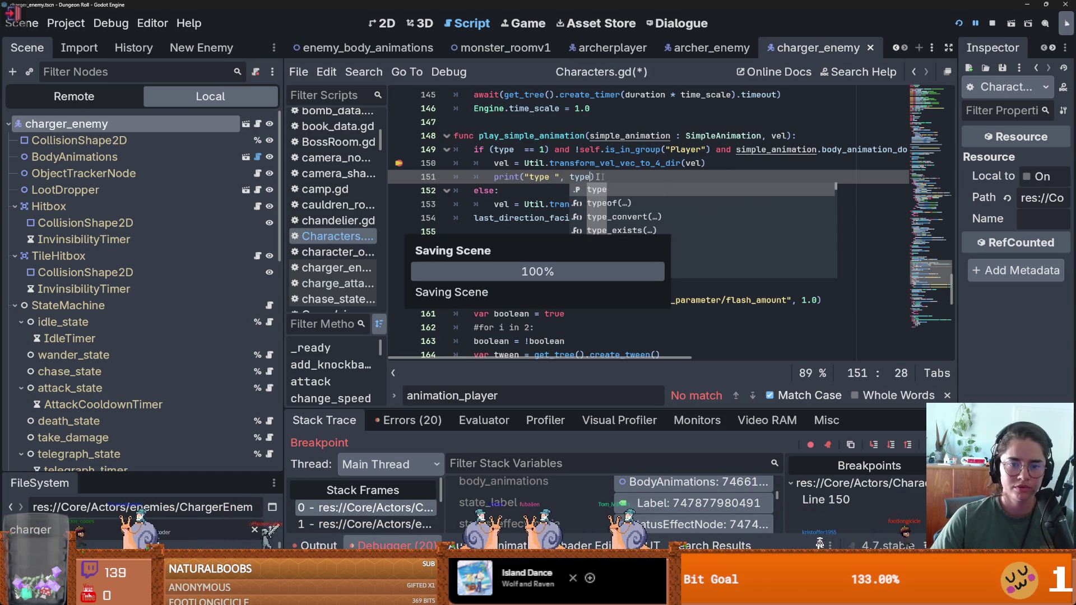
# Inspect the uses of type in Characters.gd, then switch to the charger_enemy scene.
pyautogui.scroll(18, 552, 199)
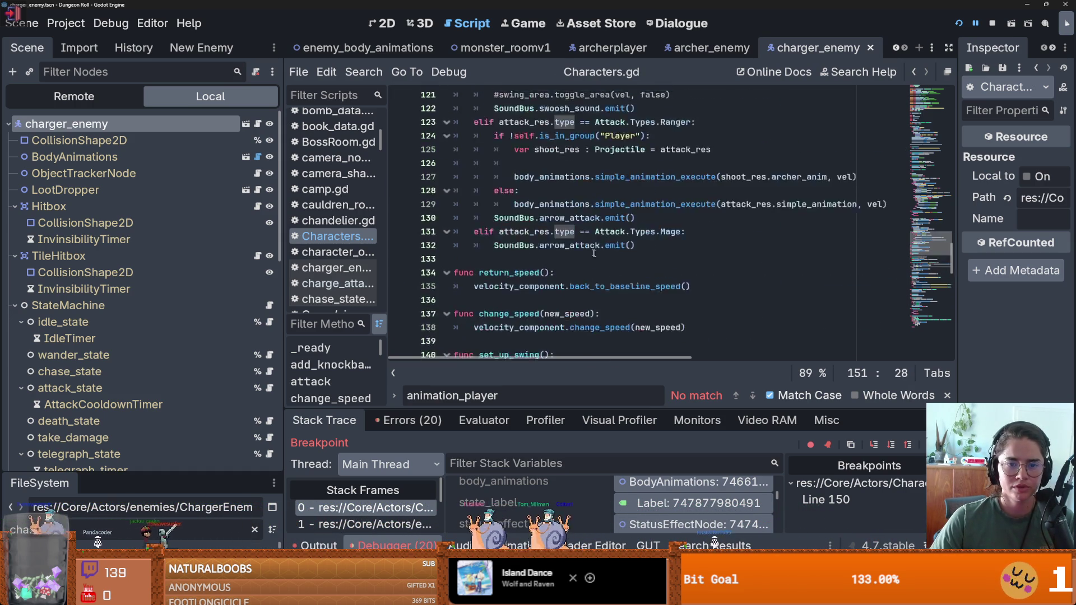
pyautogui.scroll(-5, 694, 279)
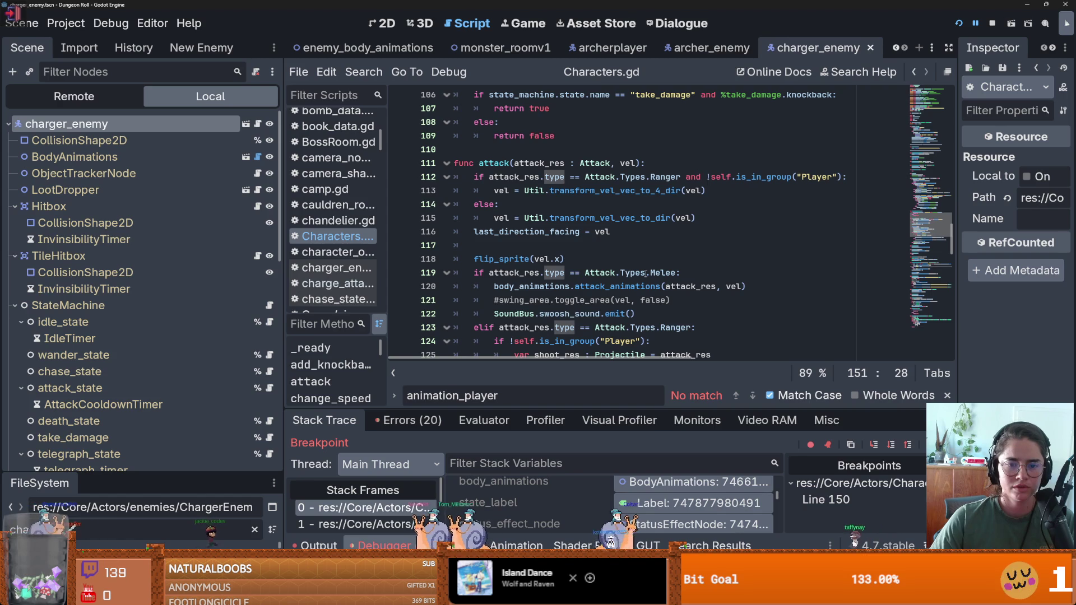
pyautogui.scroll(-12, 592, 269)
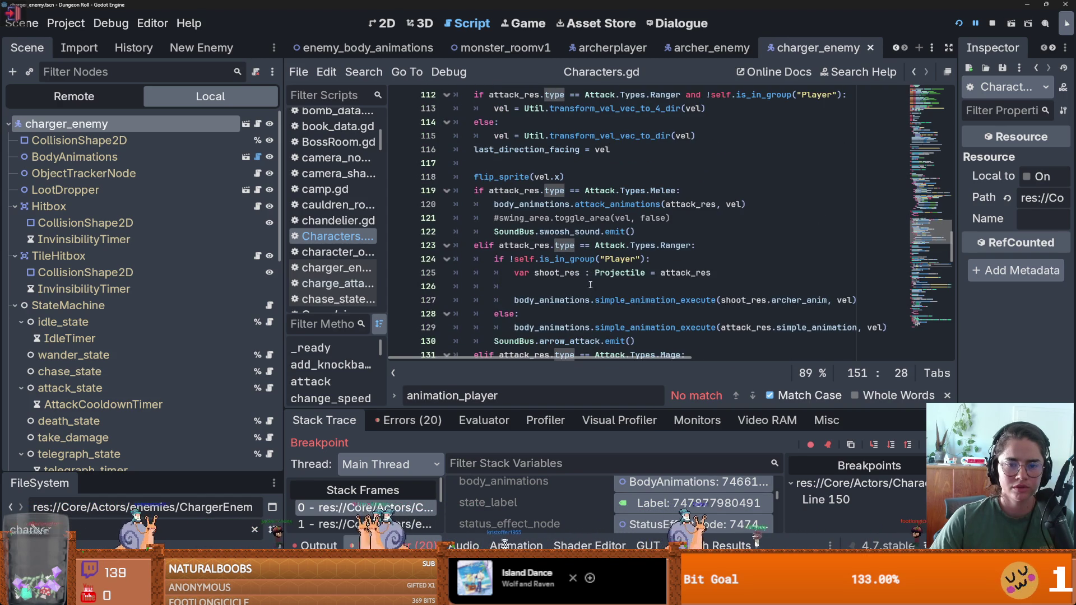
pyautogui.doubleClick(500, 191)
pyautogui.write('atta')
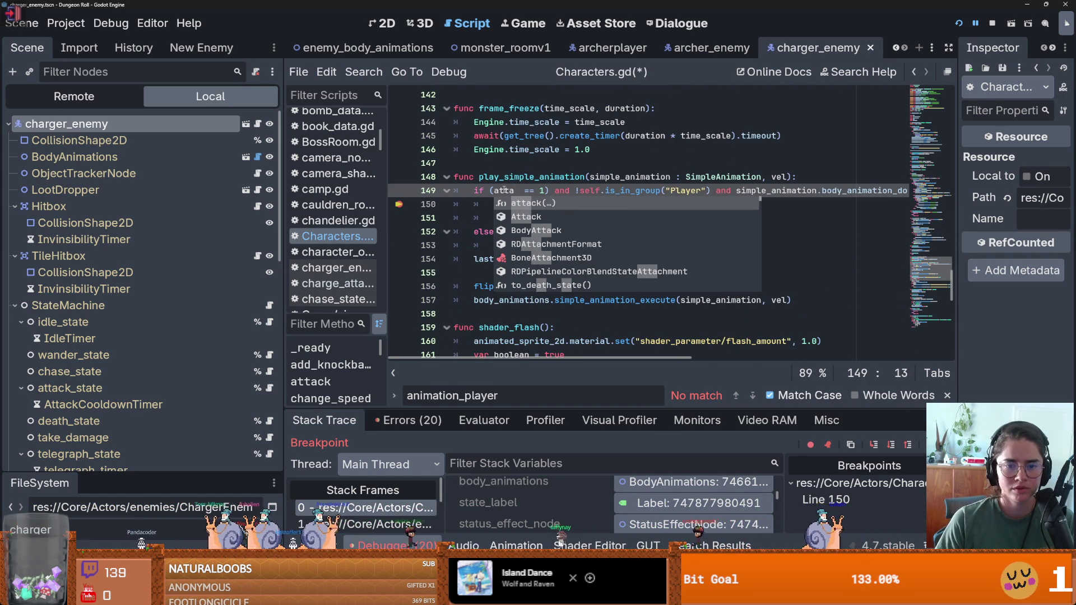
pyautogui.scroll(11, 583, 169)
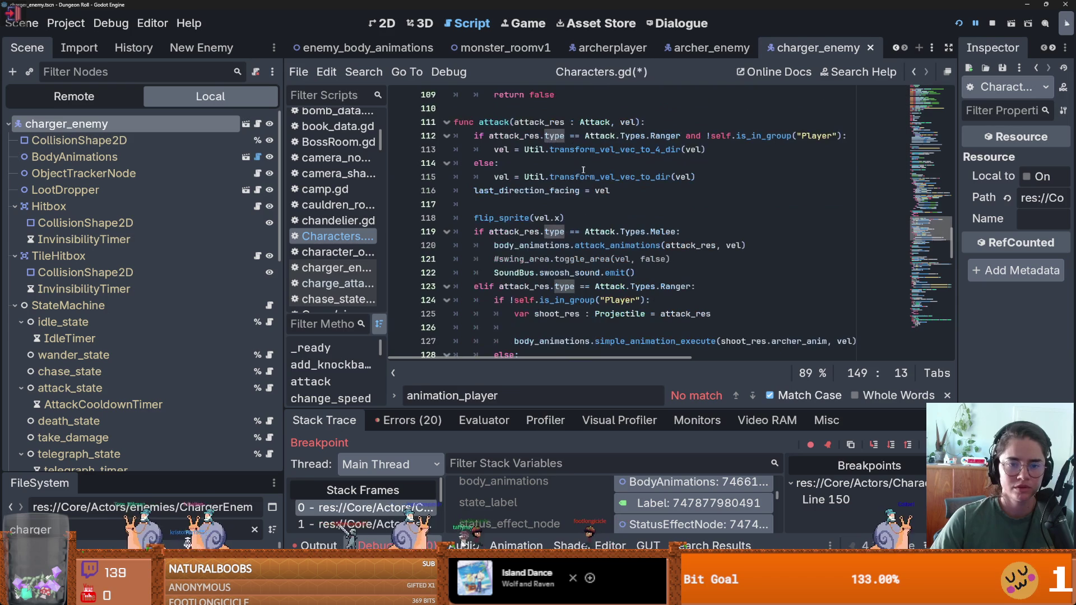
pyautogui.scroll(20, 589, 175)
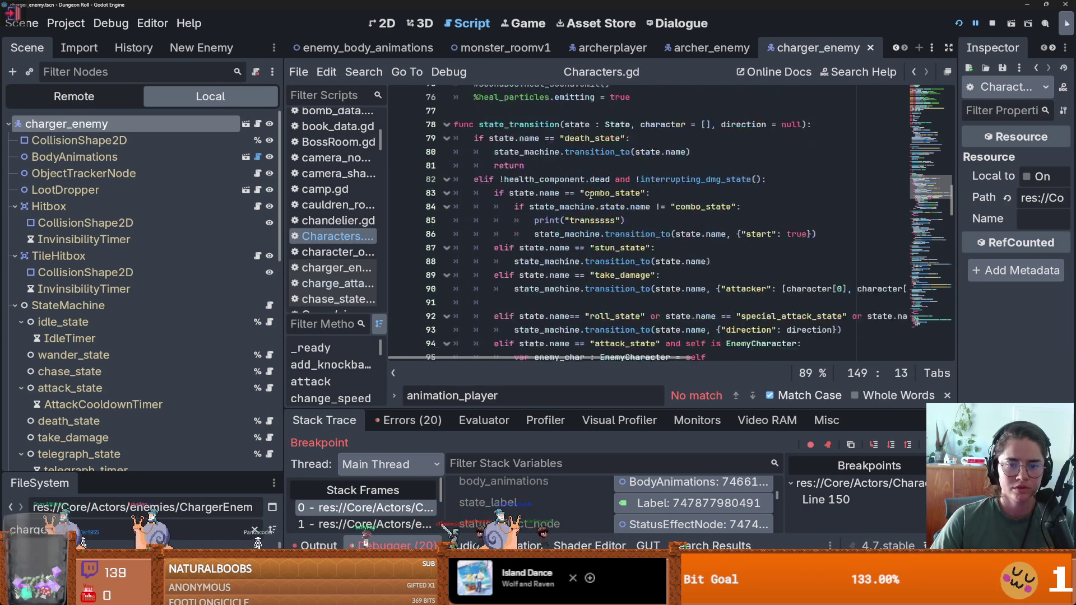
pyautogui.scroll(12, 594, 195)
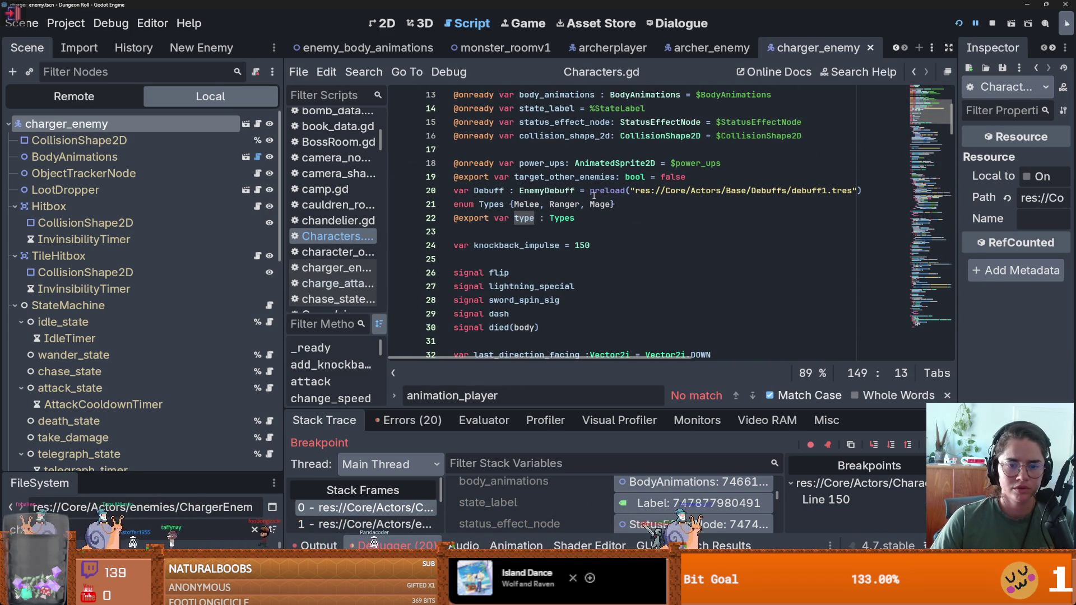
pyautogui.scroll(4, 594, 194)
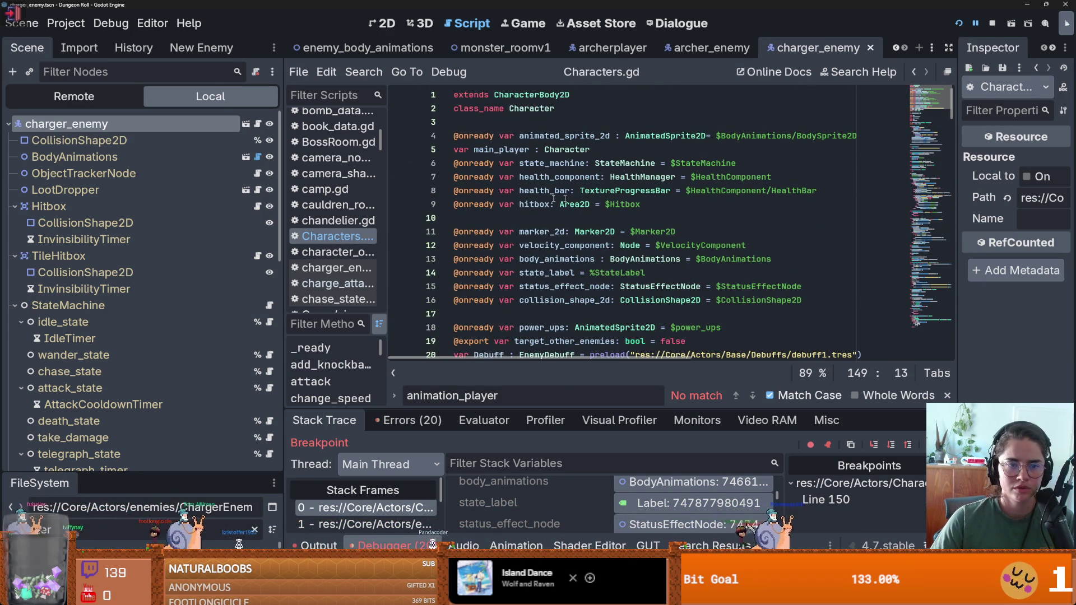
pyautogui.hotkey('ctrl', 'F1')
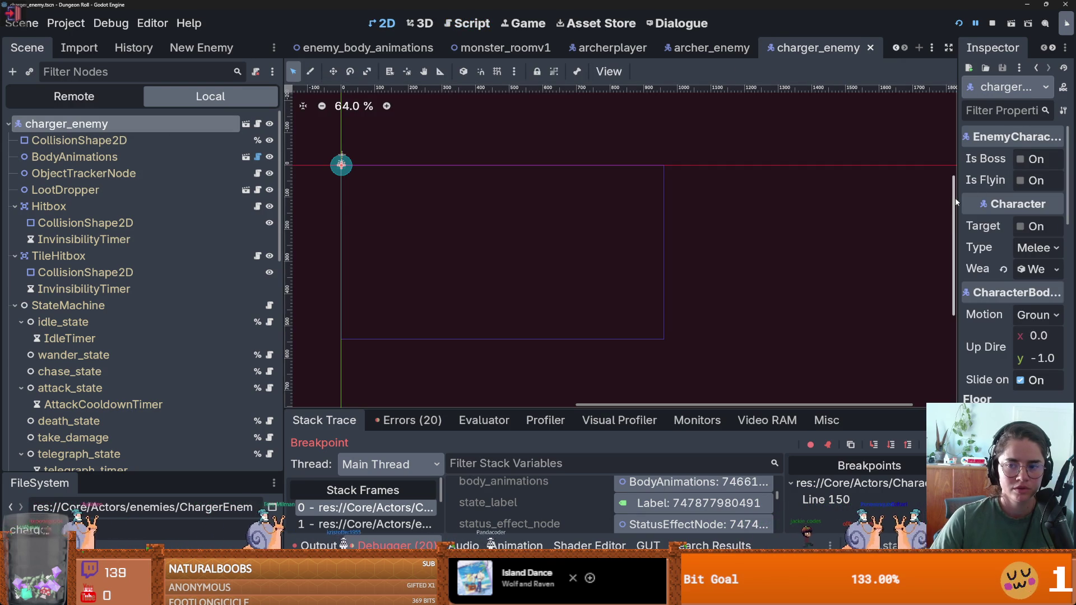
# Expand and read the charger's Weapon resource properties in a widened Inspector.
pyautogui.click(959, 269)
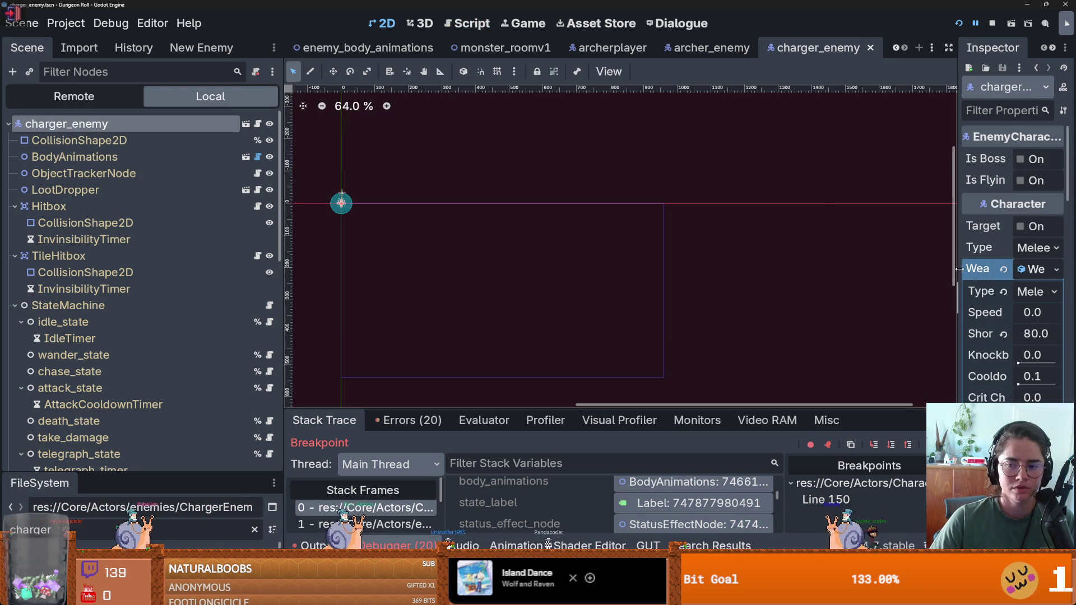
pyautogui.moveTo(960, 270); pyautogui.dragTo(656, 235)
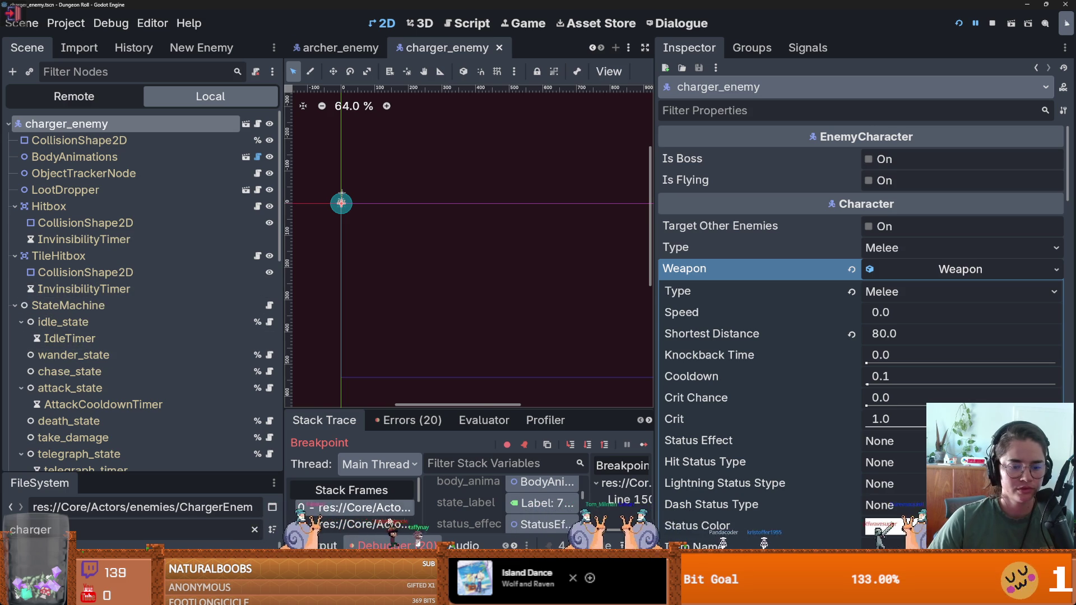
pyautogui.click(467, 23)
pyautogui.moveTo(908, 282); pyautogui.dragTo(954, 282)
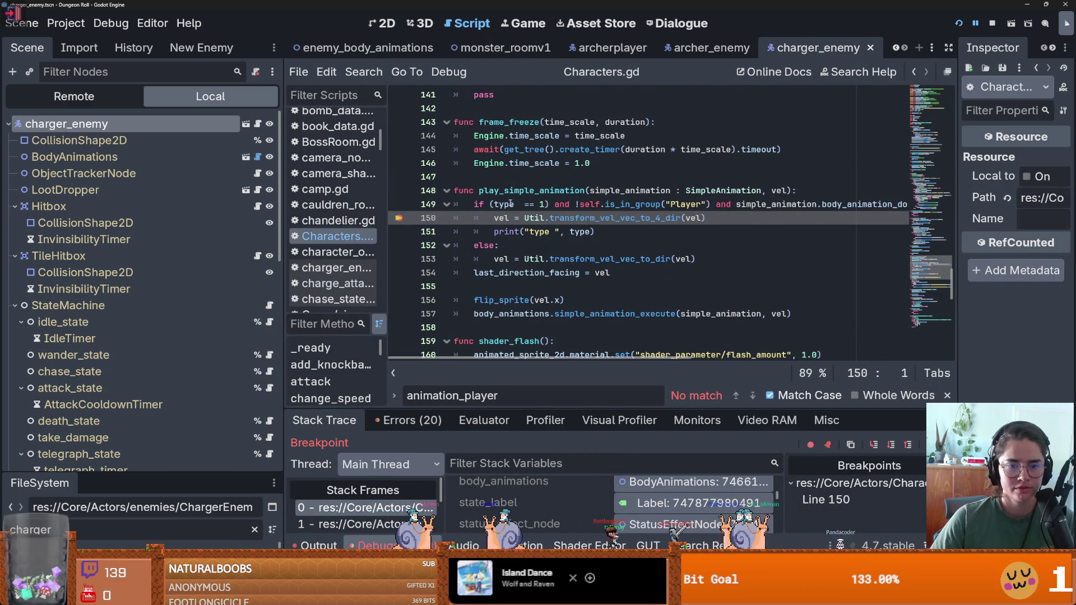
# Rewrite line 149's check from type == 1 to weapon.type == Weapon.WeaponTypes.
pyautogui.doubleClick(505, 204)
pyautogui.write('wea')
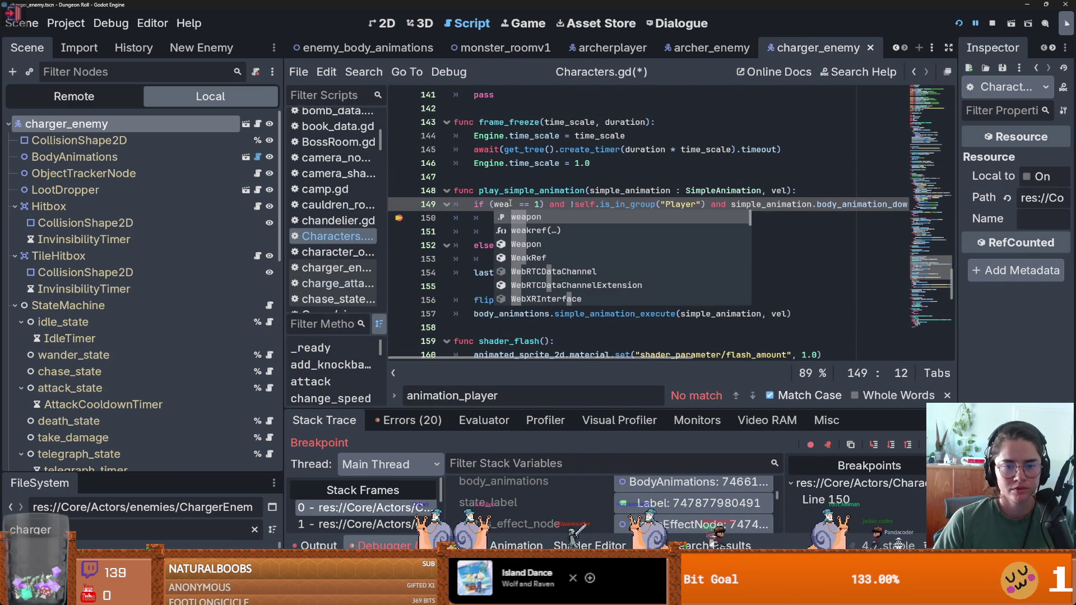
pyautogui.press('Return')
pyautogui.write('.t')
pyautogui.press('Return')
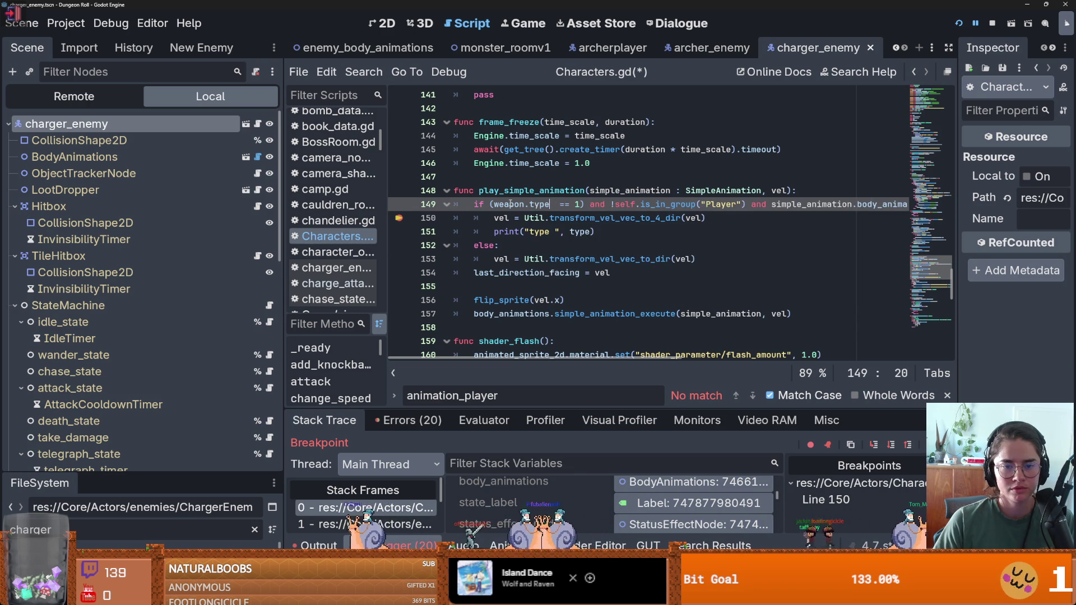
pyautogui.click(577, 204)
pyautogui.press('BackSpace')
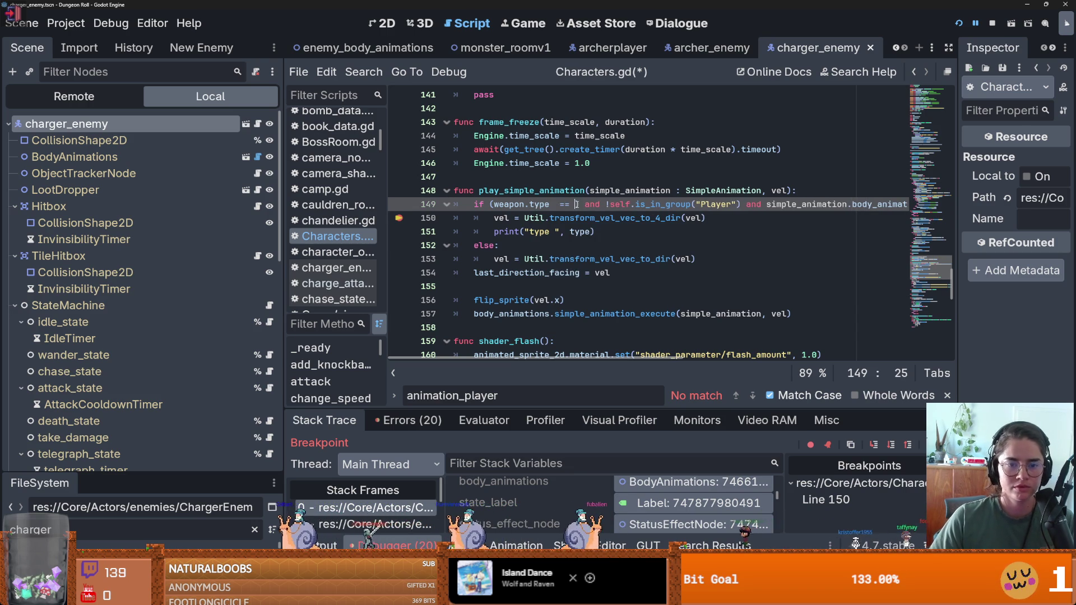
pyautogui.write('Weapon.Ty')
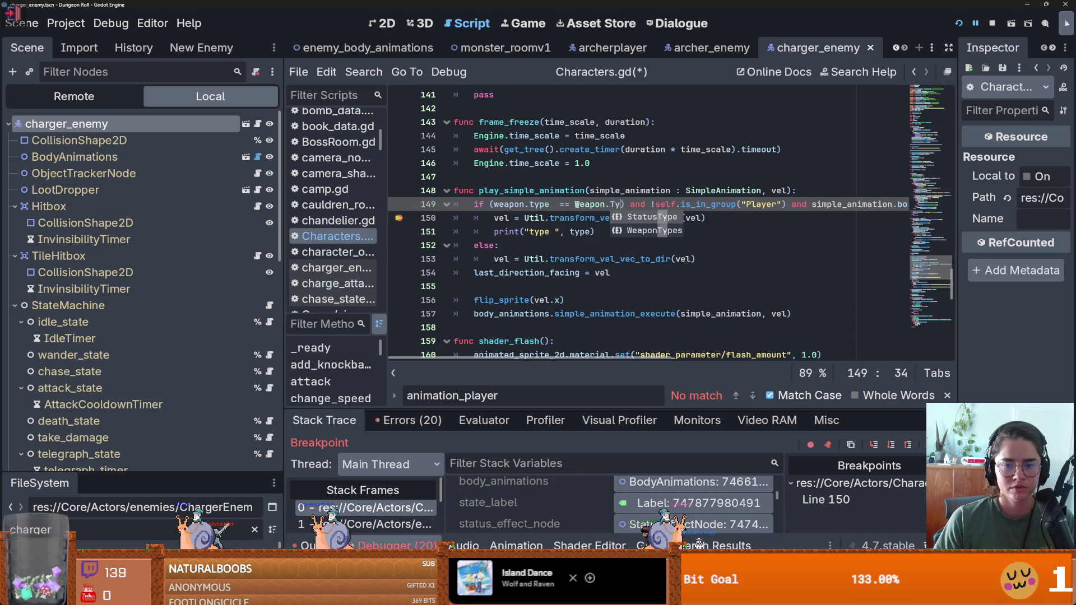
pyautogui.press('Down')
pyautogui.press('Return')
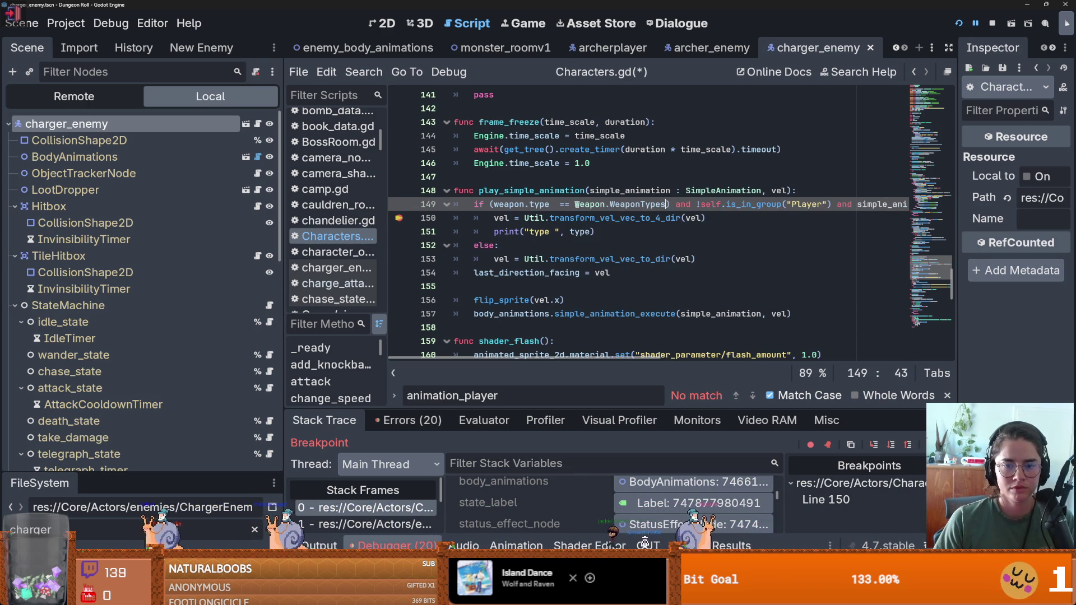
# Revert the WeaponTypes completion on line 149, leaving Weapon.WeaponT selected.
pyautogui.write('.')
pyautogui.press('BackSpace')
pyautogui.press('BackSpace')
pyautogui.press('BackSpace')
pyautogui.moveTo(646, 204); pyautogui.dragTo(607, 205)
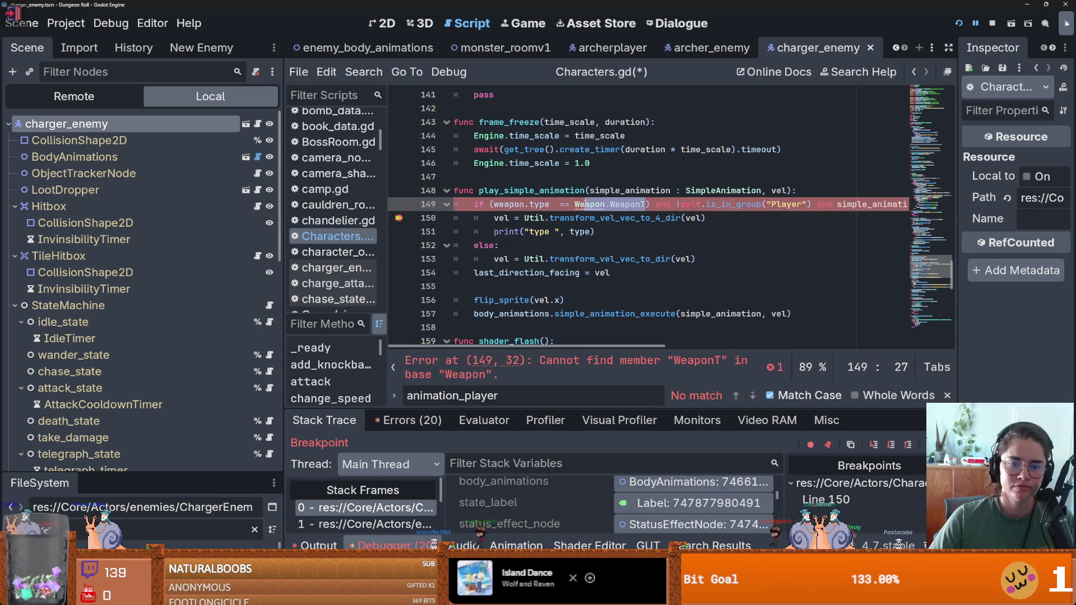
# Find the type property declaration at the top of Weapon.gd, then return to Characters.gd line 149.
pyautogui.keyDown('ctrl'); pyautogui.click(606, 204); pyautogui.keyUp('ctrl')
pyautogui.scroll(3, 516, 202)
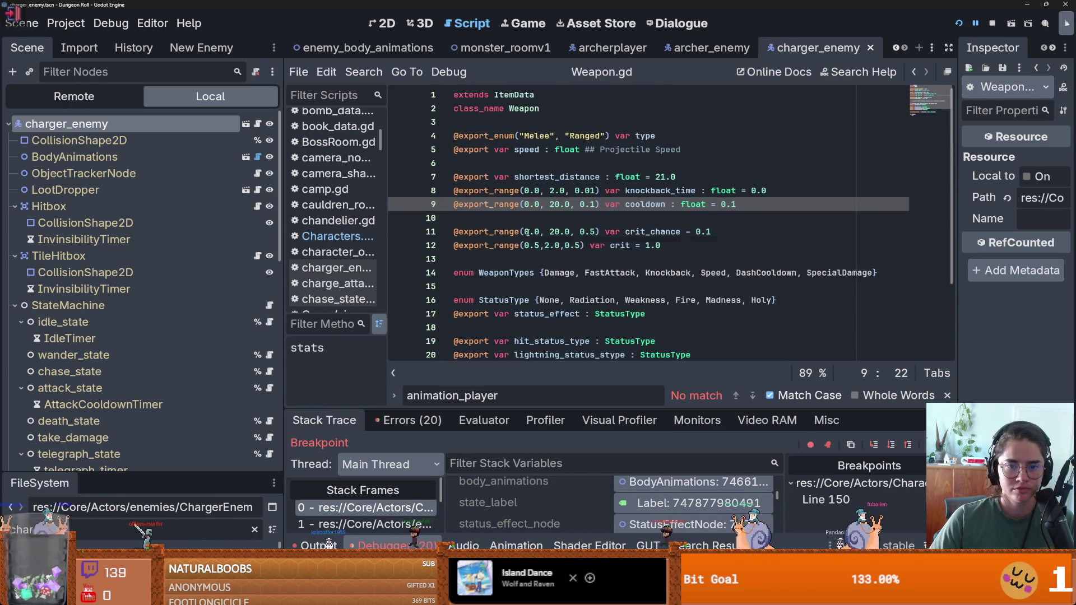
pyautogui.scroll(-3, 528, 232)
pyautogui.scroll(1, 528, 235)
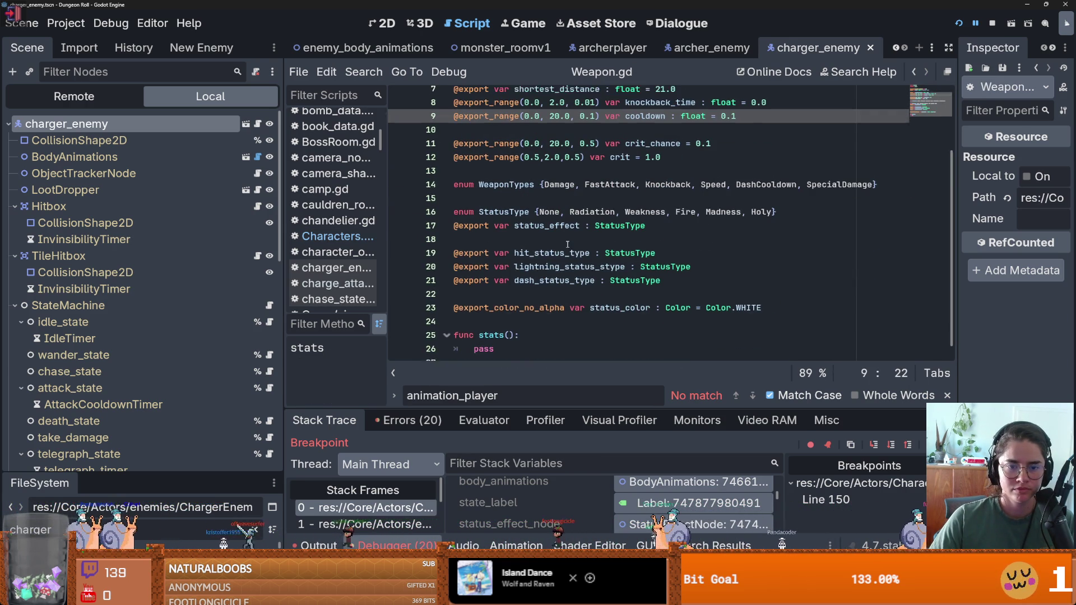
pyautogui.scroll(1, 569, 231)
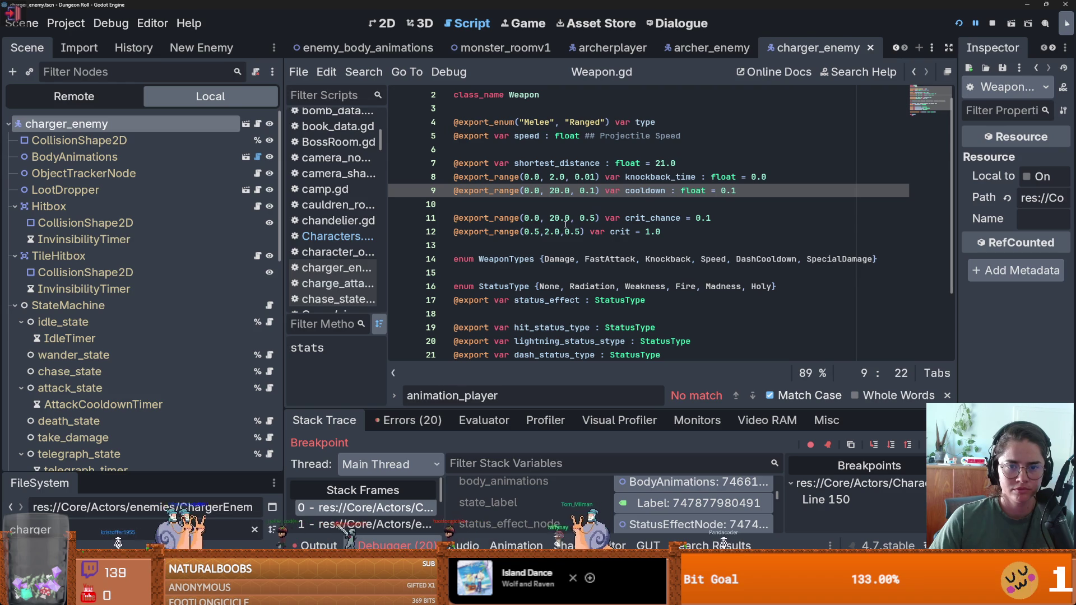
pyautogui.doubleClick(645, 121)
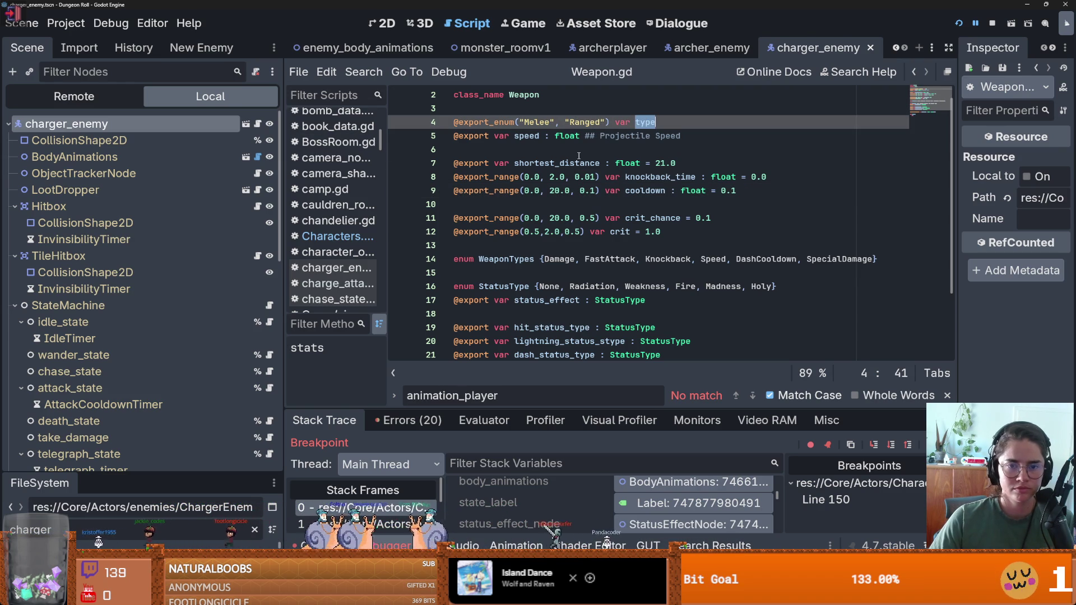
pyautogui.click(915, 71)
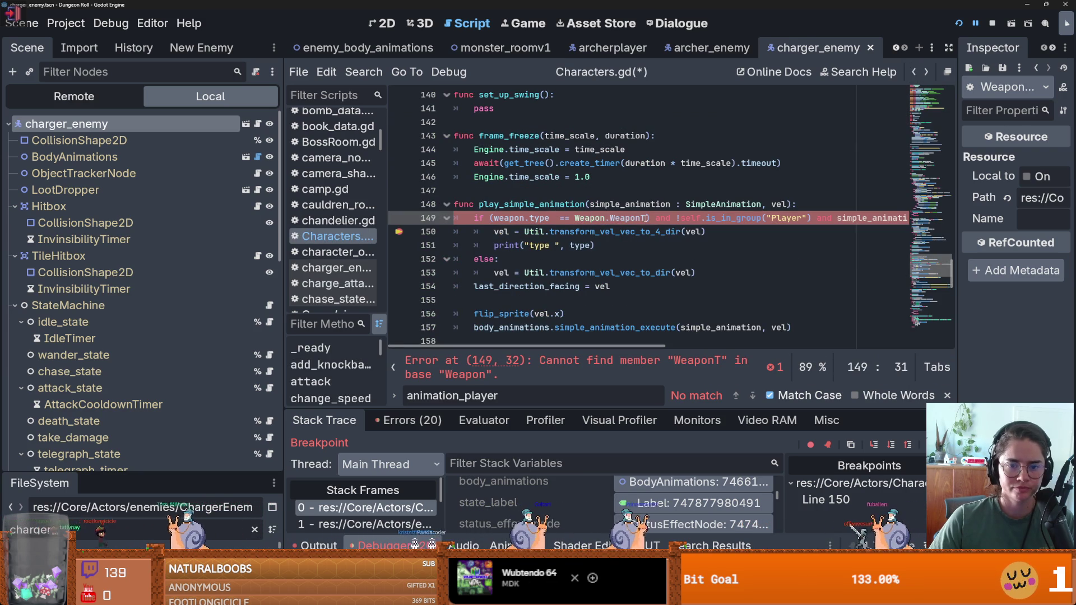
# Make line 149 check weapon.type == 1 and the line-151 print output weapon.type.
pyautogui.moveTo(646, 219); pyautogui.dragTo(576, 218)
pyautogui.write('1')
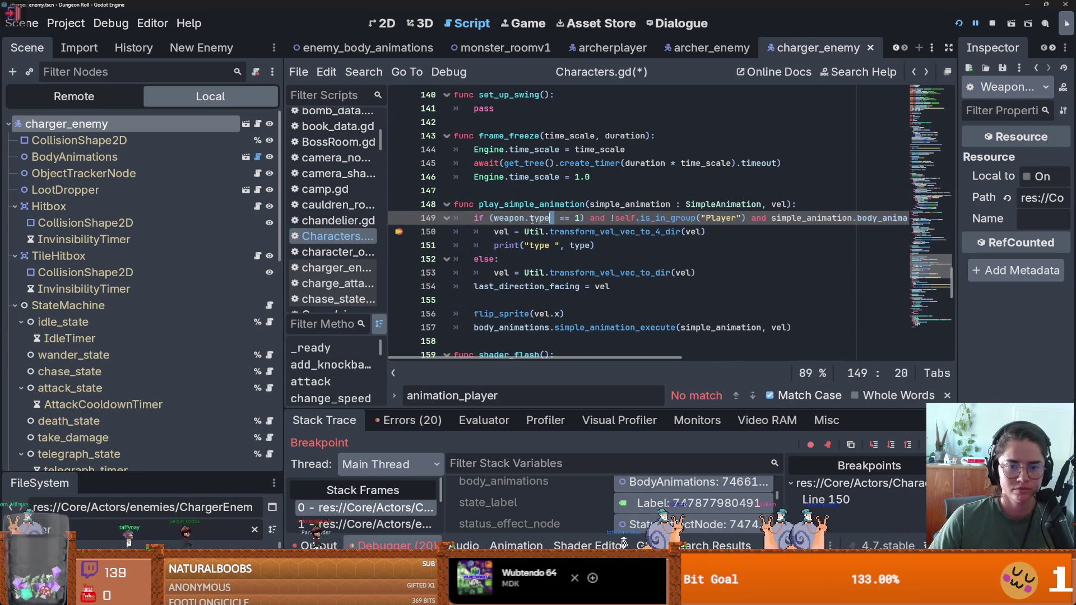
pyautogui.keyDown('shift'); pyautogui.click(491, 218); pyautogui.keyUp('shift')
pyautogui.hotkey('ctrl', 'c')
pyautogui.doubleClick(574, 246)
pyautogui.hotkey('ctrl', 'v')
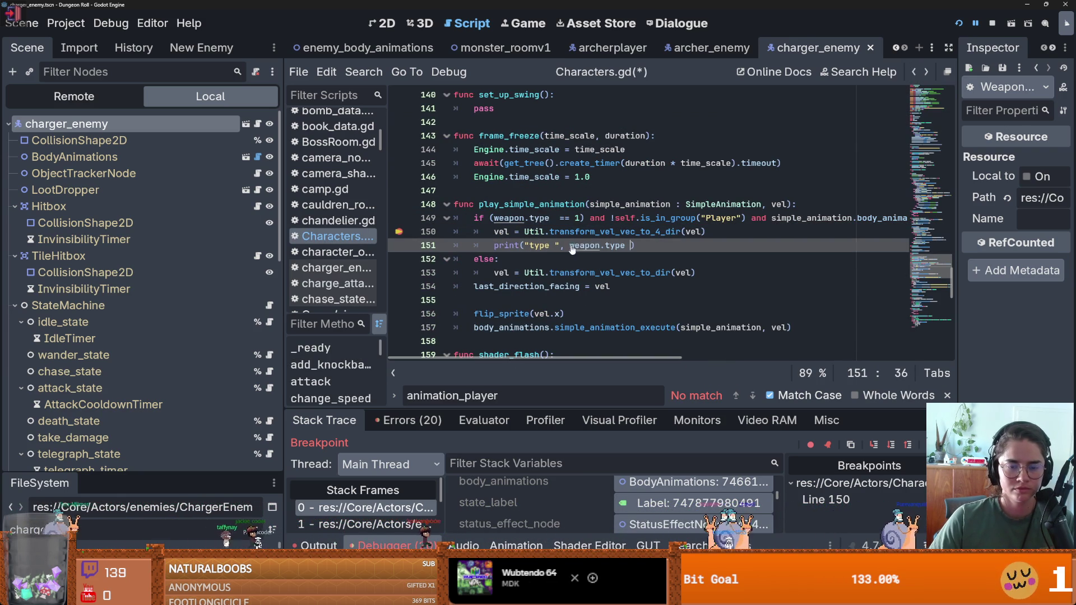
# Resume the game and step through Util.gd's direction loop back into Characters.gd, then view the output.
pyautogui.press('F12')
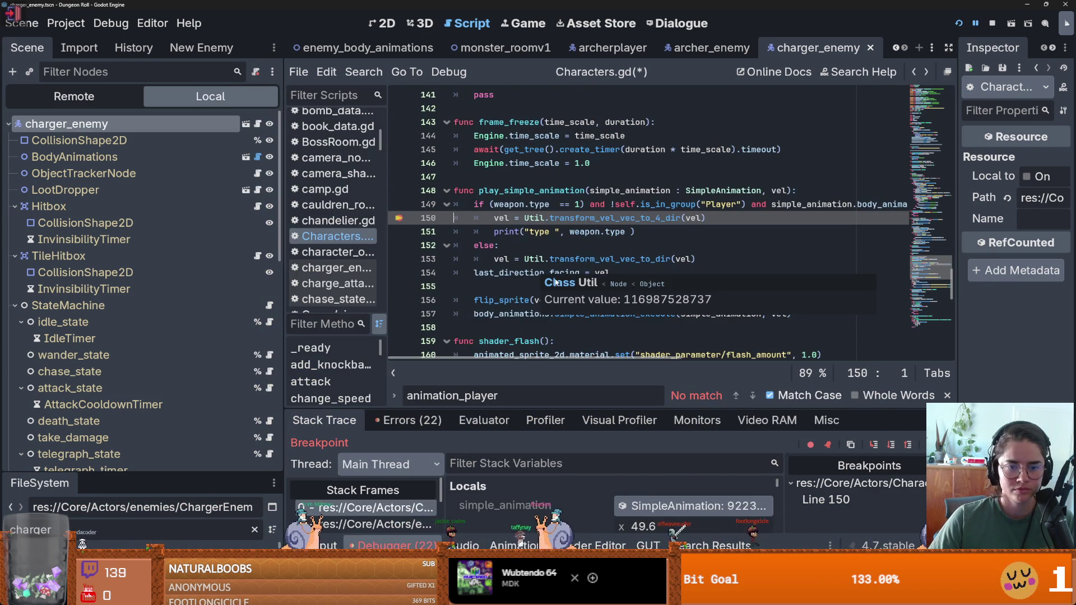
pyautogui.click(875, 446)
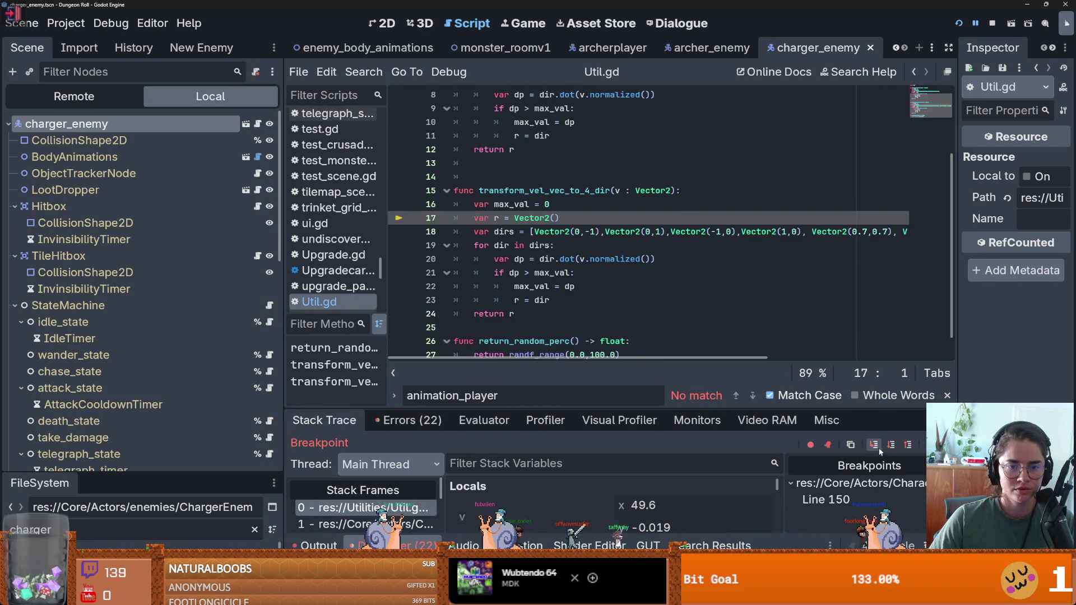
pyautogui.click(893, 445)
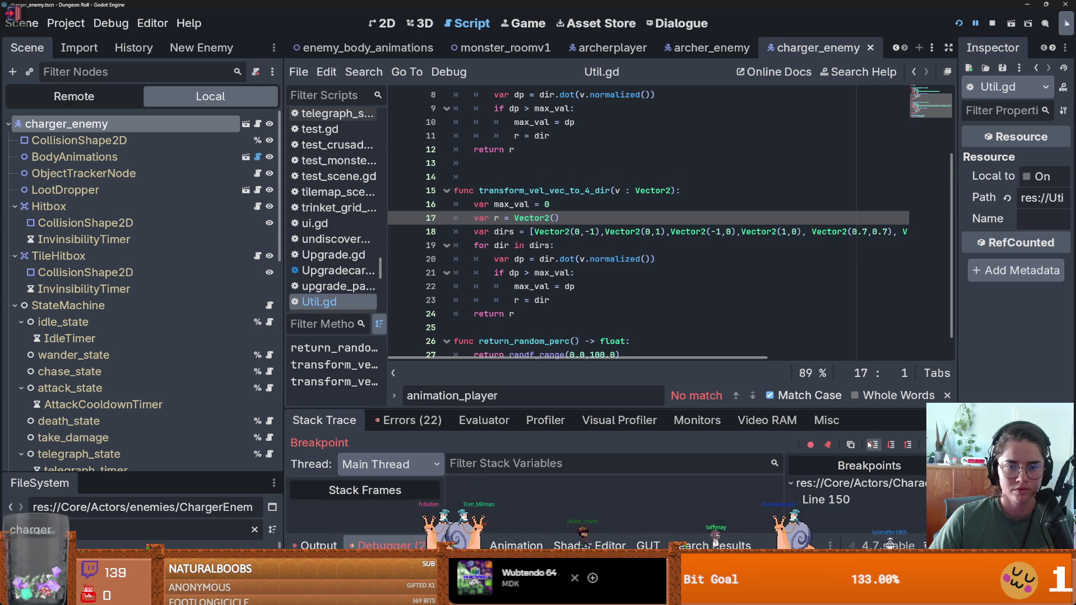
pyautogui.click(893, 444)
pyautogui.click(874, 444)
pyautogui.click(874, 444)
pyautogui.click(874, 444)
pyautogui.click(874, 444)
pyautogui.click(873, 445)
pyautogui.click(873, 445)
pyautogui.click(873, 445)
pyautogui.click(873, 444)
pyautogui.click(873, 445)
pyautogui.click(873, 445)
pyautogui.click(872, 445)
pyautogui.click(872, 445)
pyautogui.click(871, 445)
pyautogui.click(871, 445)
pyautogui.click(870, 445)
pyautogui.click(871, 444)
pyautogui.click(870, 445)
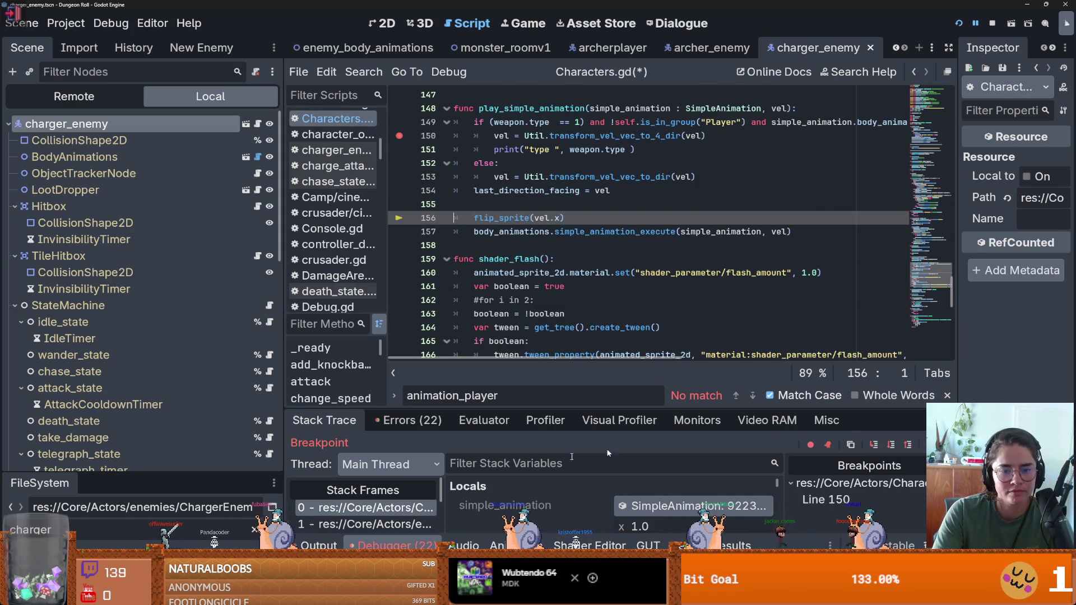
pyautogui.hotkey('alt', 'o')
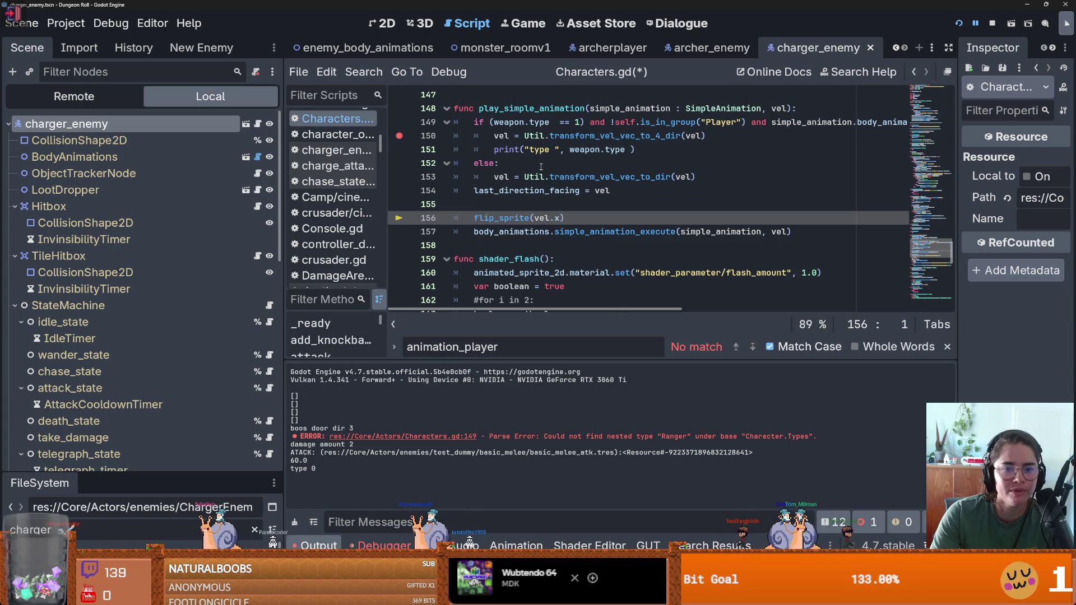
# Check the printed 'type 0' output and scroll along the line-149 condition.
pyautogui.moveTo(291, 469); pyautogui.dragTo(314, 471)
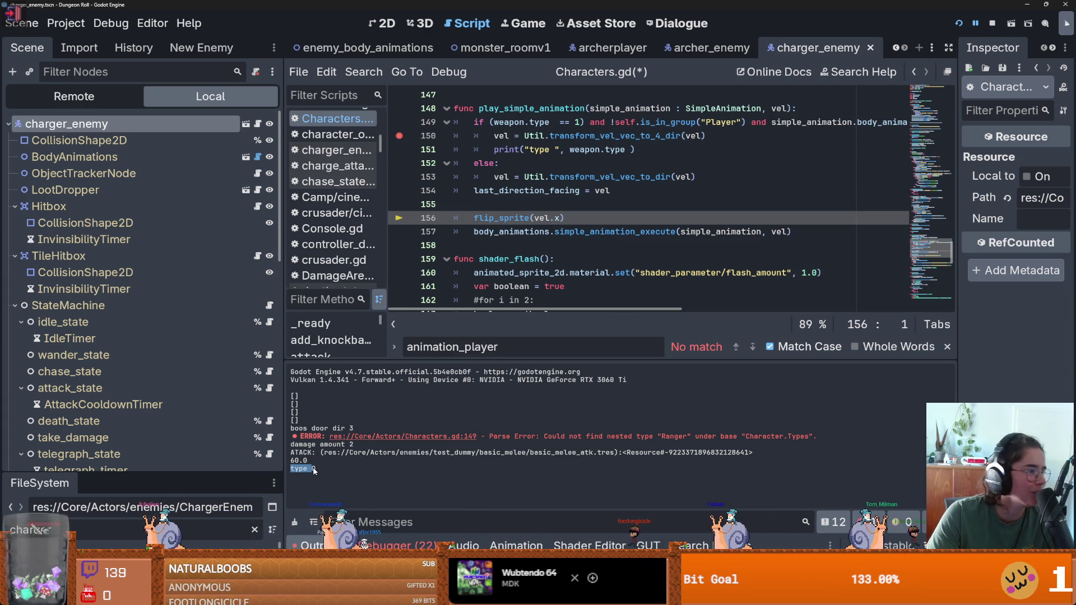
pyautogui.click(501, 122)
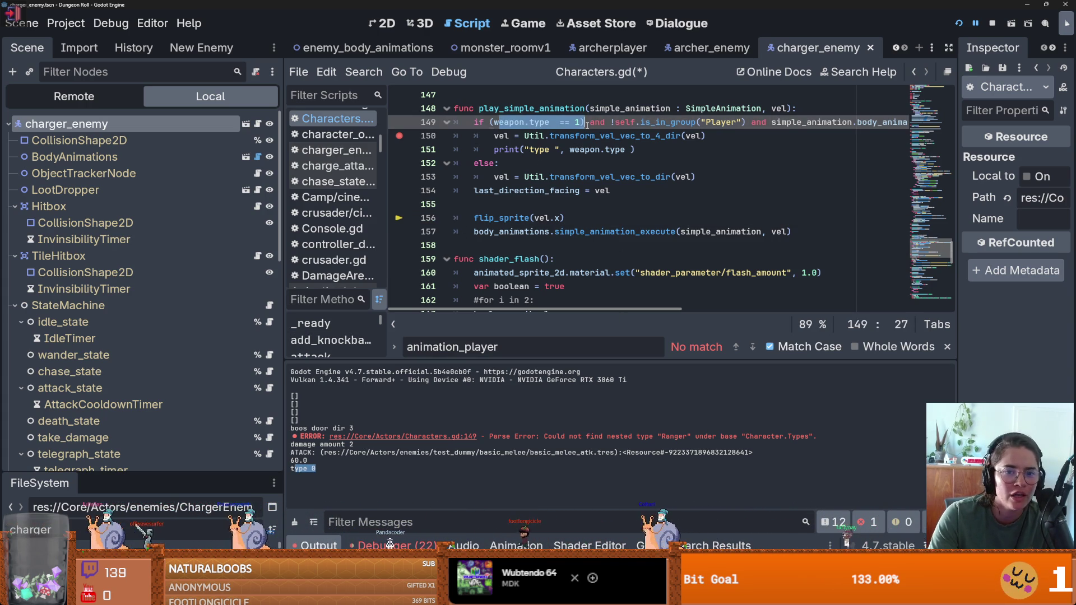
pyautogui.scroll(2, 661, 213)
pyautogui.hscroll(5, 661, 213)
pyautogui.hscroll(5, 661, 213)
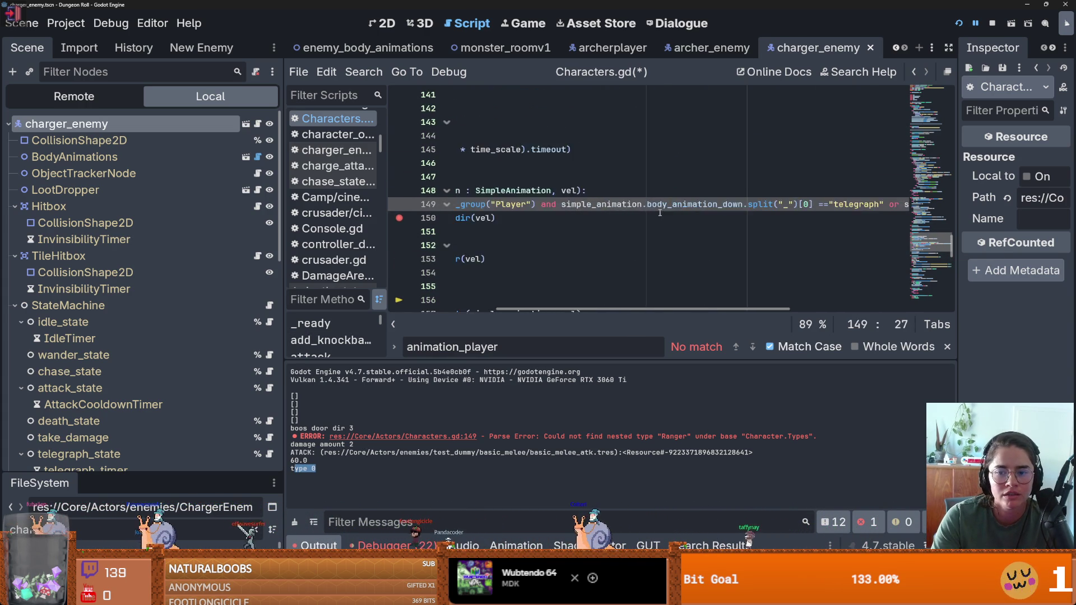
pyautogui.hscroll(-5, 569, 204)
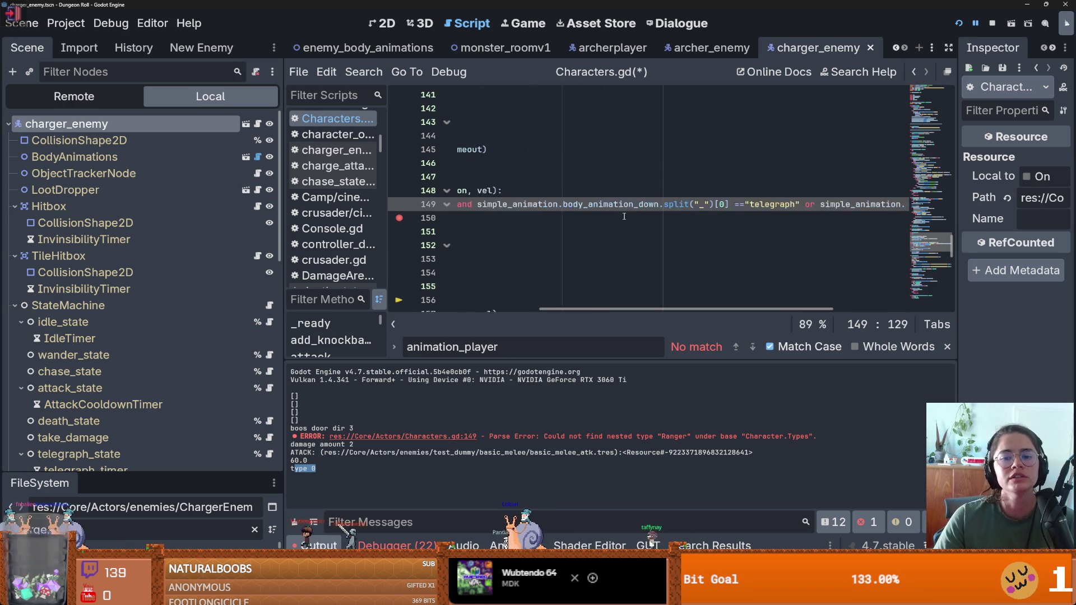
# Wrap the !self.is_in_group("Player") check in parentheses and remove the debug print line.
pyautogui.moveTo(585, 207); pyautogui.dragTo(963, 205)
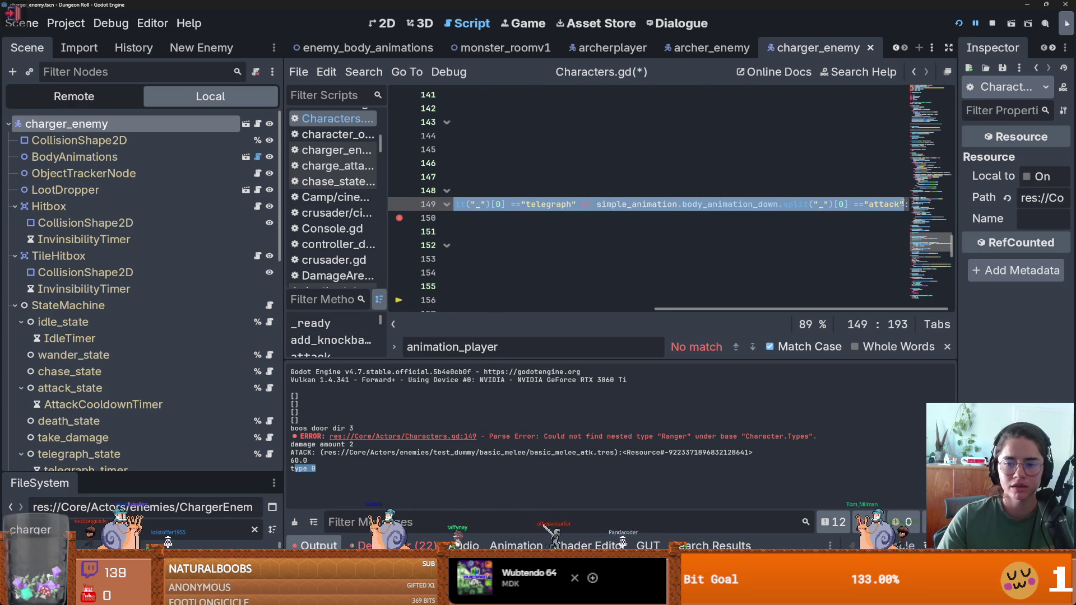
pyautogui.click(902, 204)
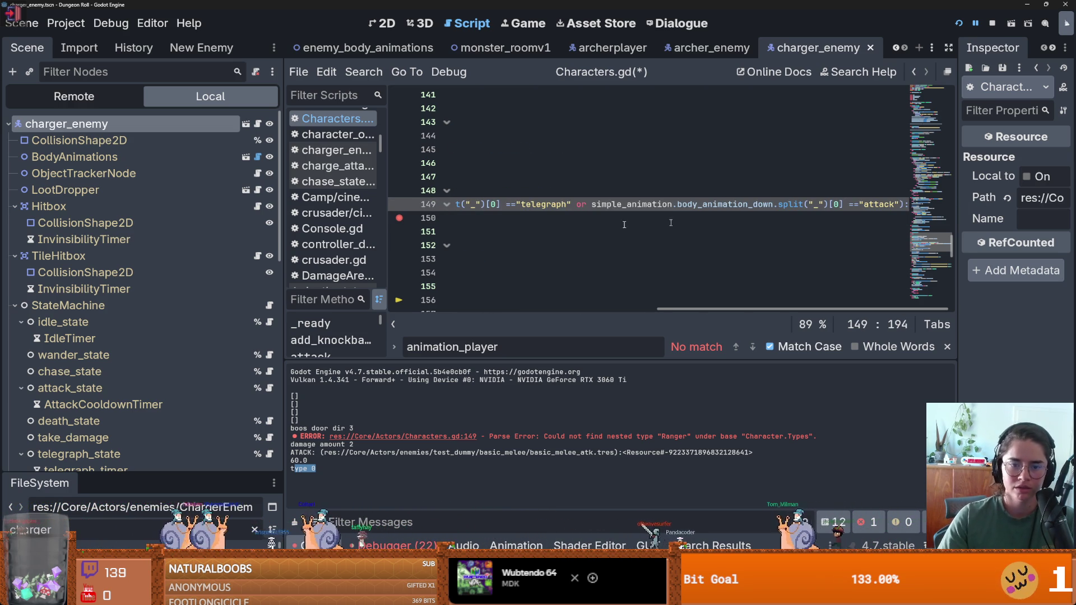
pyautogui.hscroll(-5, 671, 223)
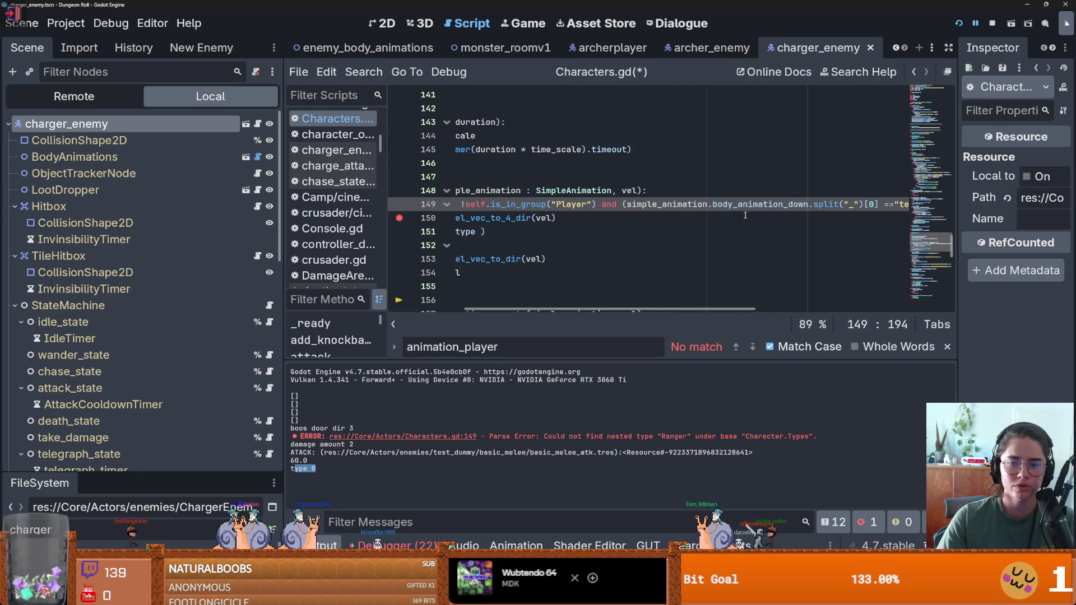
pyautogui.hscroll(-2, 701, 216)
pyautogui.hscroll(5, 645, 217)
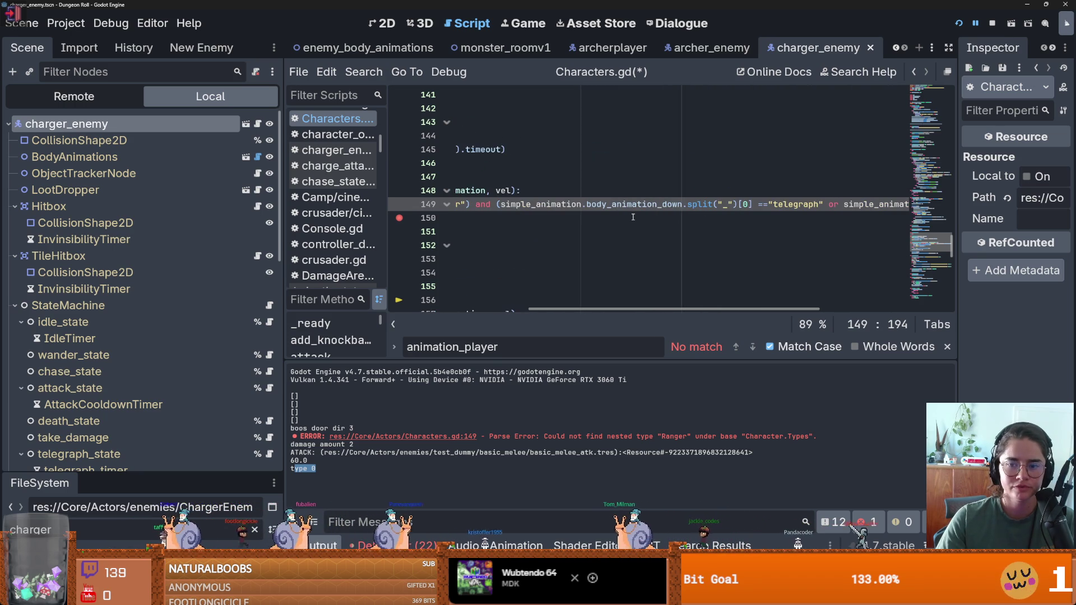
pyautogui.hscroll(-4, 632, 217)
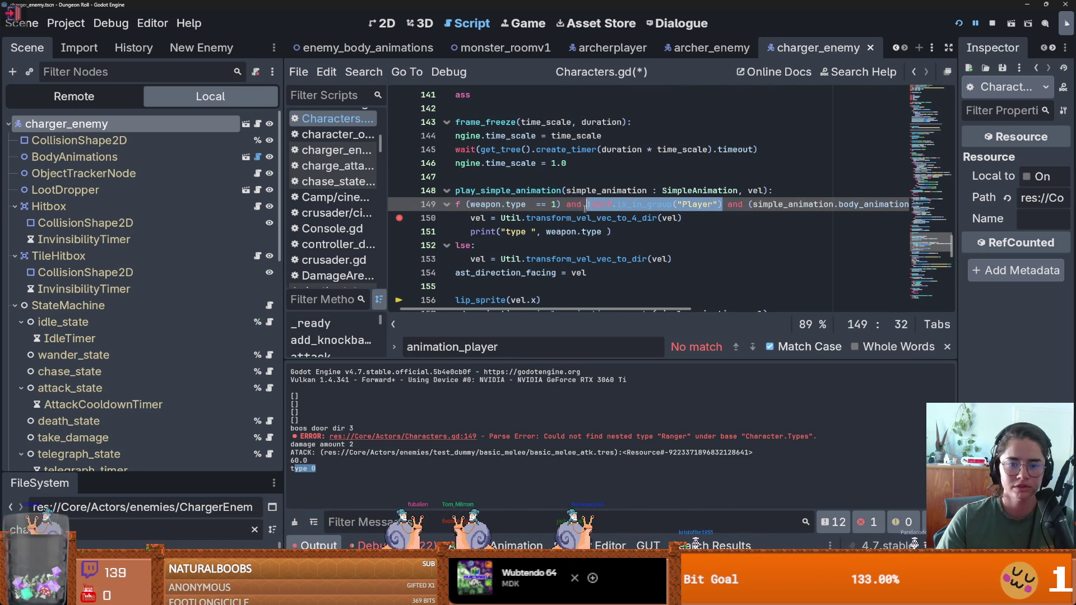
pyautogui.write('(')
pyautogui.hscroll(-1, 573, 214)
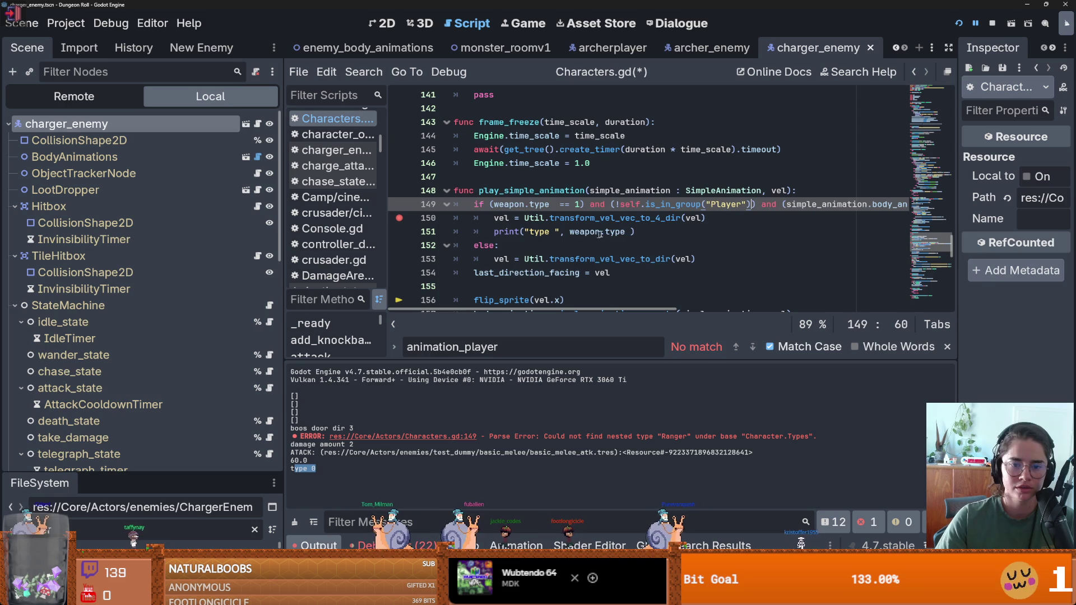
pyautogui.click(634, 231)
# Change line 149's comparison to type == Types.Ranger, then return to the running game.
pyautogui.click(528, 205)
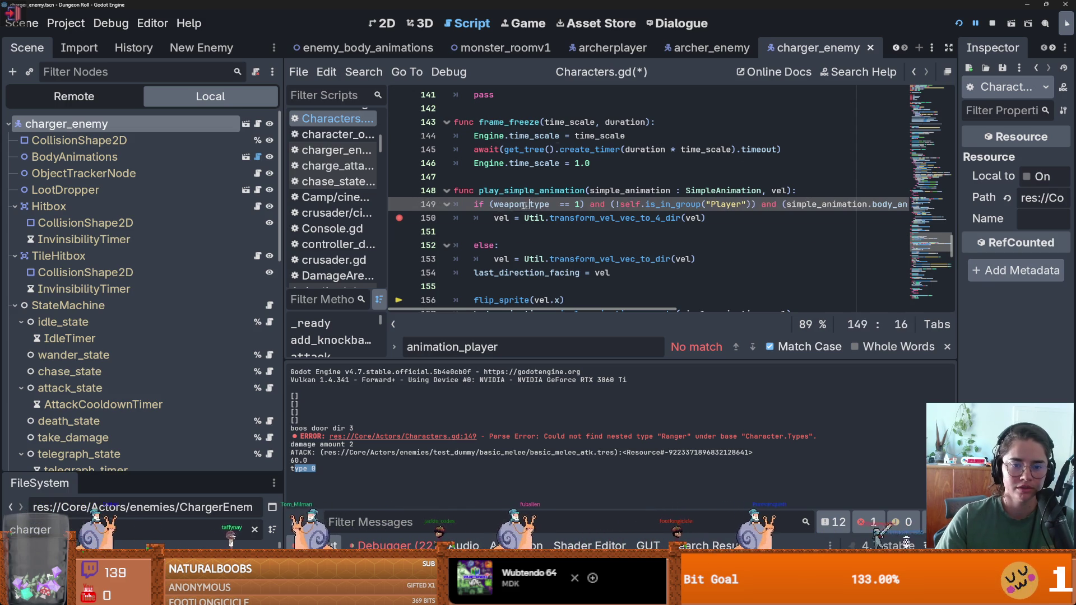
pyautogui.moveTo(496, 205); pyautogui.dragTo(493, 205)
pyautogui.press('BackSpace')
pyautogui.click(542, 205)
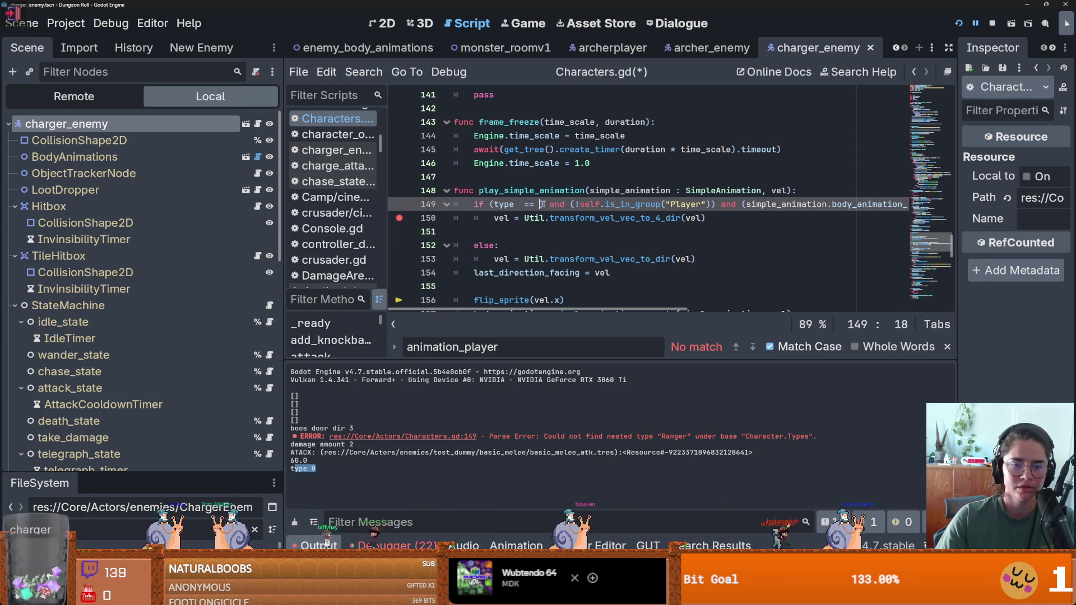
pyautogui.press('BackSpace')
pyautogui.write('Types.')
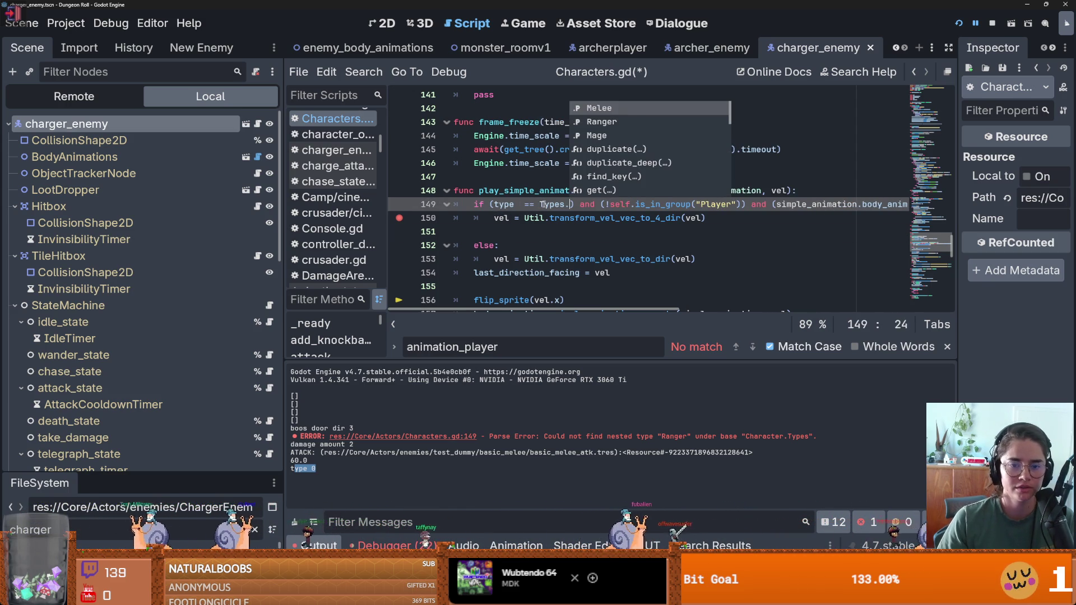
pyautogui.press('Down')
pyautogui.press('Return')
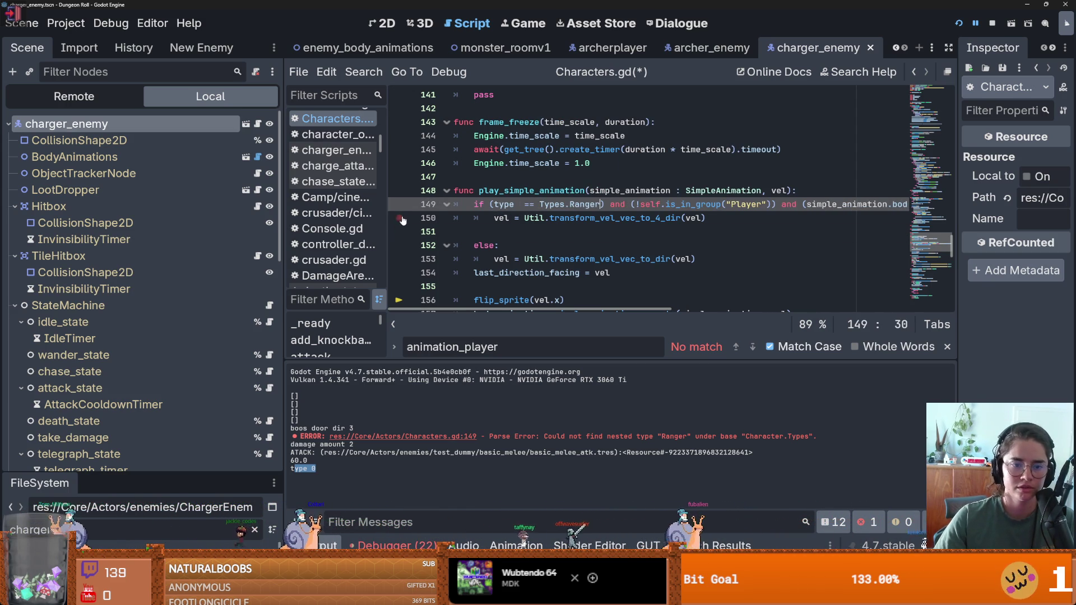
pyautogui.hotkey('alt', 'Tab')
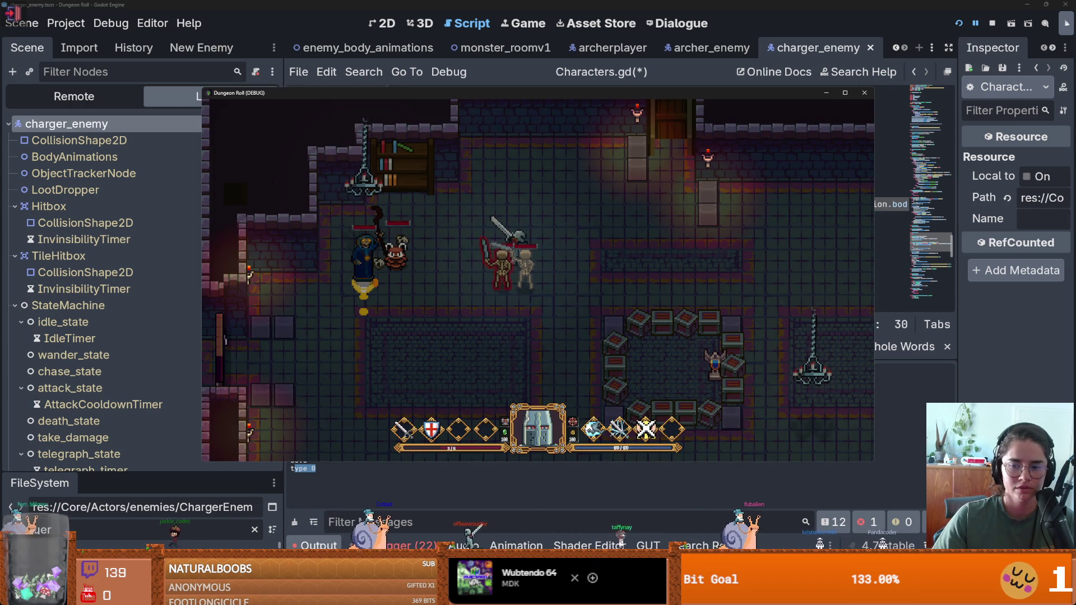
# Save the edited script and resume the paused game from the debugger.
pyautogui.hotkey('alt', 'Tab')
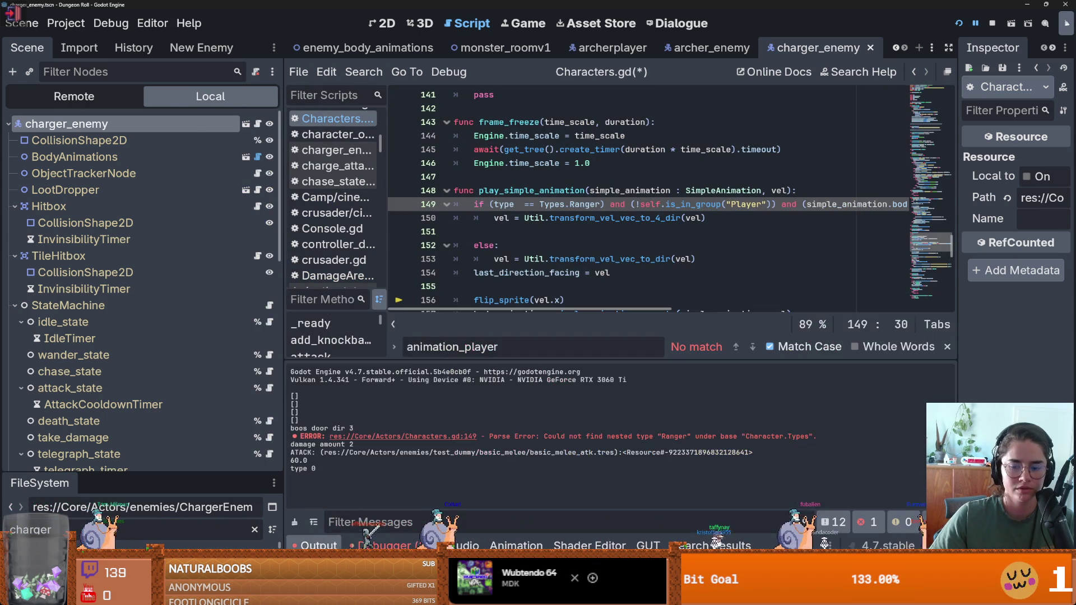
pyautogui.hotkey('ctrl', 's')
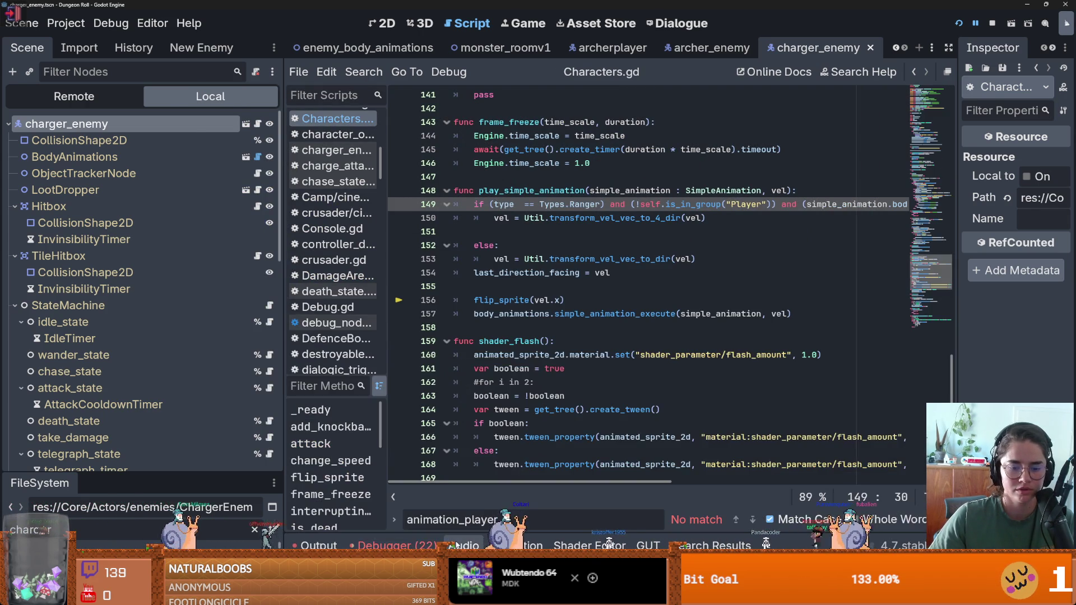
pyautogui.click(414, 545)
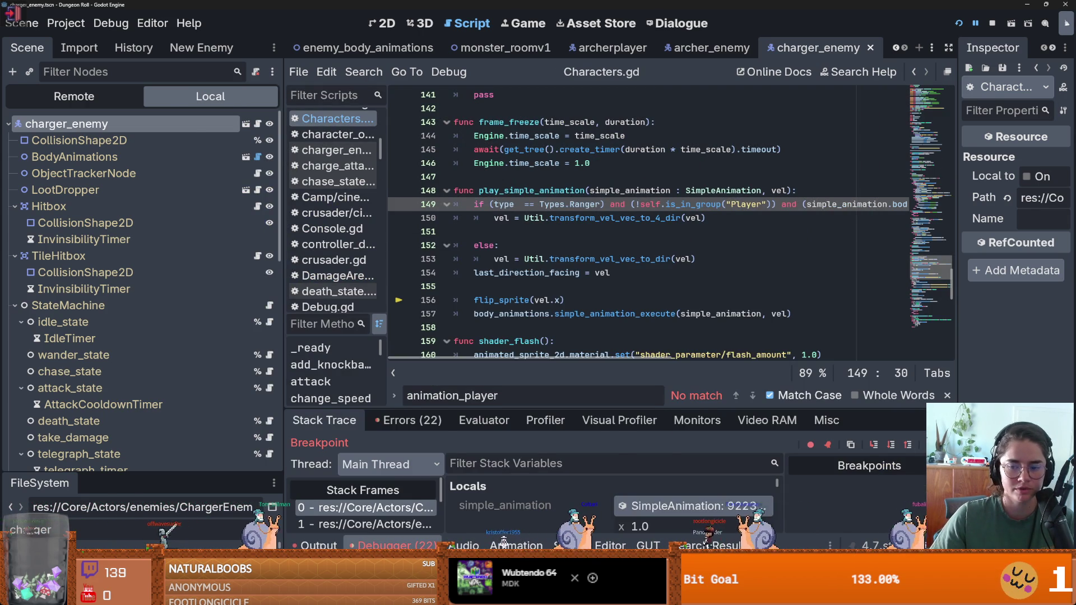
pyautogui.press('F12')
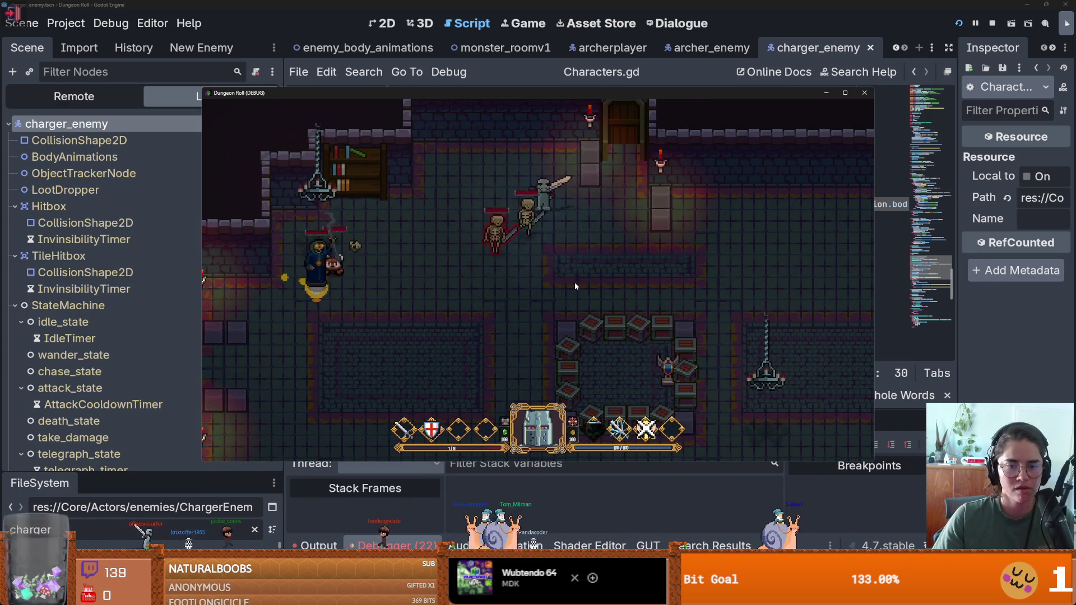
# Walk the knight with WASD, attack the skeleton and charger, then restart after Game Over and close the game.
pyautogui.press('s')
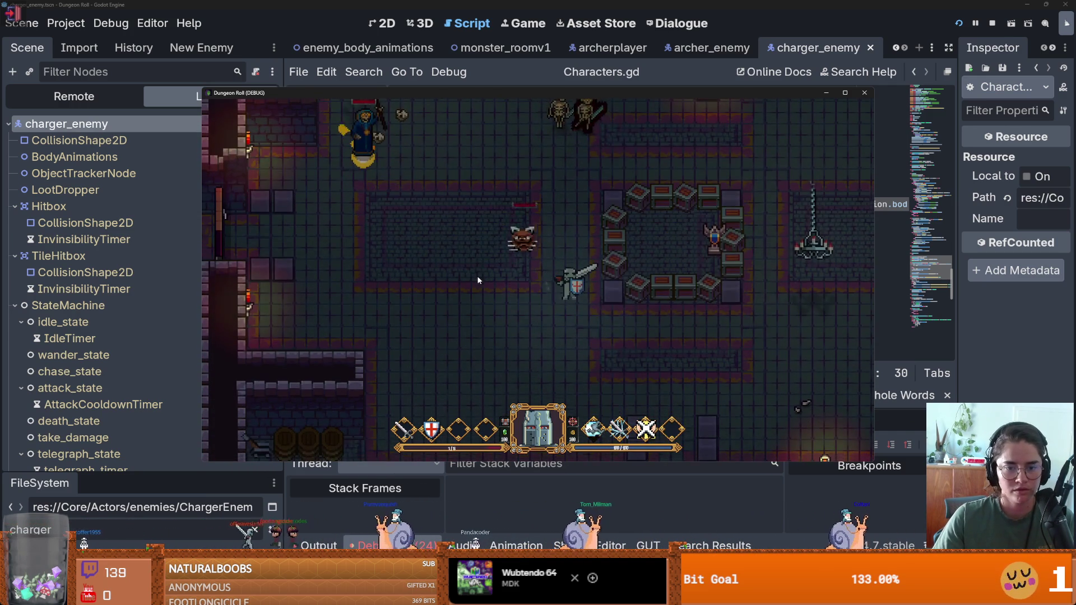
pyautogui.press('d')
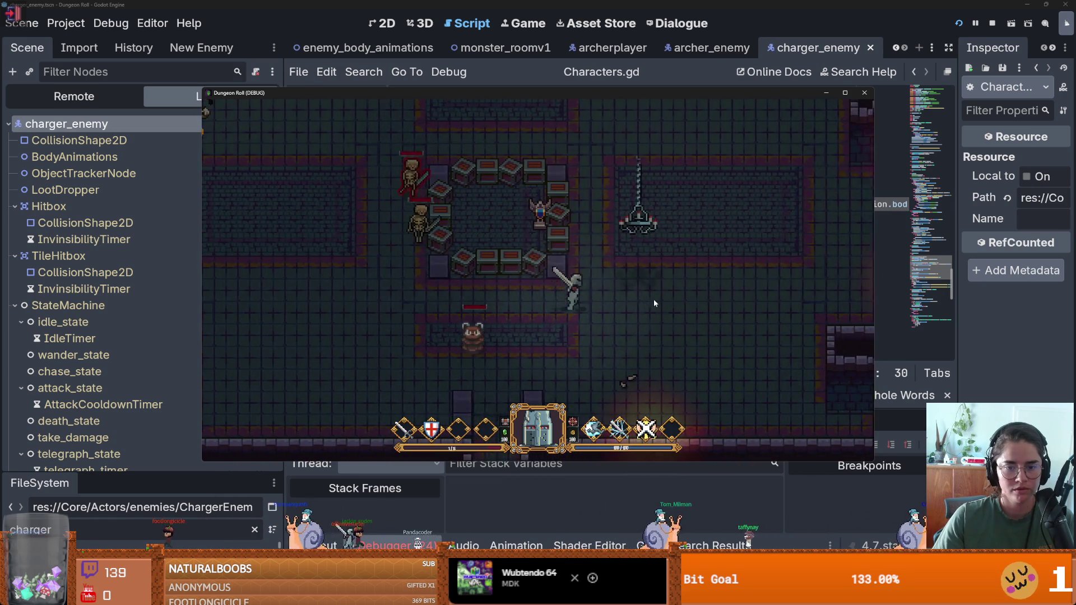
pyautogui.press('w')
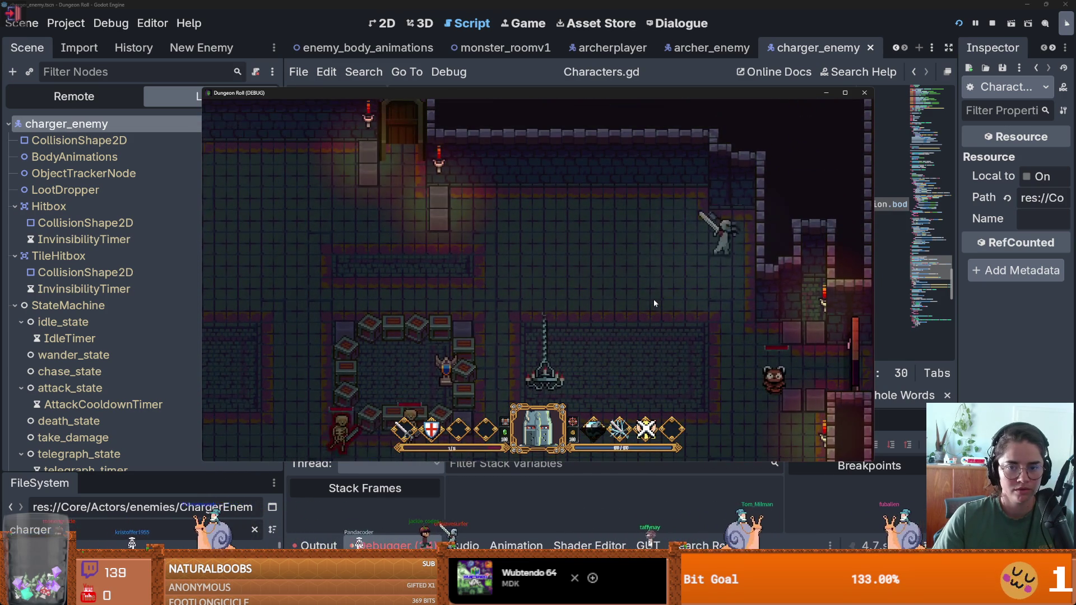
pyautogui.press('a')
pyautogui.press('s')
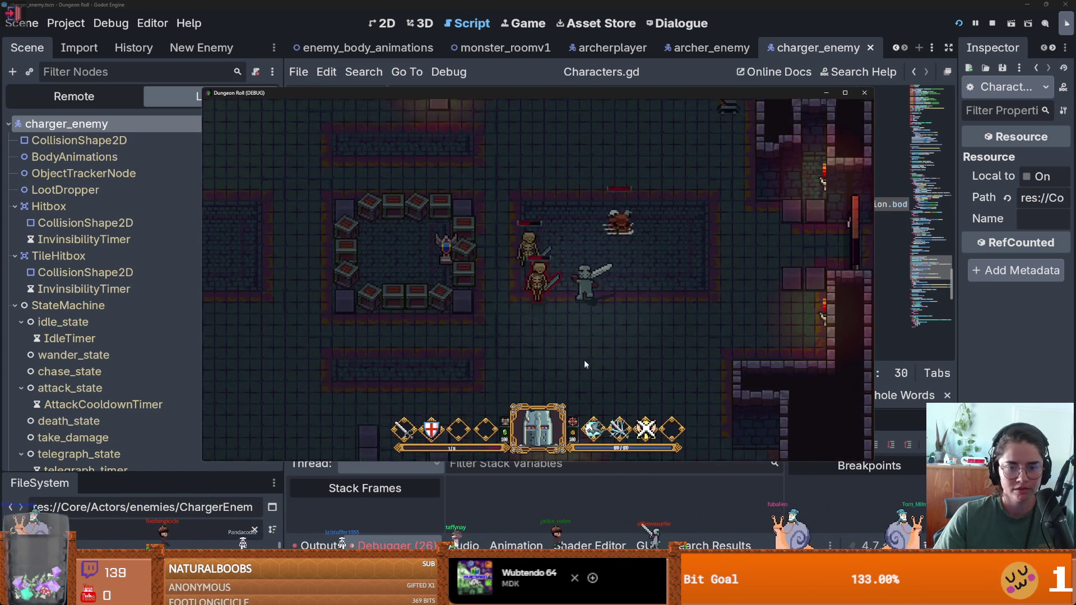
pyautogui.press('s')
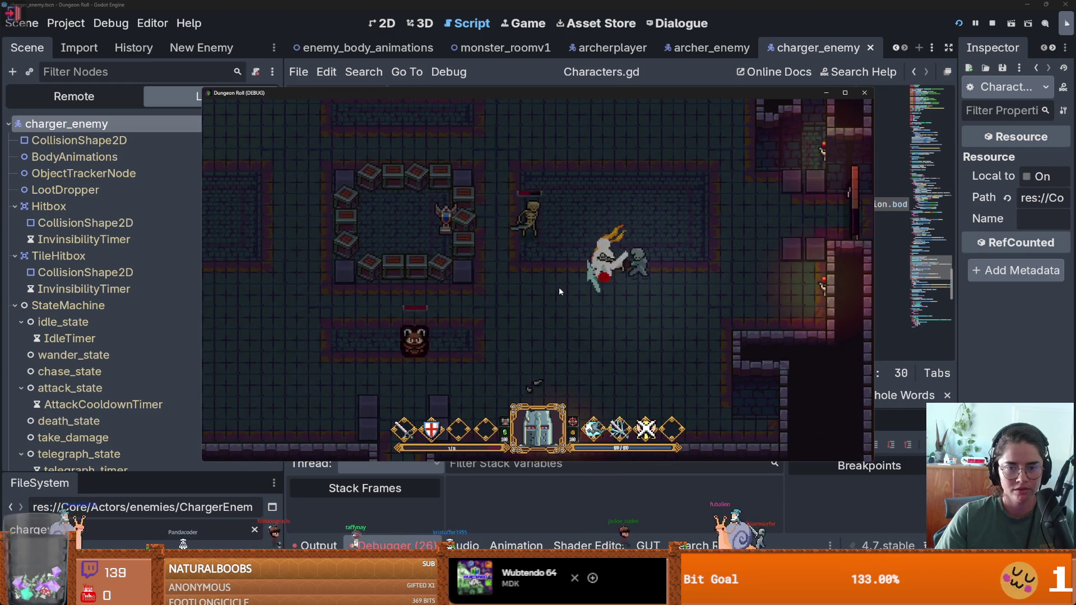
pyautogui.click(601, 288)
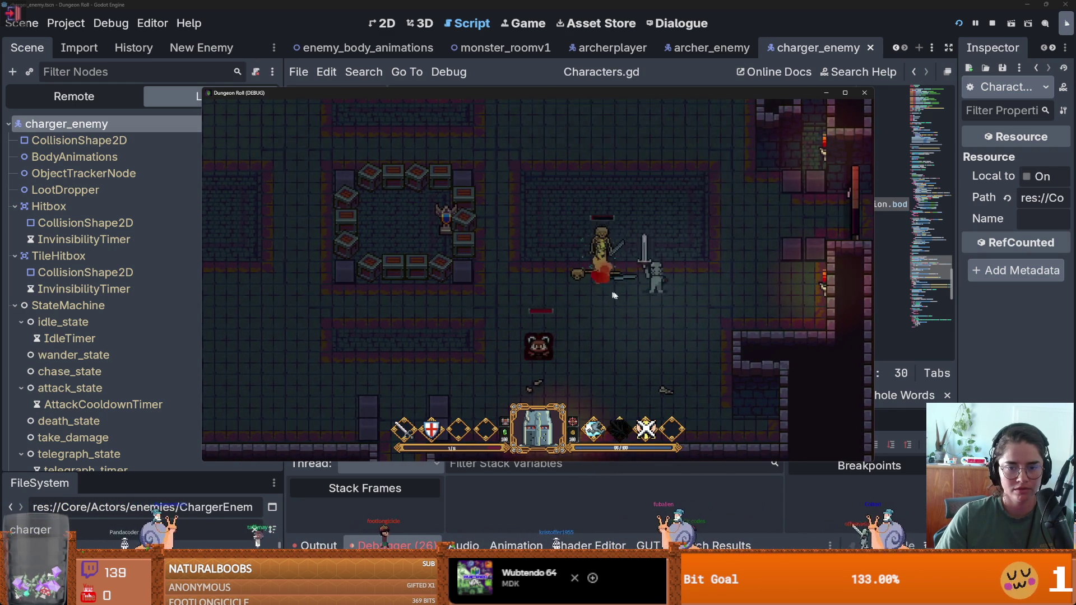
pyautogui.press('s')
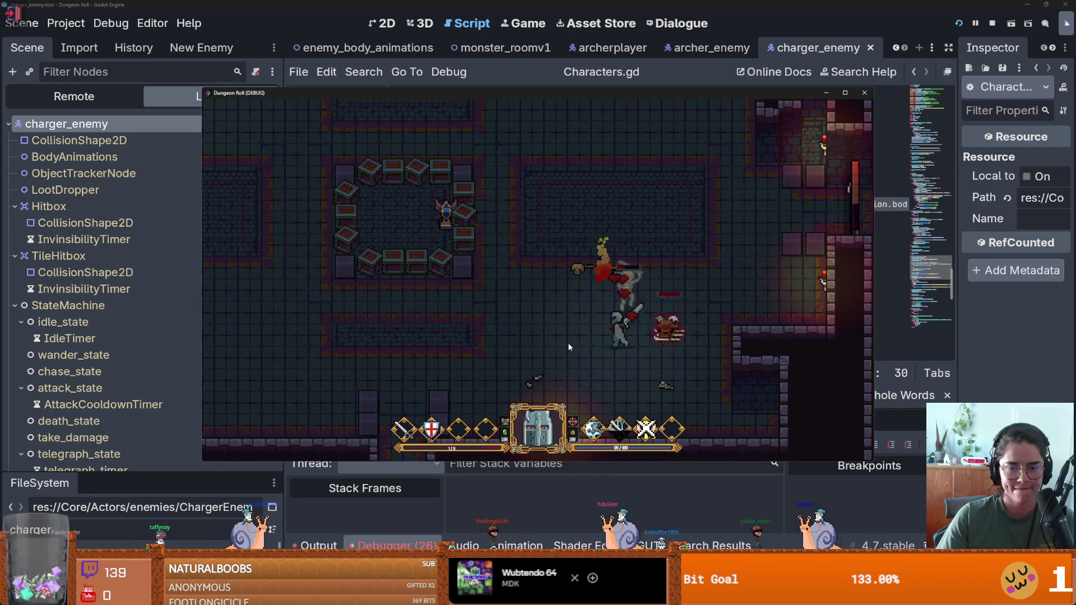
pyautogui.press('a')
pyautogui.click(633, 331)
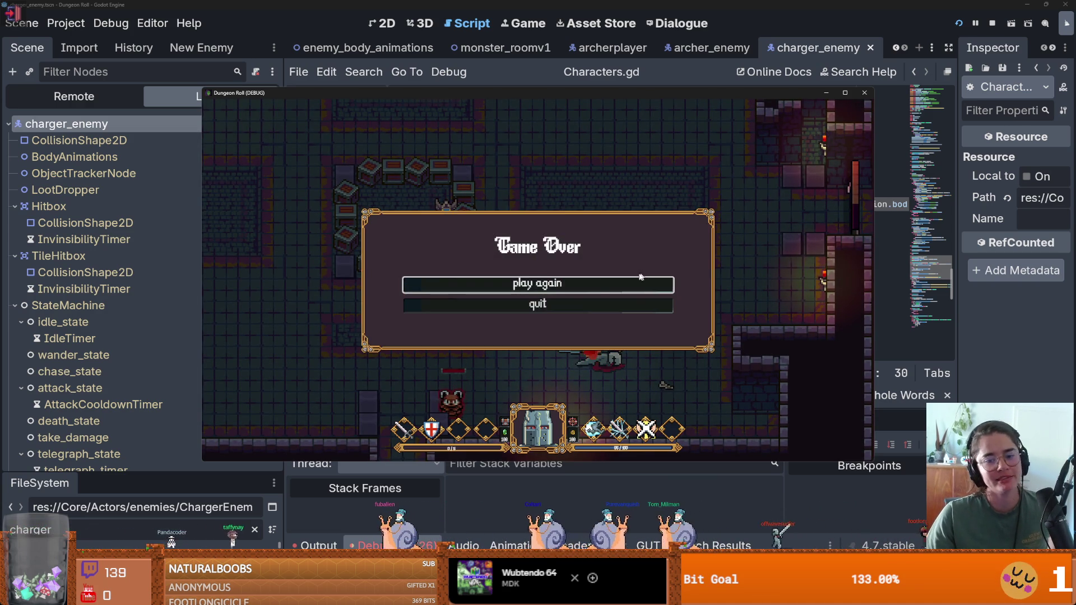
pyautogui.click(574, 288)
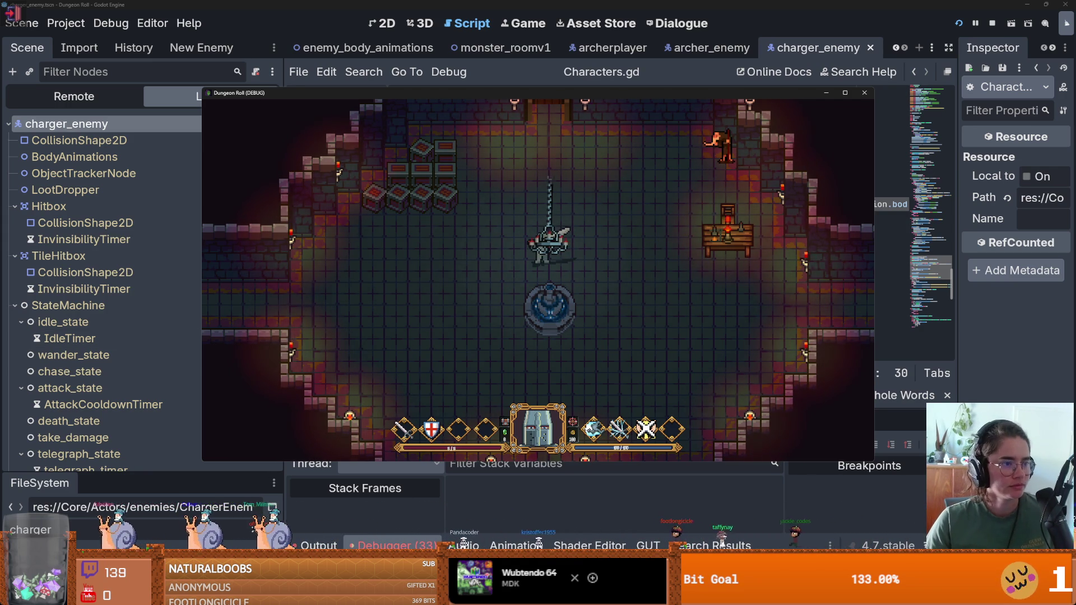
pyautogui.press('F8')
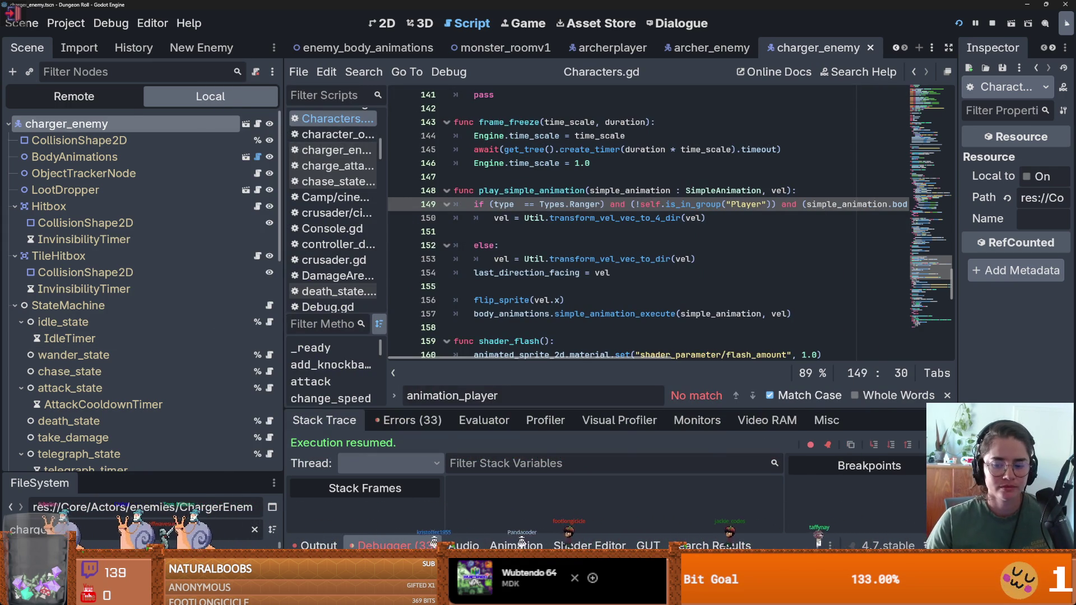
# Stop the Dungeon Roll debug session from the top-right toolbar.
pyautogui.click(865, 93)
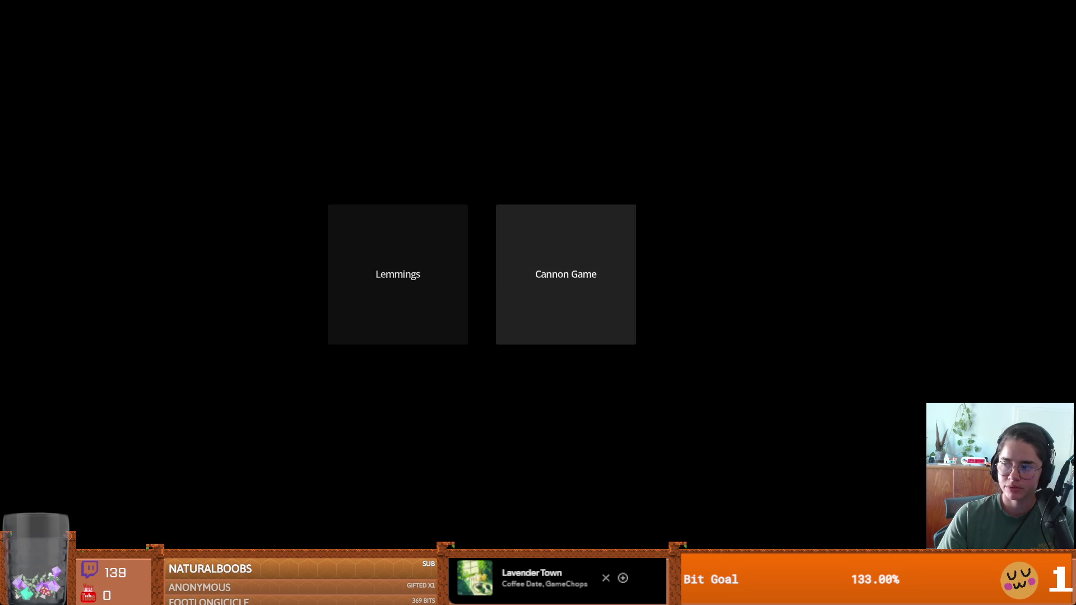
# Launch the Cannon Game, then escape out of it and close the game to return to the editor.
pyautogui.click(566, 274)
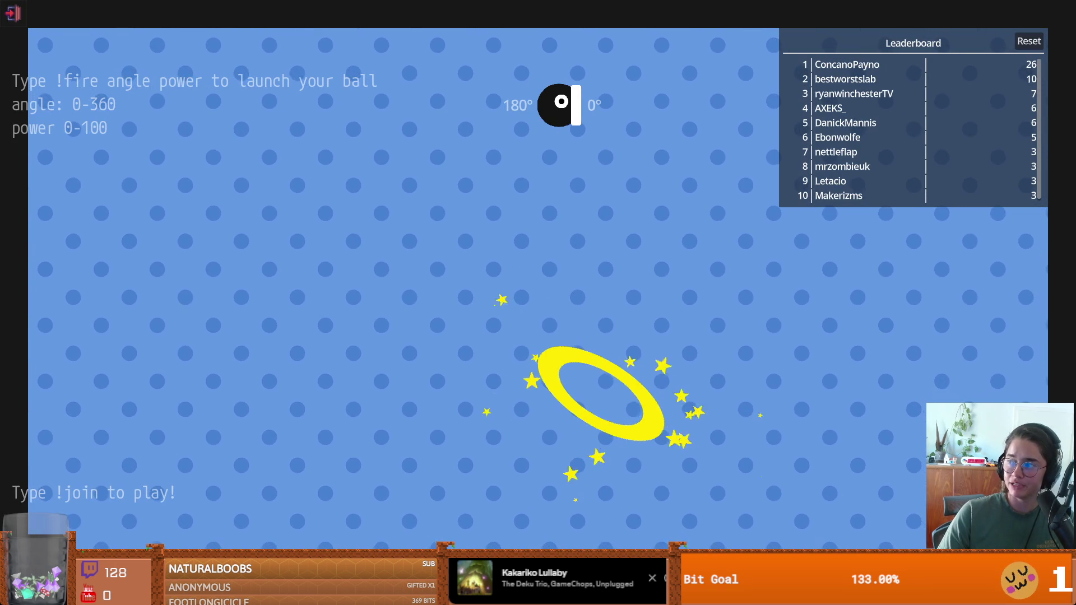
pyautogui.press('Escape')
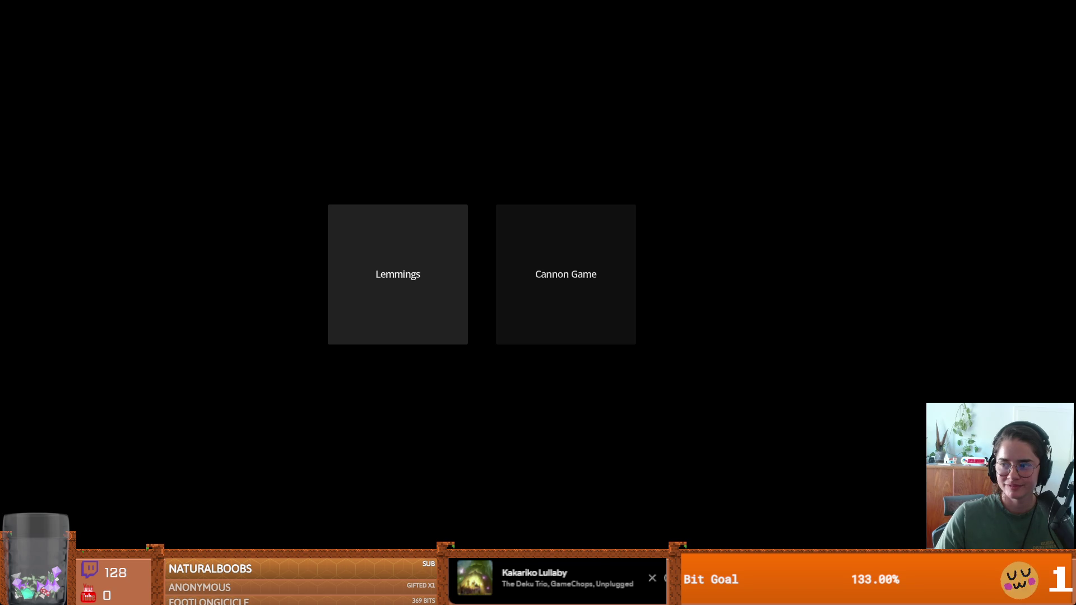
pyautogui.press('Escape')
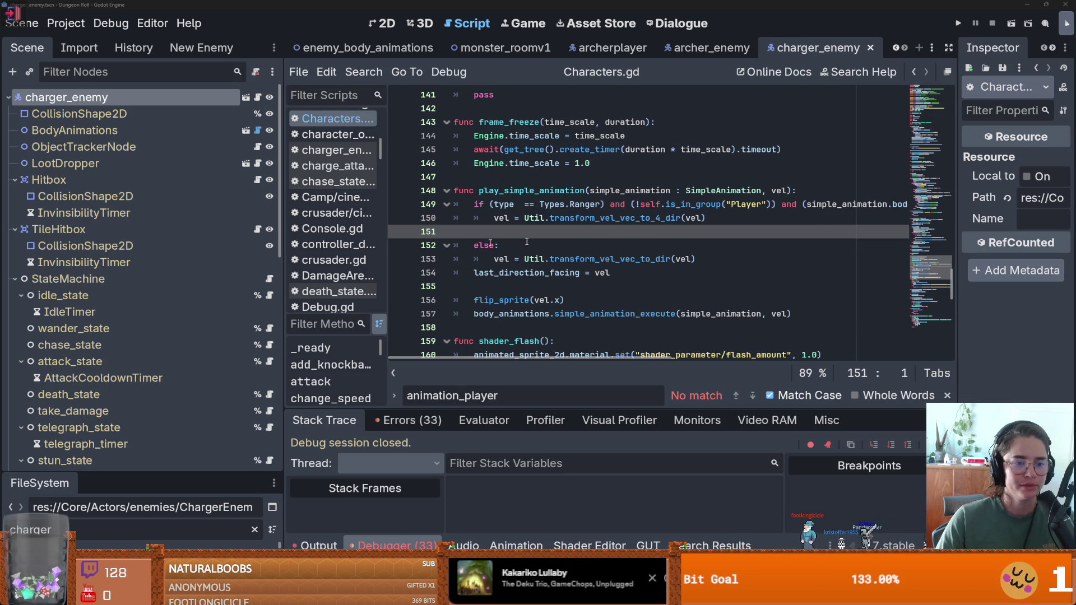
# Widen the script area, save, and delete the empty line 151 before else in Characters.gd.
pyautogui.moveTo(284, 257); pyautogui.dragTo(209, 257)
pyautogui.click(542, 258)
pyautogui.hotkey('ctrl', 's')
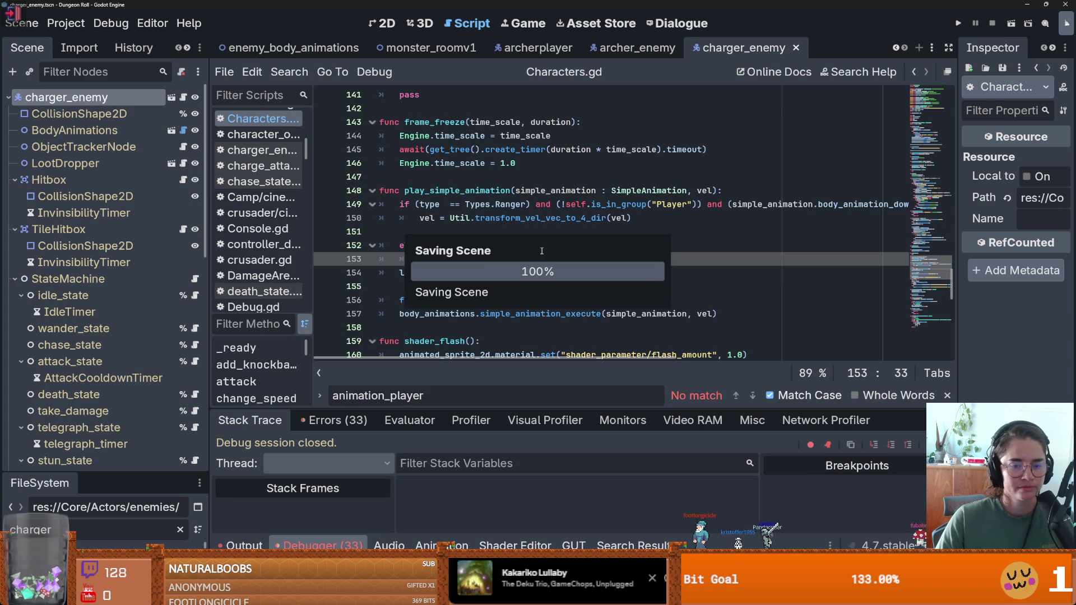
pyautogui.click(437, 231)
pyautogui.press('BackSpace')
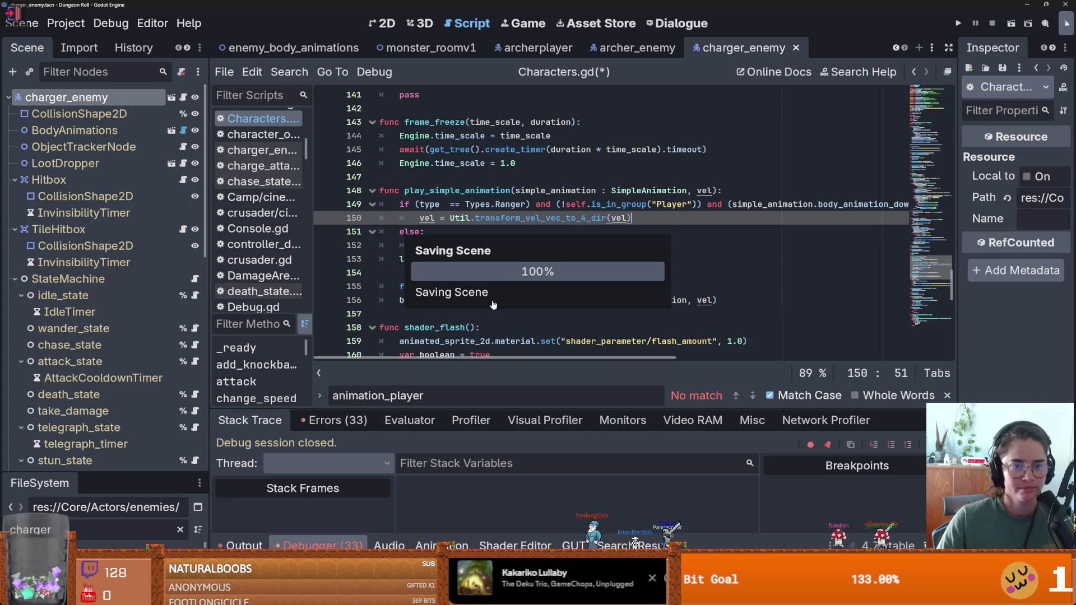
pyautogui.scroll(20, 524, 269)
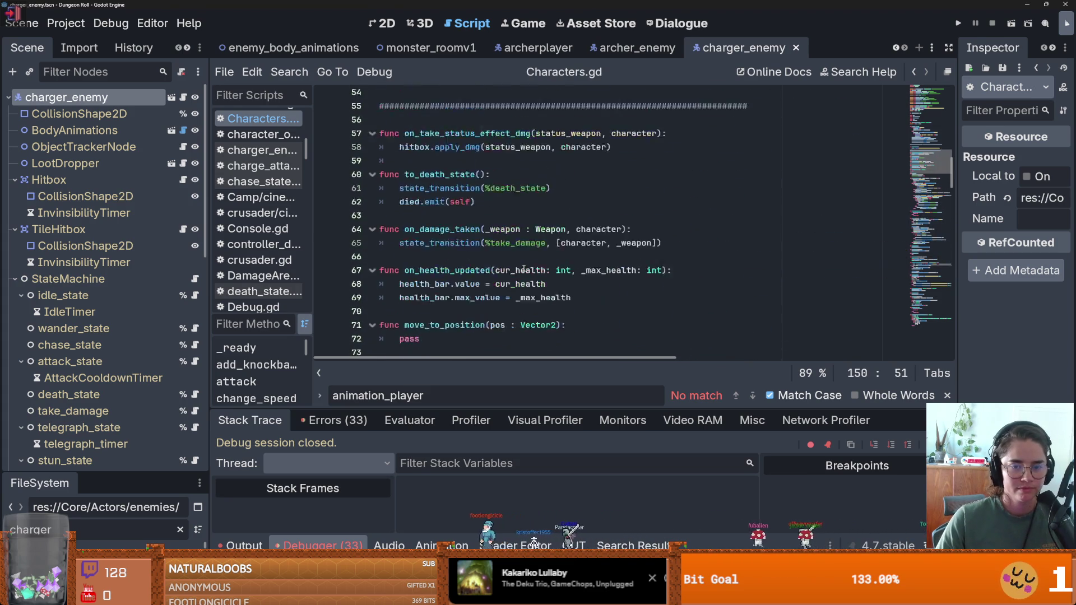
pyautogui.scroll(1, 524, 269)
pyautogui.scroll(15, 741, 101)
pyautogui.click(460, 128)
pyautogui.scroll(-3, 392, 169)
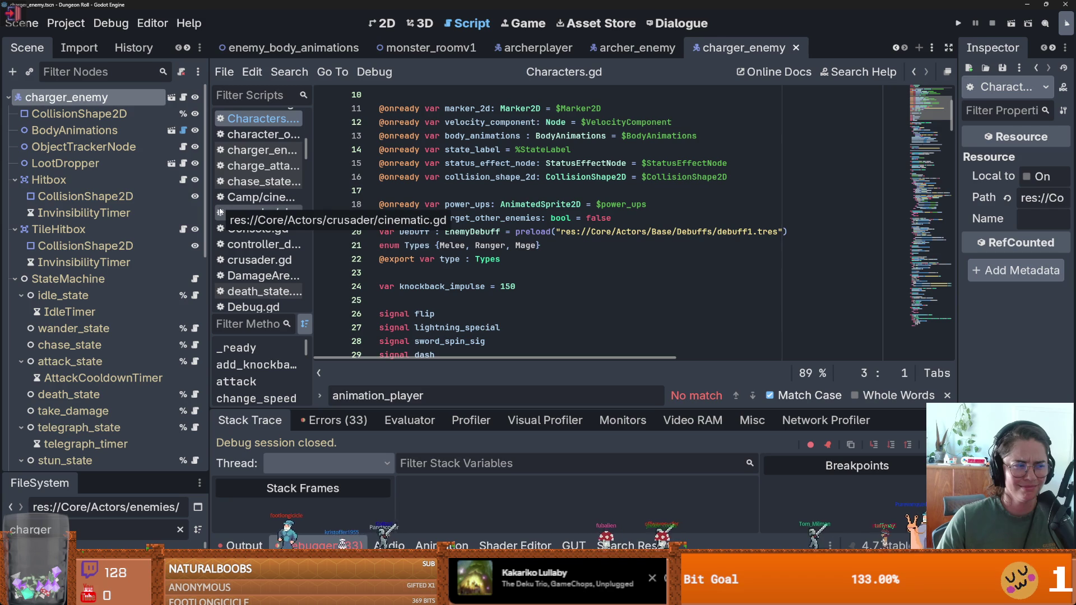
# In the 2D view, enlarge the Errors (33) list and copy one error's text.
pyautogui.click(387, 24)
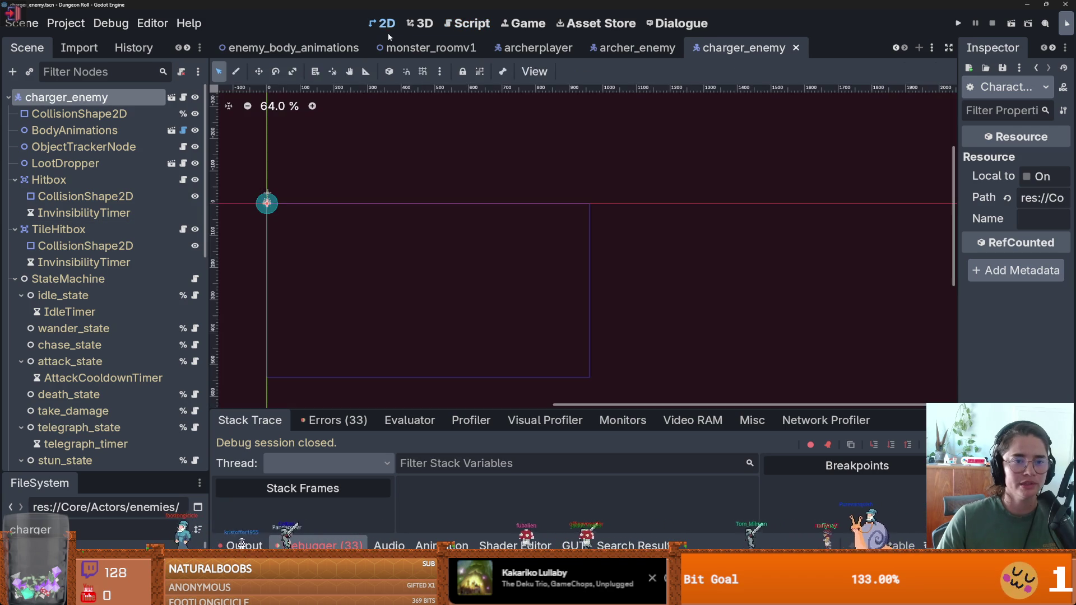
pyautogui.hscroll(-3, 423, 251)
pyautogui.scroll(4, 441, 228)
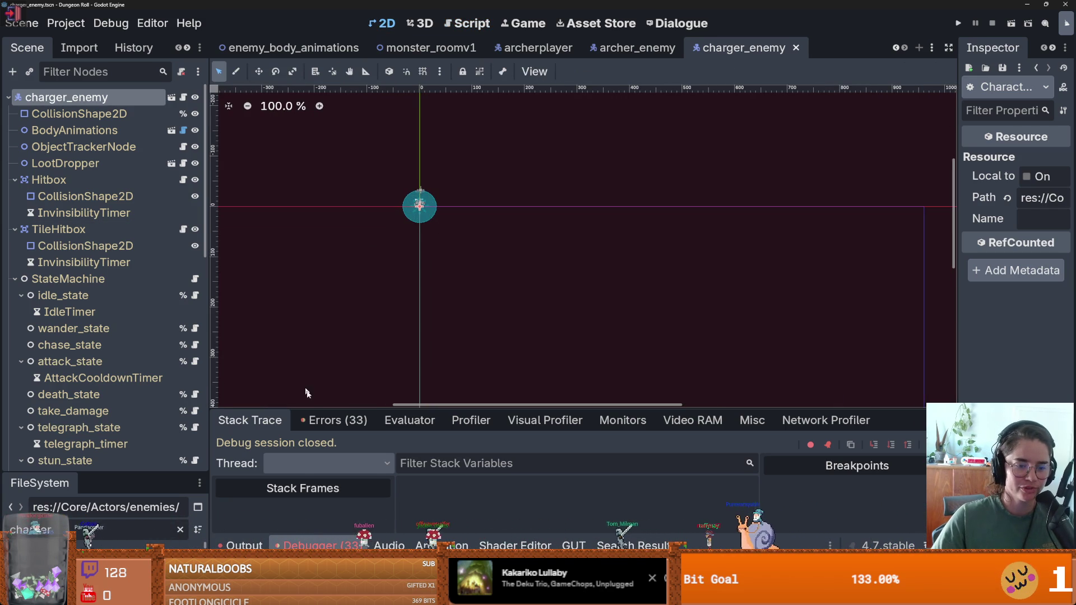
pyautogui.click(334, 420)
pyautogui.moveTo(411, 408); pyautogui.dragTo(449, 102)
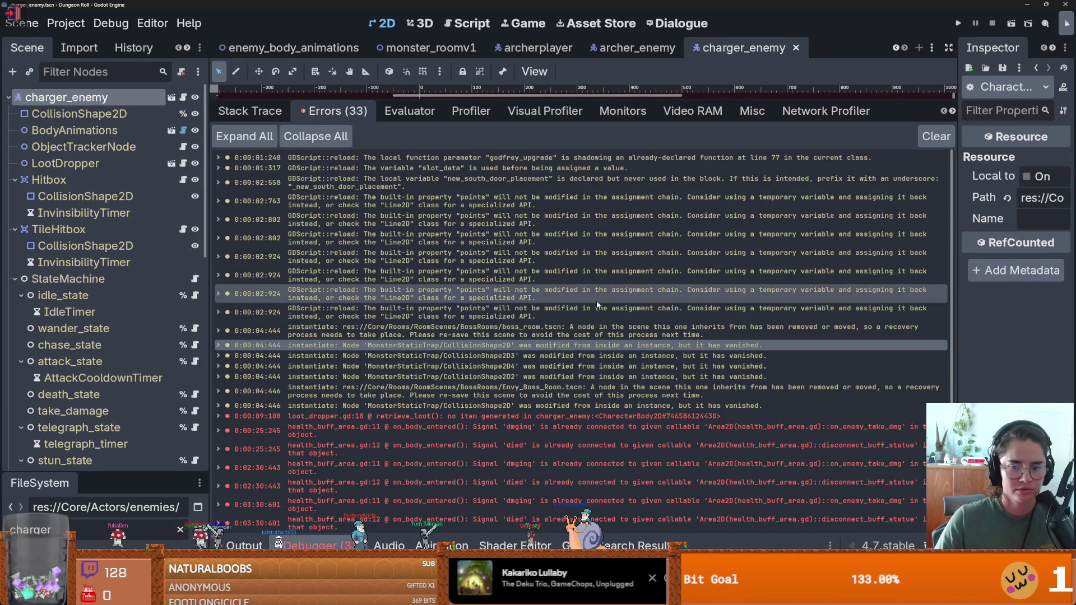
pyautogui.rightClick(426, 346)
pyautogui.click(440, 355)
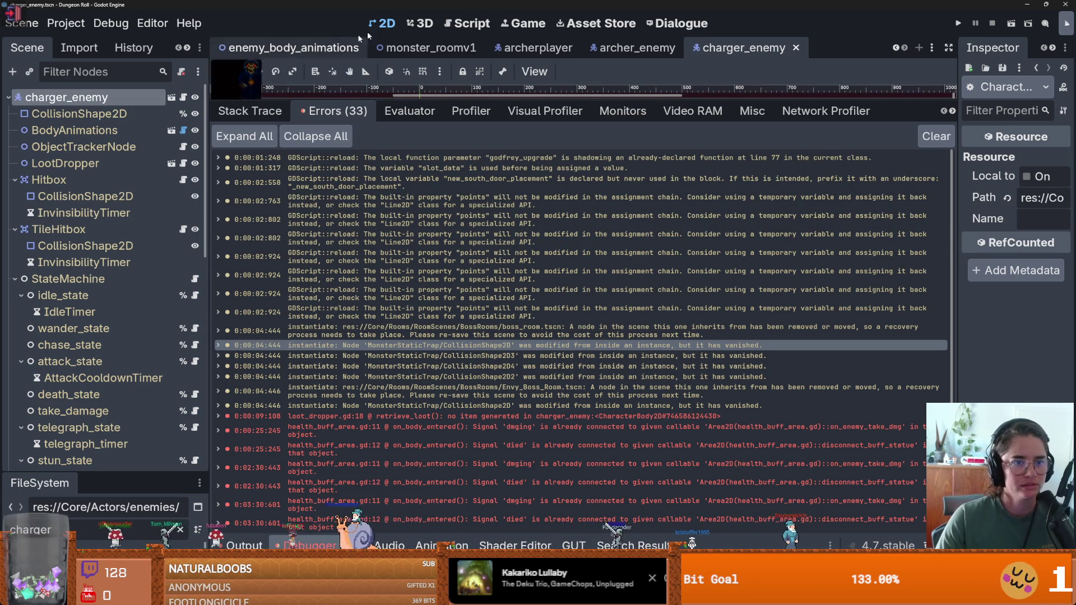
# Start and cancel a project-wide search, then select CollisionShape2D and the charger_enemy root node.
pyautogui.click(468, 23)
pyautogui.click(289, 72)
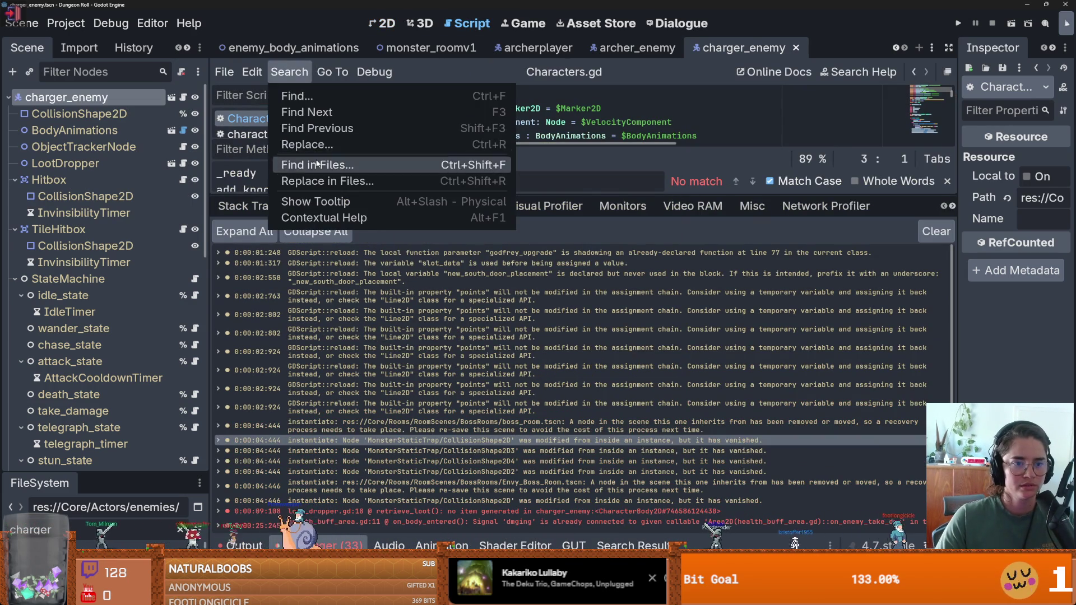
pyautogui.click(460, 165)
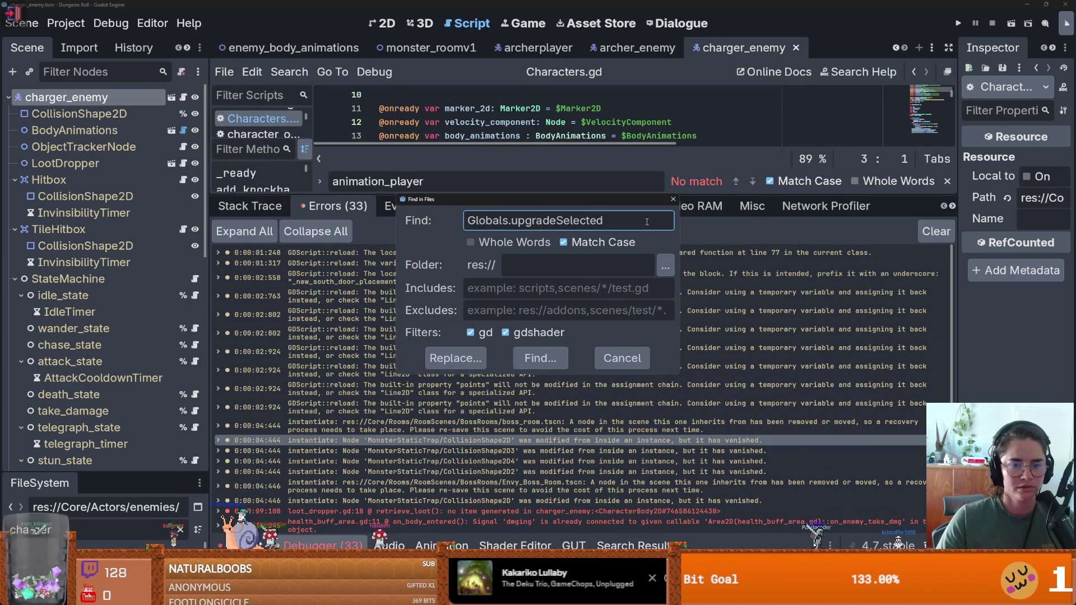
pyautogui.press('Escape')
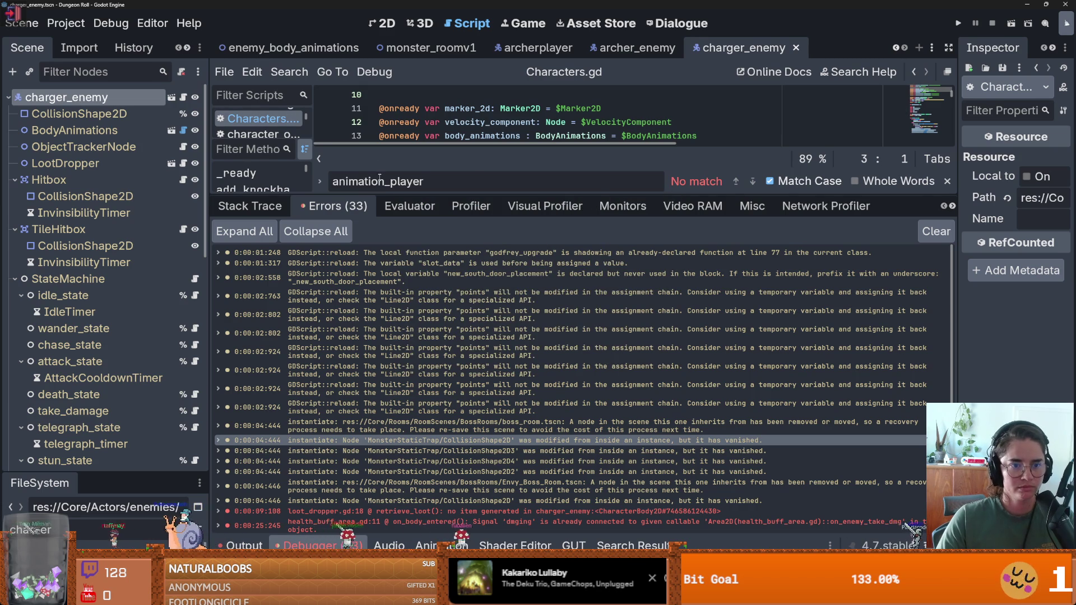
pyautogui.moveTo(379, 193); pyautogui.dragTo(380, 407)
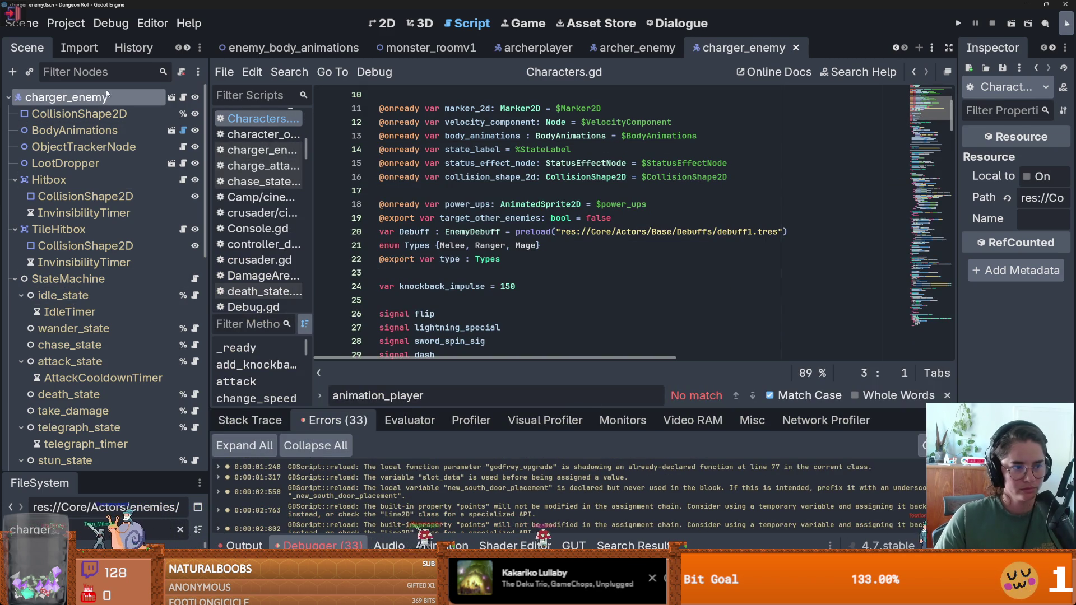
pyautogui.click(101, 113)
pyautogui.click(103, 97)
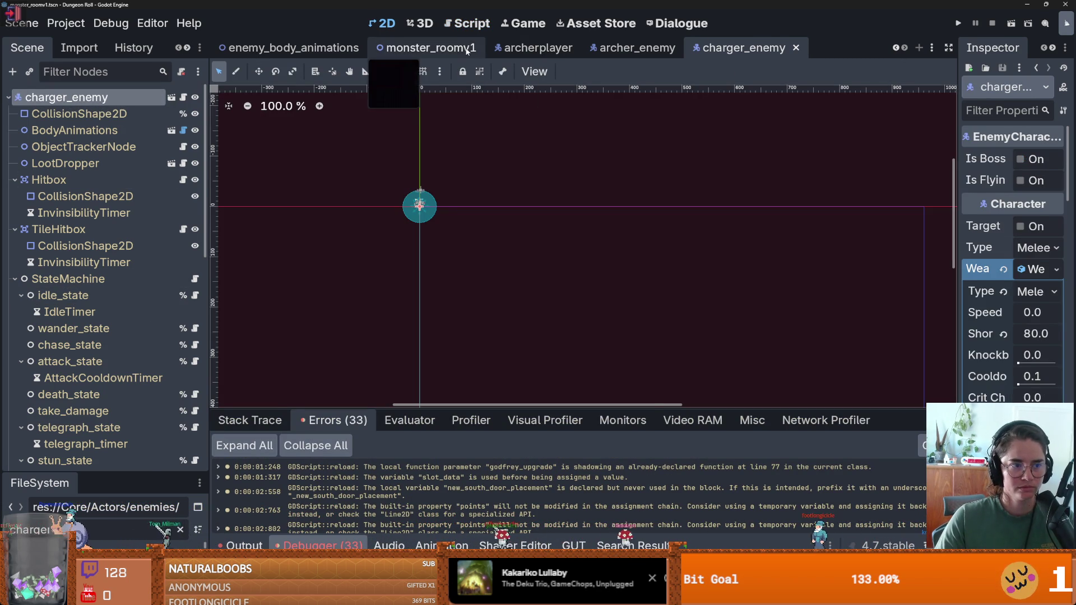
# In the monster_roomv1 scene's room_generation.gd, delete the extra blank lines after the declarations.
pyautogui.click(430, 48)
pyautogui.click(183, 114)
pyautogui.click(183, 97)
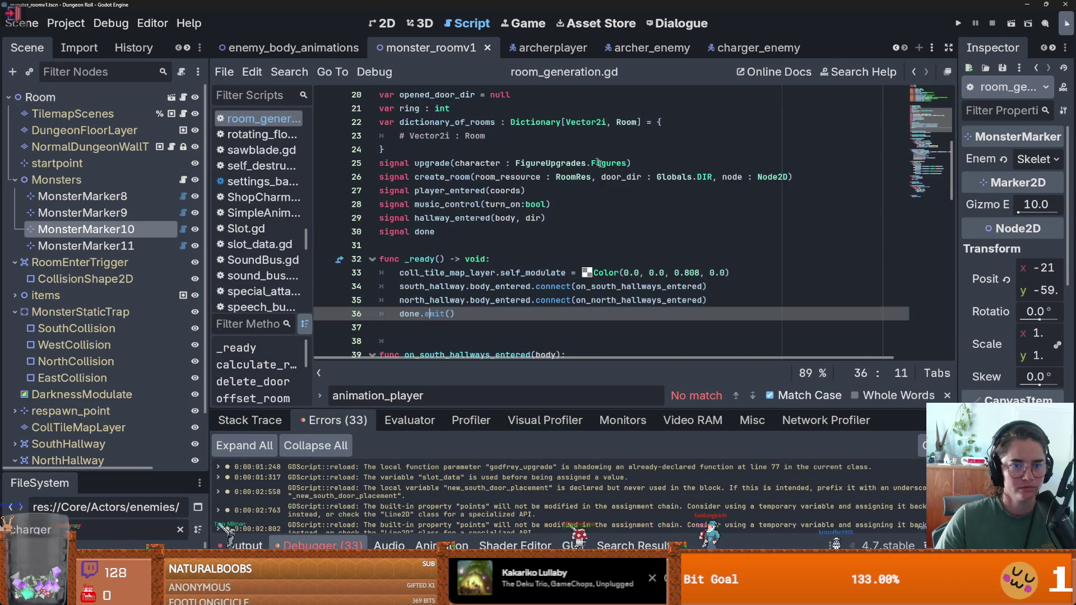
pyautogui.scroll(3, 610, 239)
pyautogui.click(477, 294)
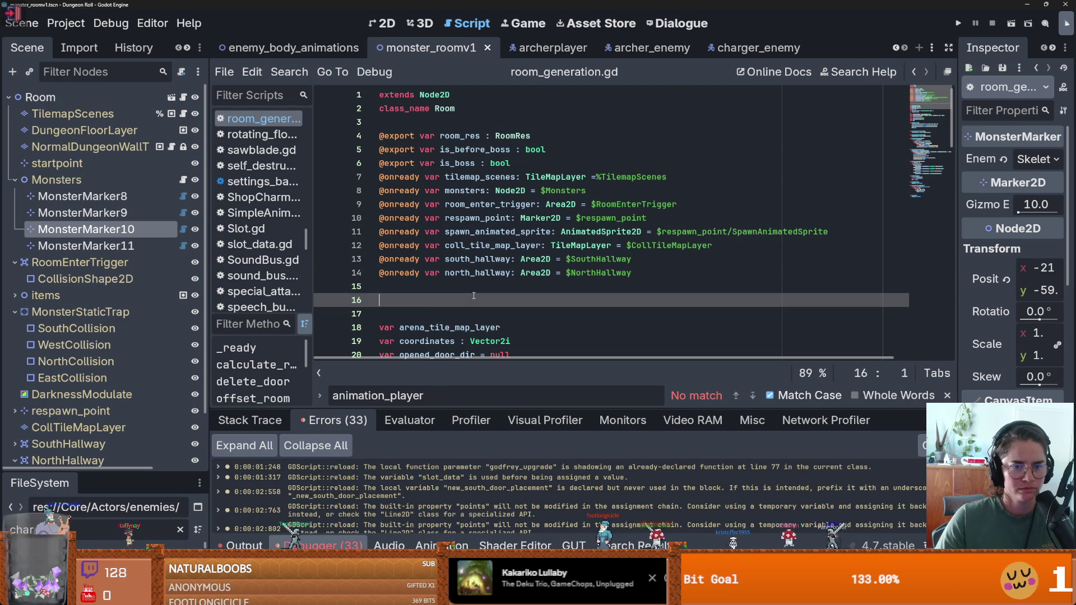
pyautogui.press('BackSpace')
pyautogui.press('BackSpace')
# In monsters.gd, select the monster_static_trap variable and locate its use on line 65.
pyautogui.click(183, 179)
pyautogui.scroll(4, 935, 206)
pyautogui.moveTo(943, 276); pyautogui.dragTo(959, 99)
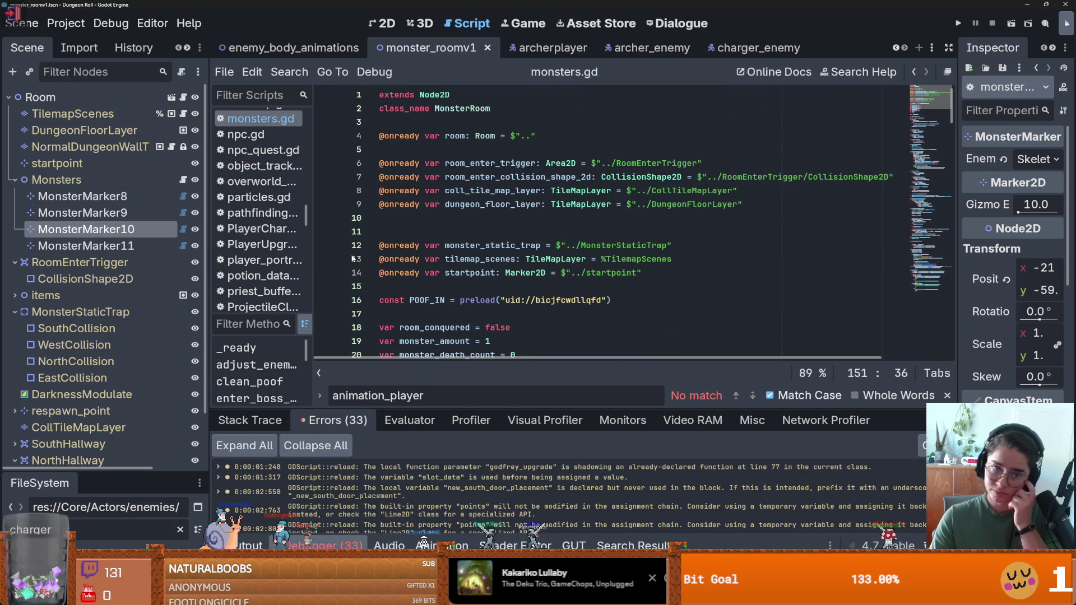
pyautogui.doubleClick(501, 247)
pyautogui.scroll(-15, 502, 250)
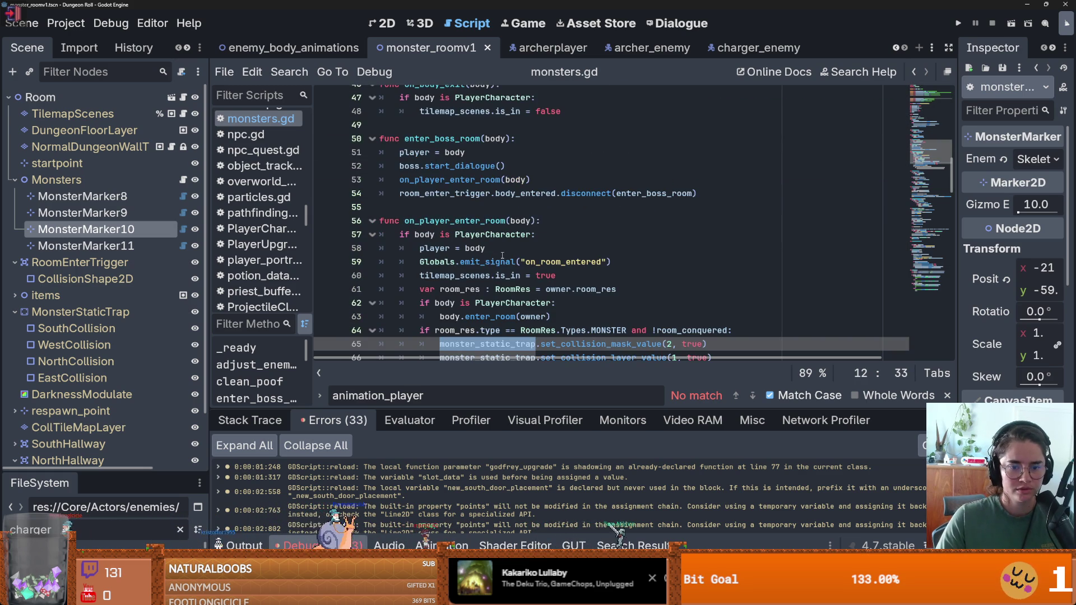
pyautogui.scroll(-3, 502, 256)
pyautogui.click(491, 225)
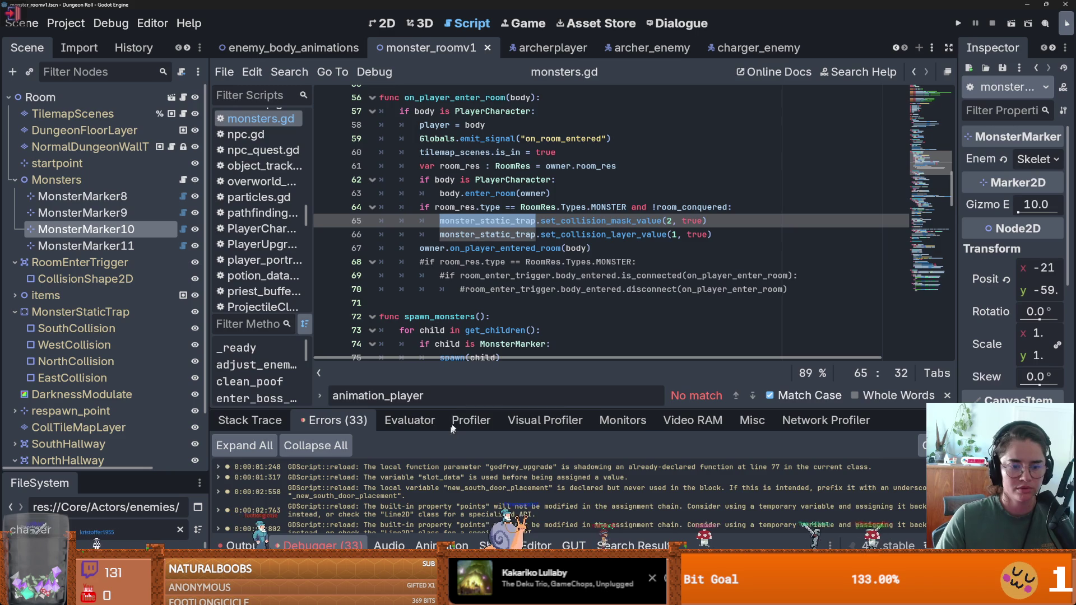
# Review the warnings list, then also select monster_static_trap on line 66.
pyautogui.moveTo(460, 401); pyautogui.dragTo(458, 186)
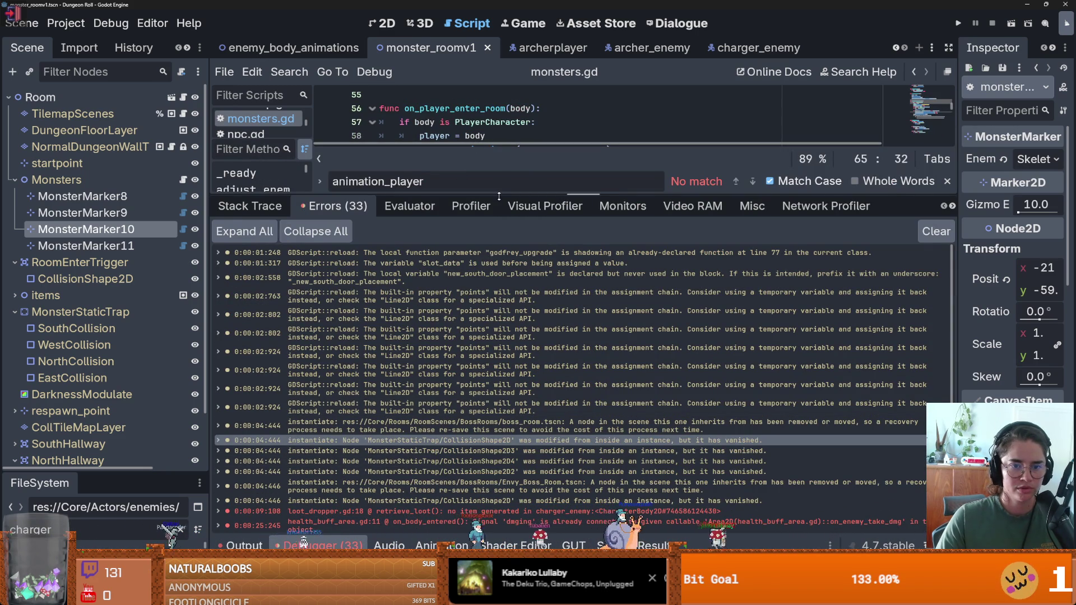
pyautogui.moveTo(457, 194); pyautogui.dragTo(331, 544)
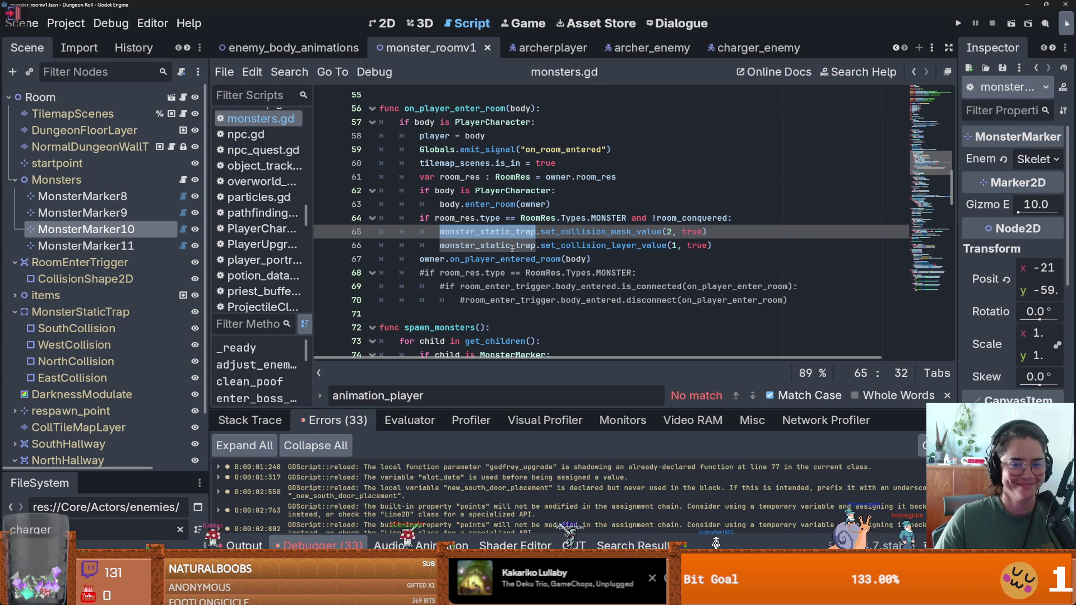
pyautogui.hotkey('ctrl', 'd')
pyautogui.scroll(-3, 516, 332)
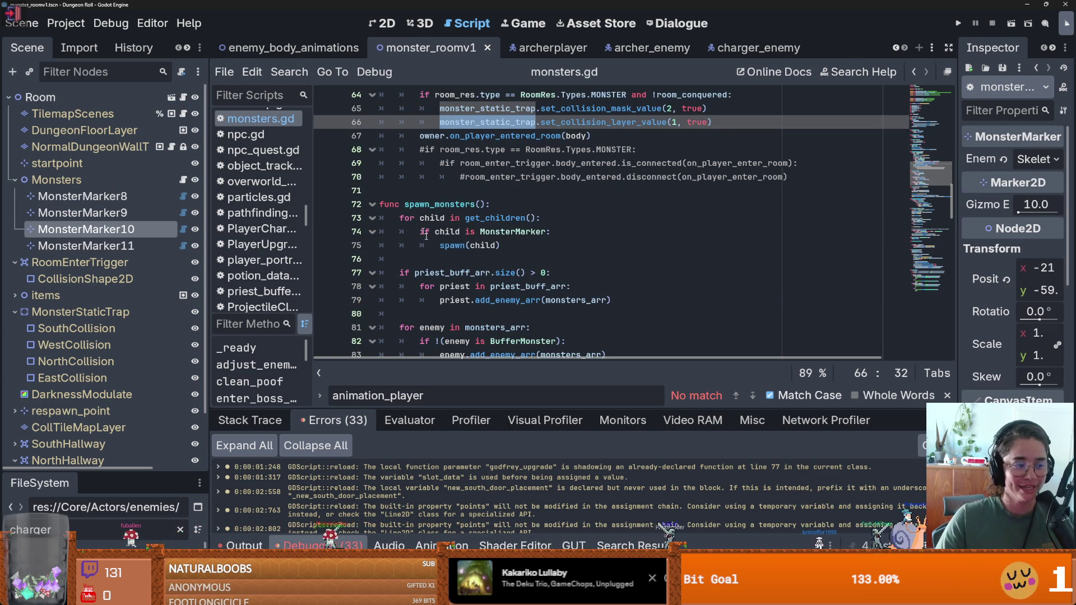
pyautogui.scroll(-6, 449, 271)
pyautogui.scroll(-3, 459, 274)
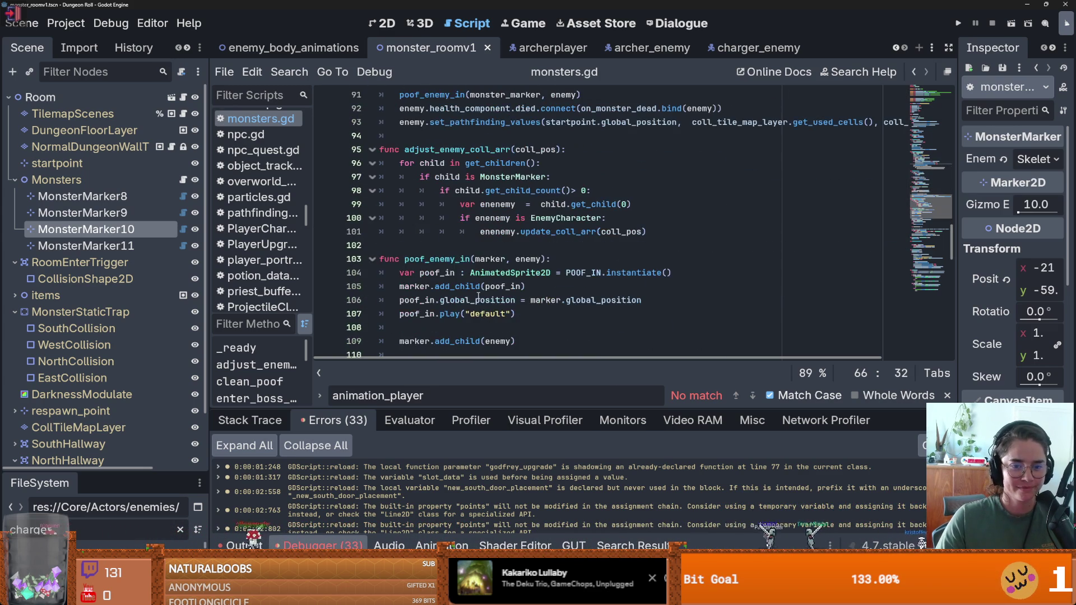
pyautogui.moveTo(956, 251); pyautogui.dragTo(934, 16)
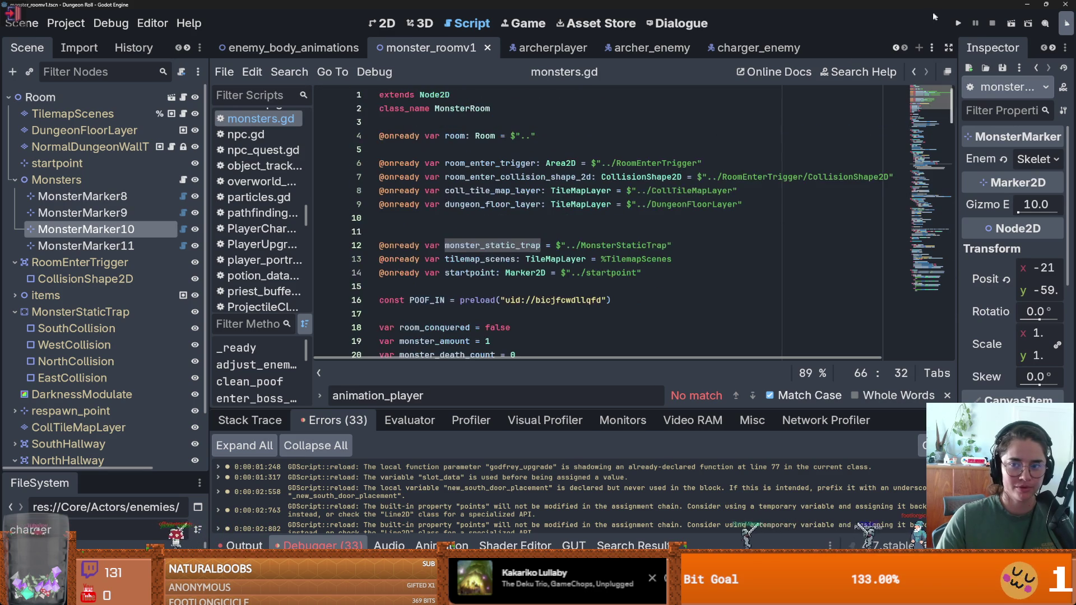
# Search the whole project for MonsterStaticTrap and view its single match in monsters.gd.
pyautogui.click(610, 243)
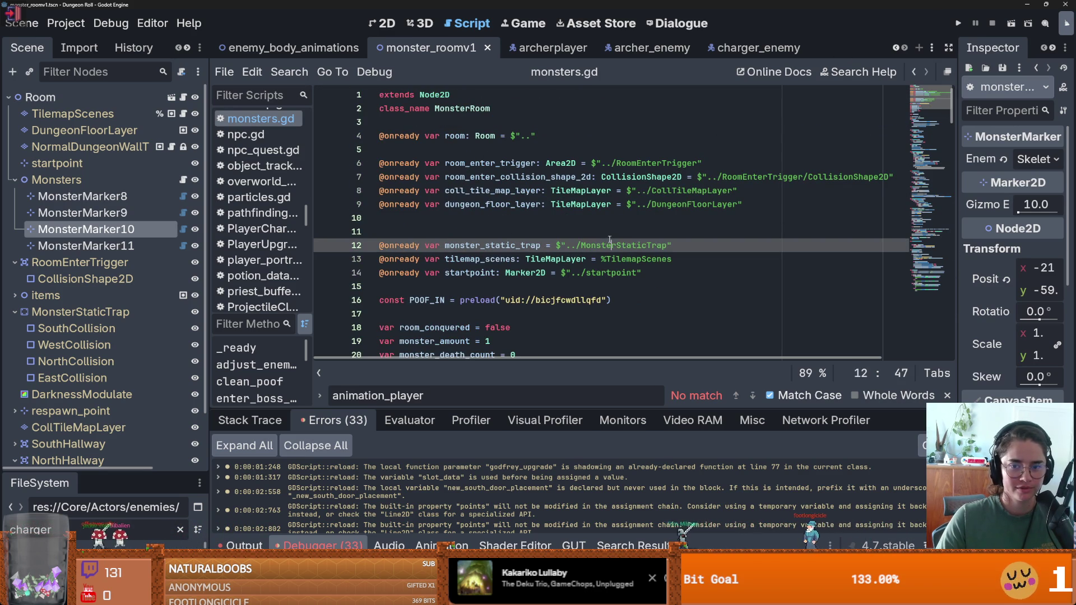
pyautogui.click(285, 73)
pyautogui.click(326, 164)
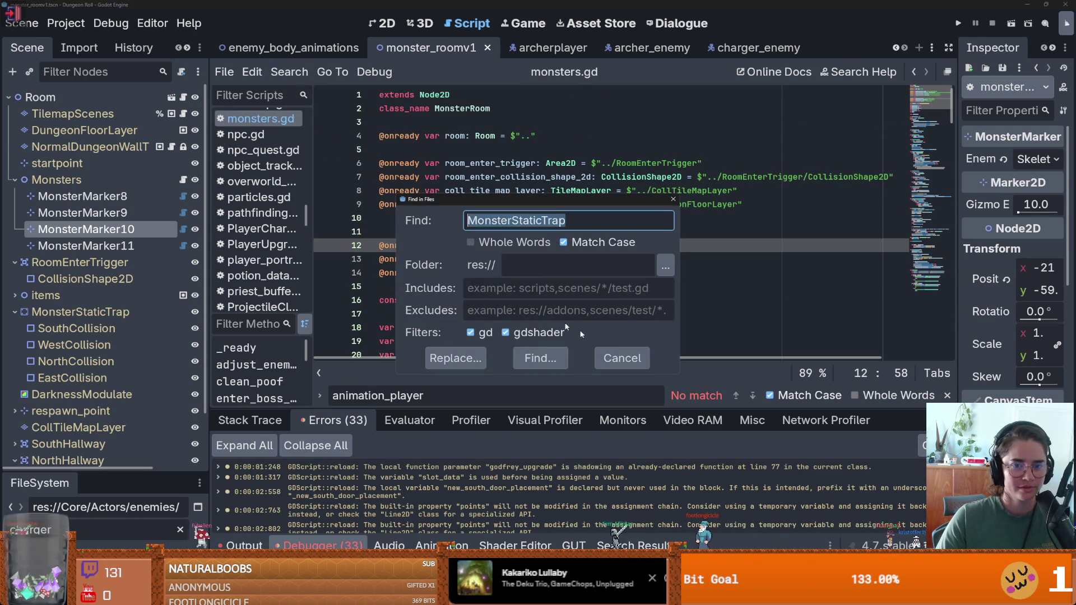
pyautogui.click(532, 363)
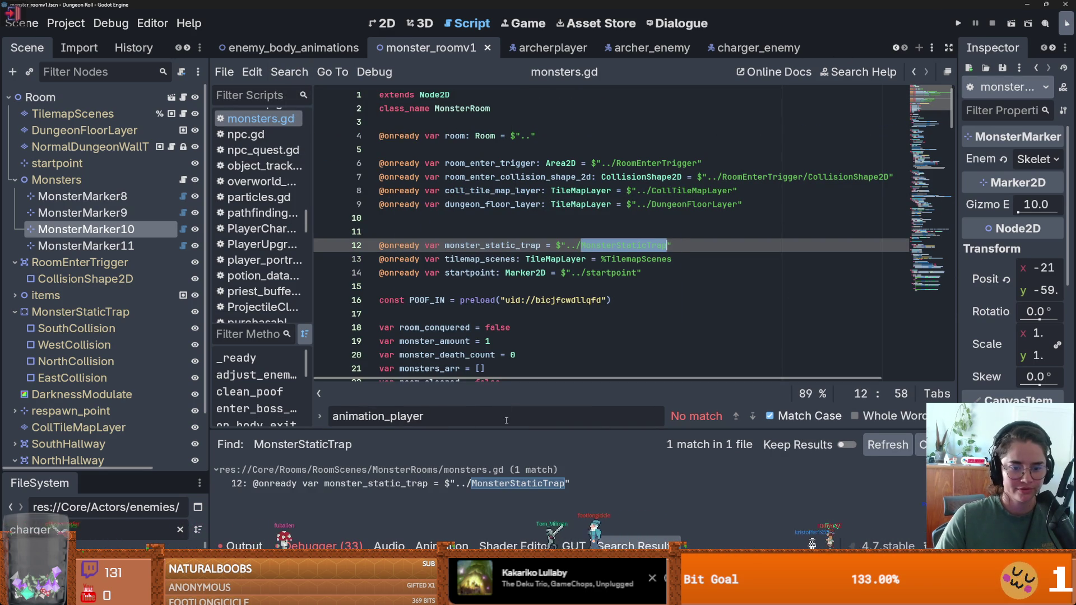
pyautogui.click(504, 483)
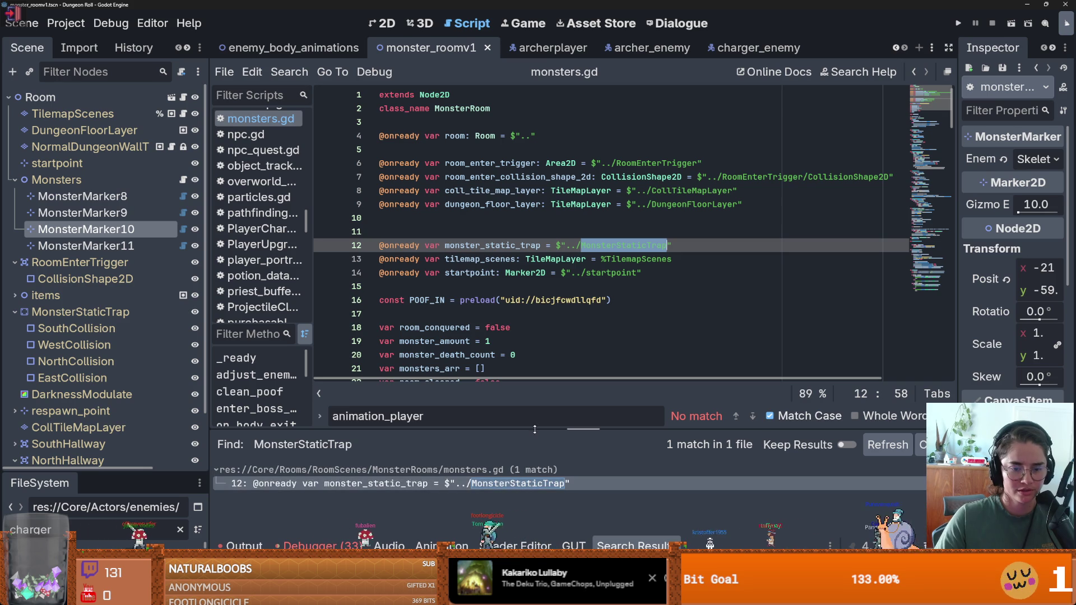
# Open the code behind the godfrey_upgrade parameter-shadowing warning from the enlarged Errors list.
pyautogui.moveTo(535, 430); pyautogui.dragTo(535, 227)
pyautogui.click(347, 543)
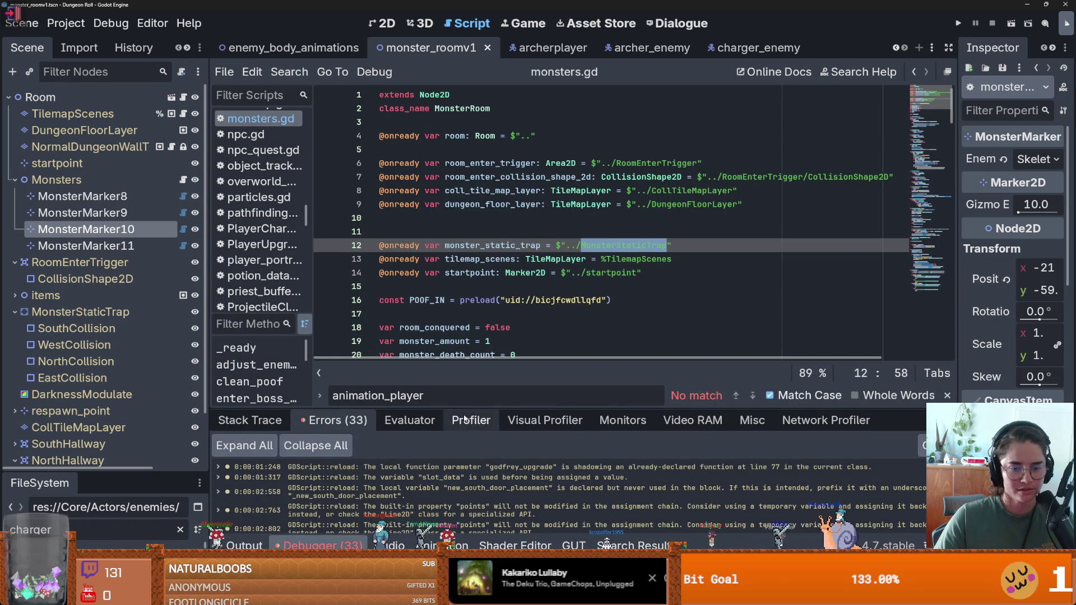
pyautogui.moveTo(534, 408); pyautogui.dragTo(535, 237)
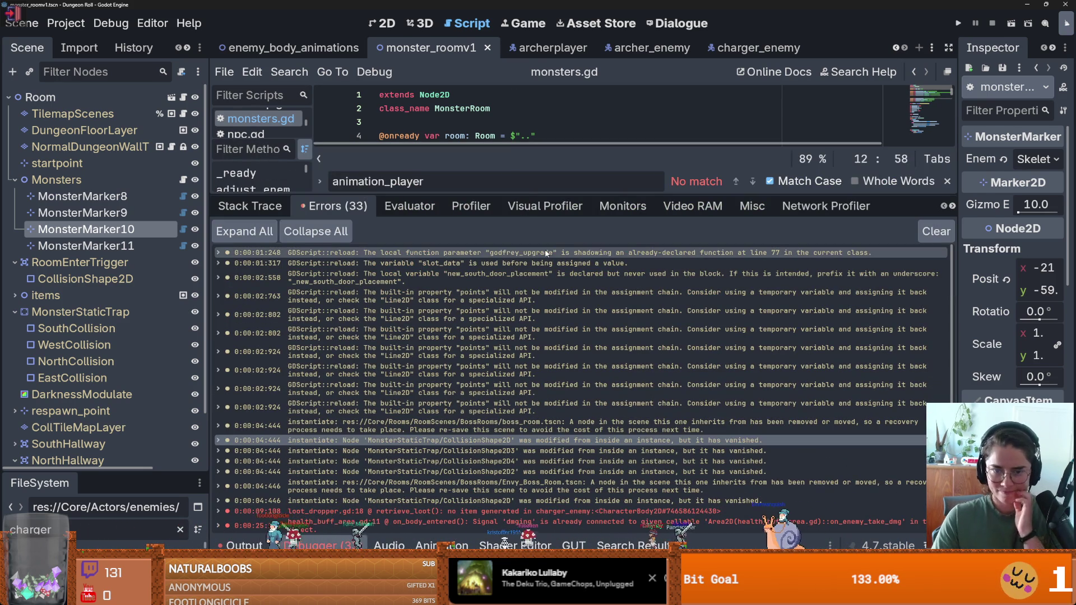
pyautogui.doubleClick(546, 254)
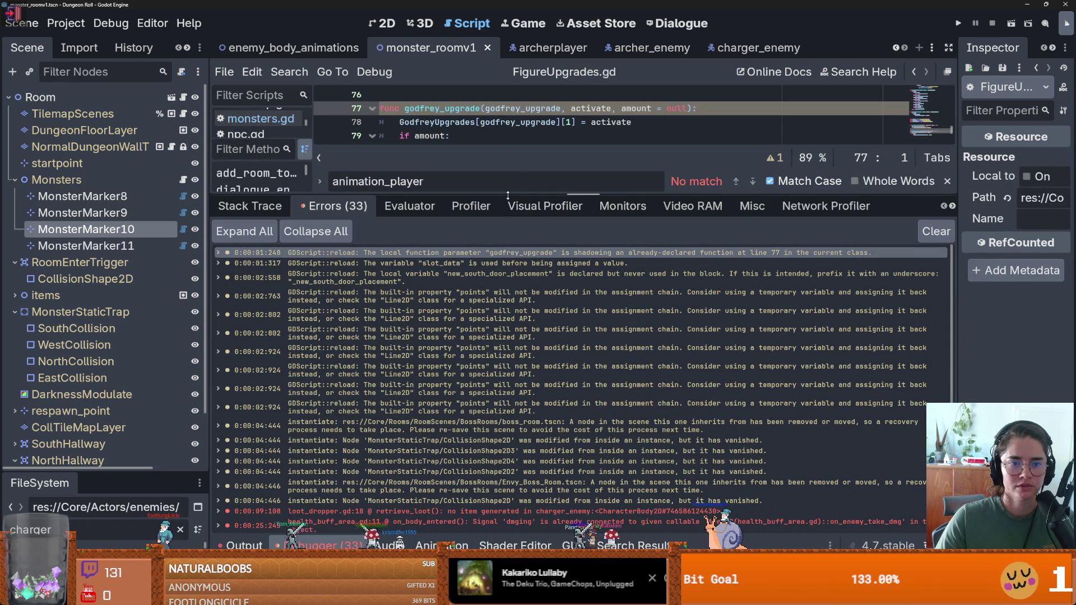
# Rename the shadowing godfrey_upgrade parameter and its uses to _godfrey_upgrade, then save.
pyautogui.moveTo(507, 195); pyautogui.dragTo(508, 352)
pyautogui.click(486, 149)
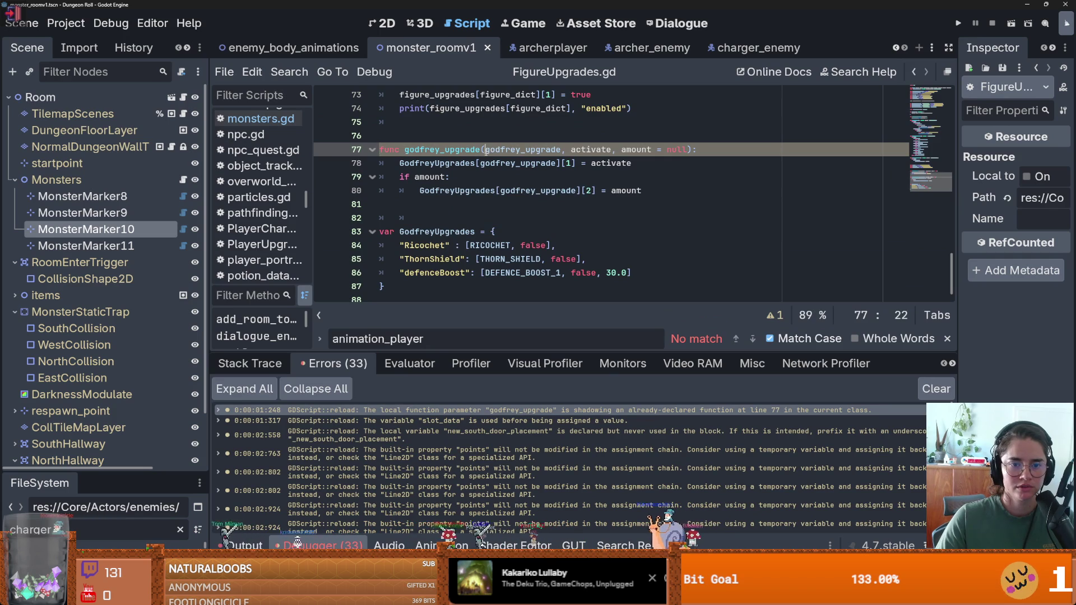
pyautogui.write('_')
pyautogui.doubleClick(527, 164)
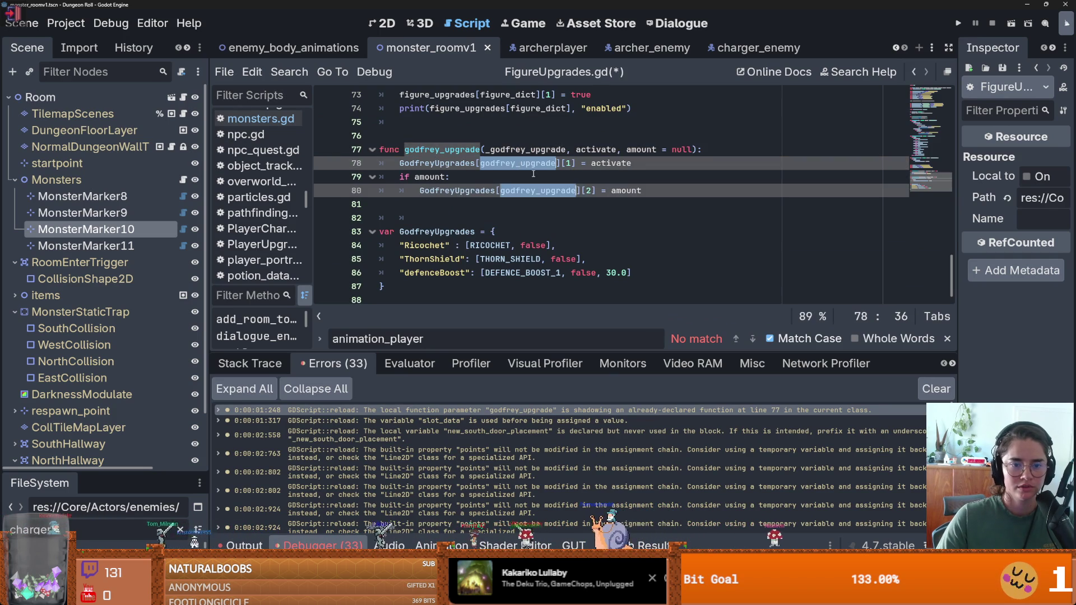
pyautogui.write('_godfrey_upgrade')
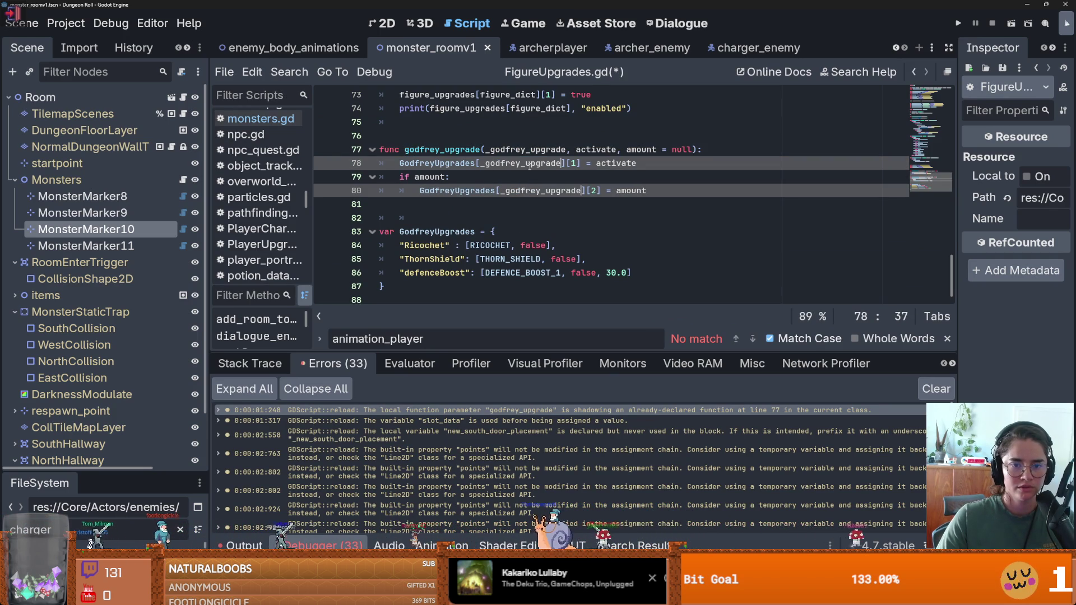
pyautogui.doubleClick(532, 149)
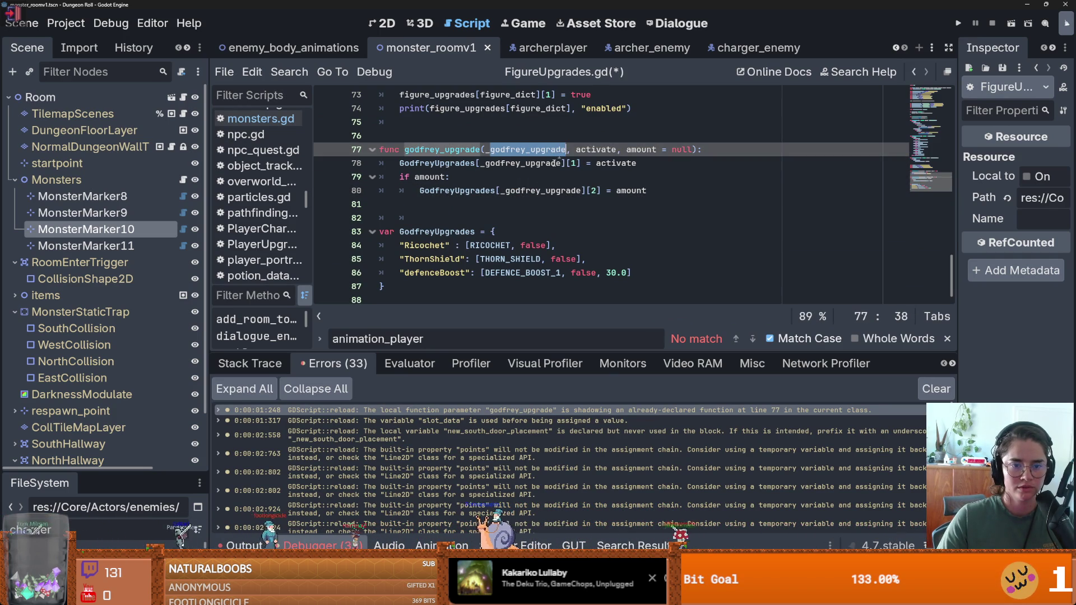
pyautogui.hotkey('ctrl', 's')
# Open the unassigned slot_data warning and try an empty-array assignment, then undo it.
pyautogui.click(459, 419)
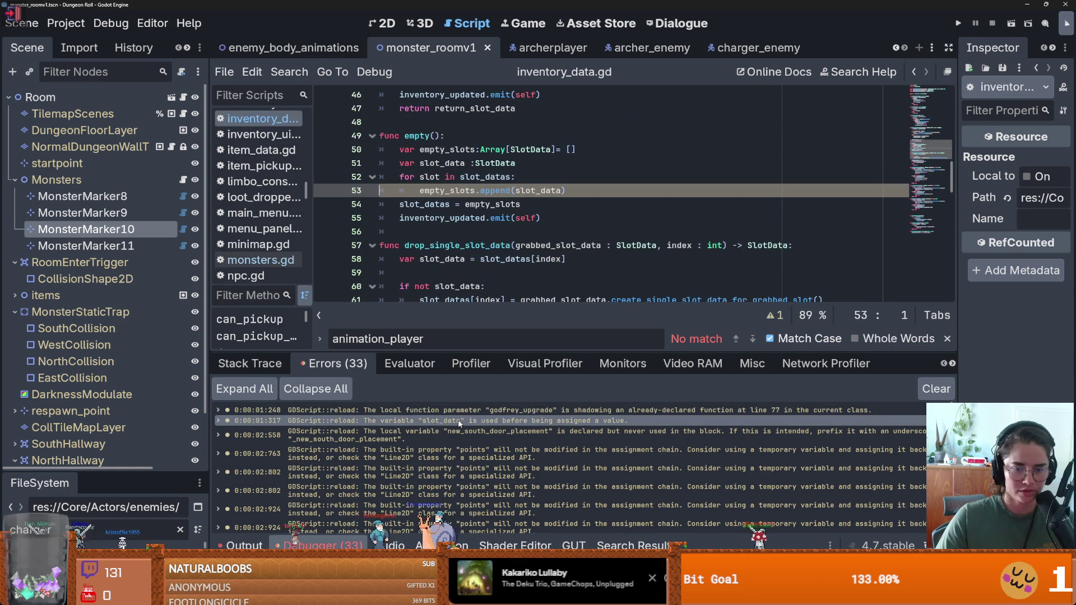
pyautogui.moveTo(521, 195)
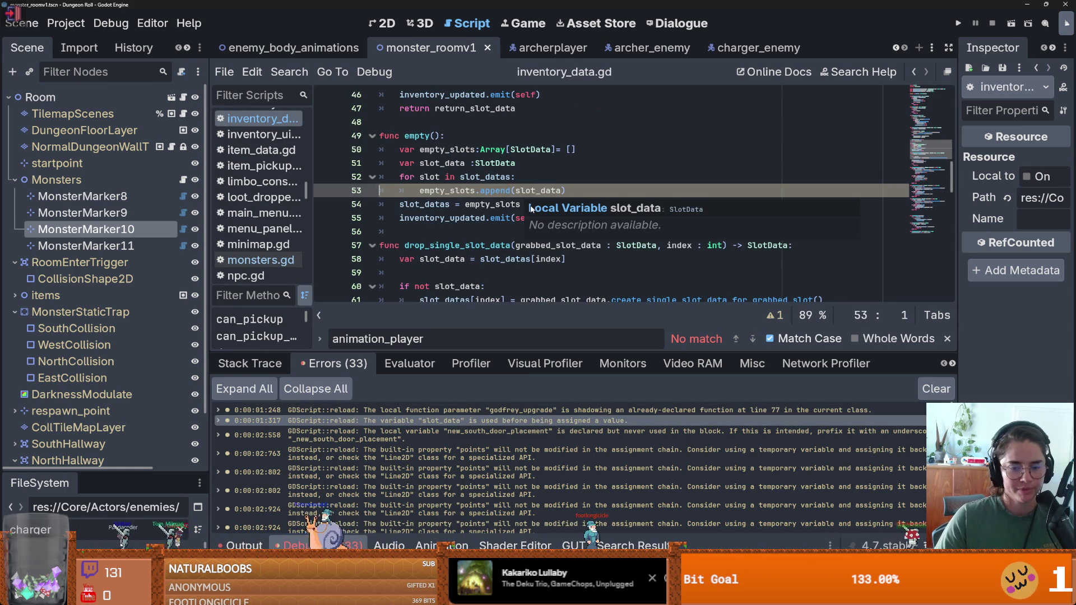
pyautogui.doubleClick(521, 190)
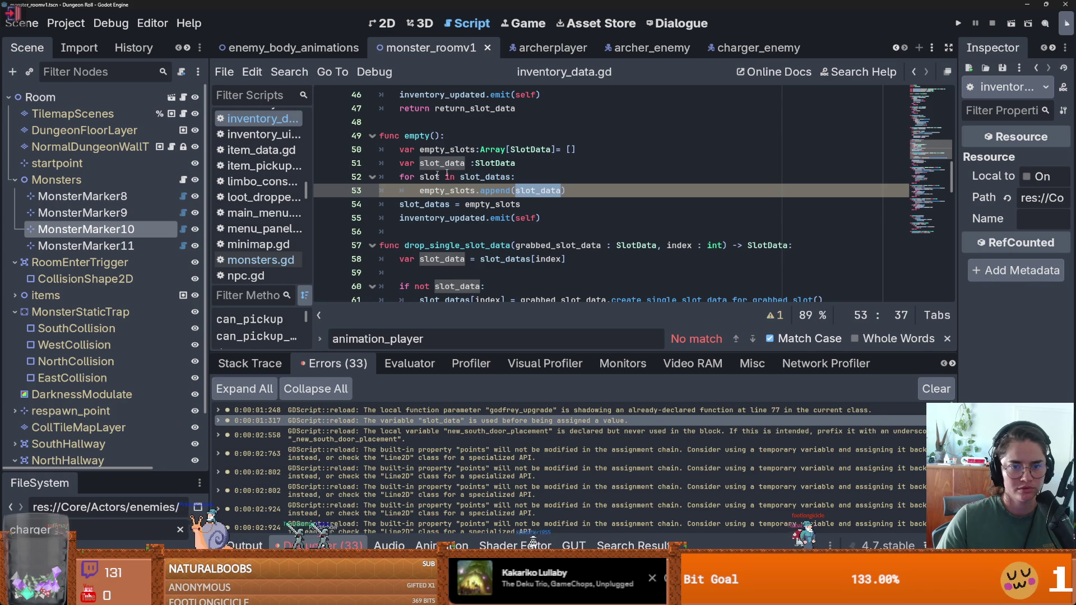
pyautogui.press('Up')
pyautogui.press('Home')
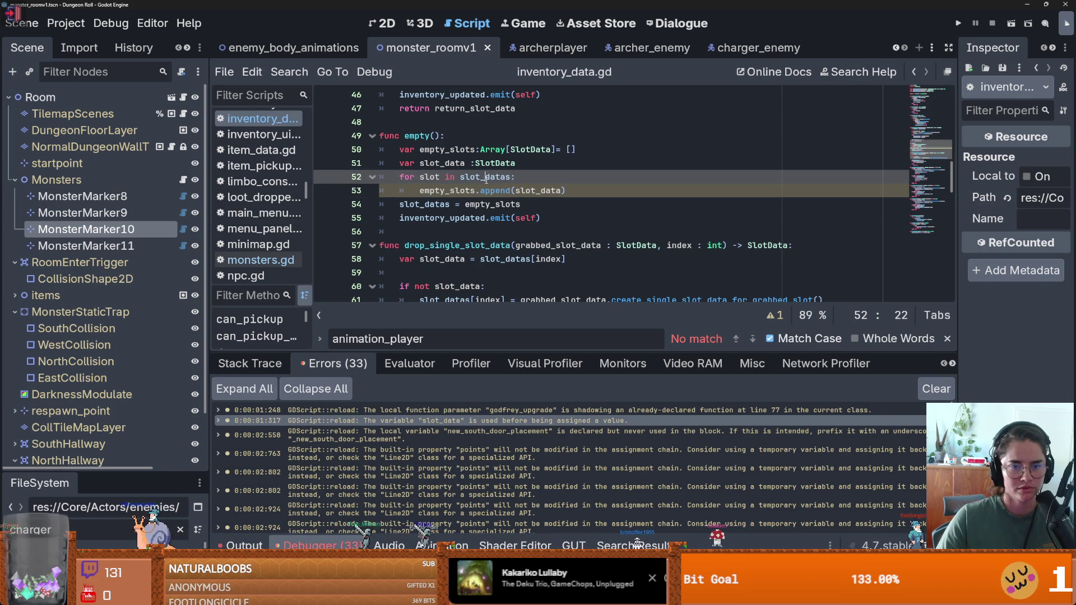
pyautogui.click(524, 166)
pyautogui.write('[')
pyautogui.hotkey('ctrl', 's')
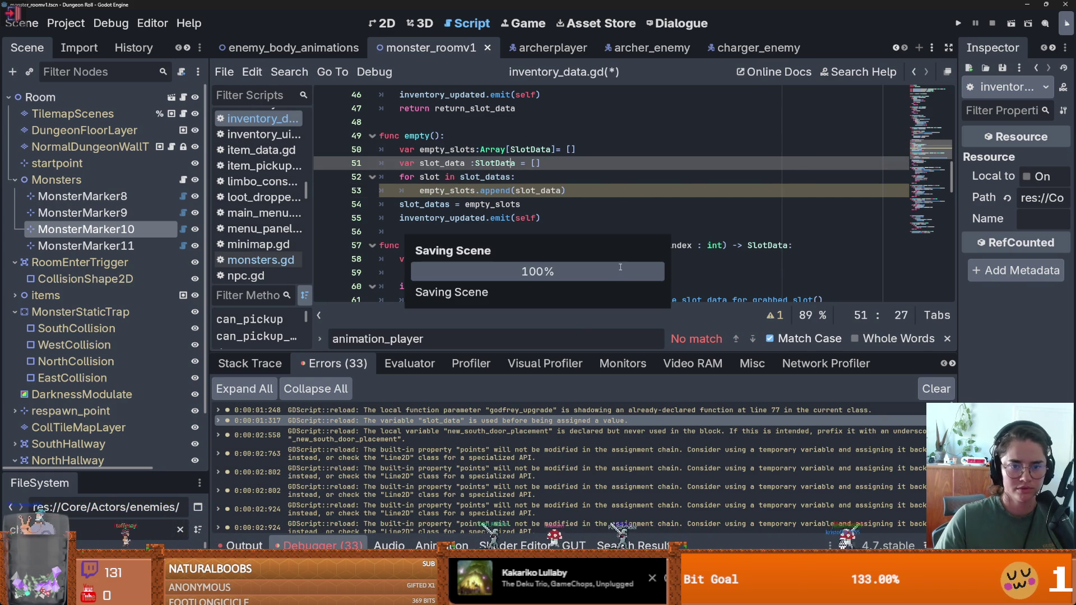
pyautogui.hotkey('ctrl', 'z')
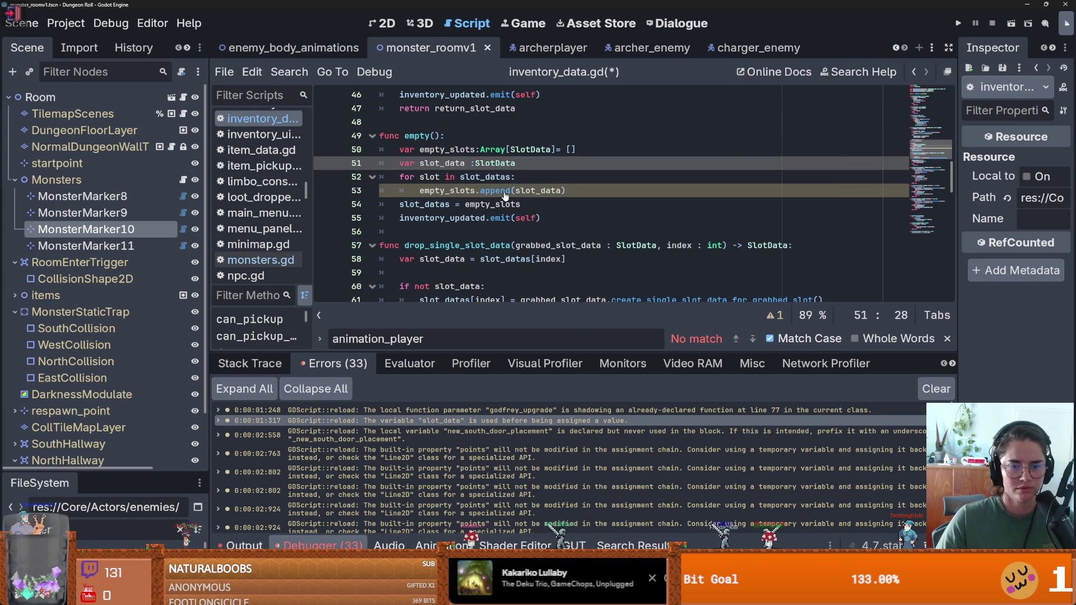
# Initialize slot_data on line 51 with '= SlotData.new()' using autocomplete.
pyautogui.doubleClick(452, 191)
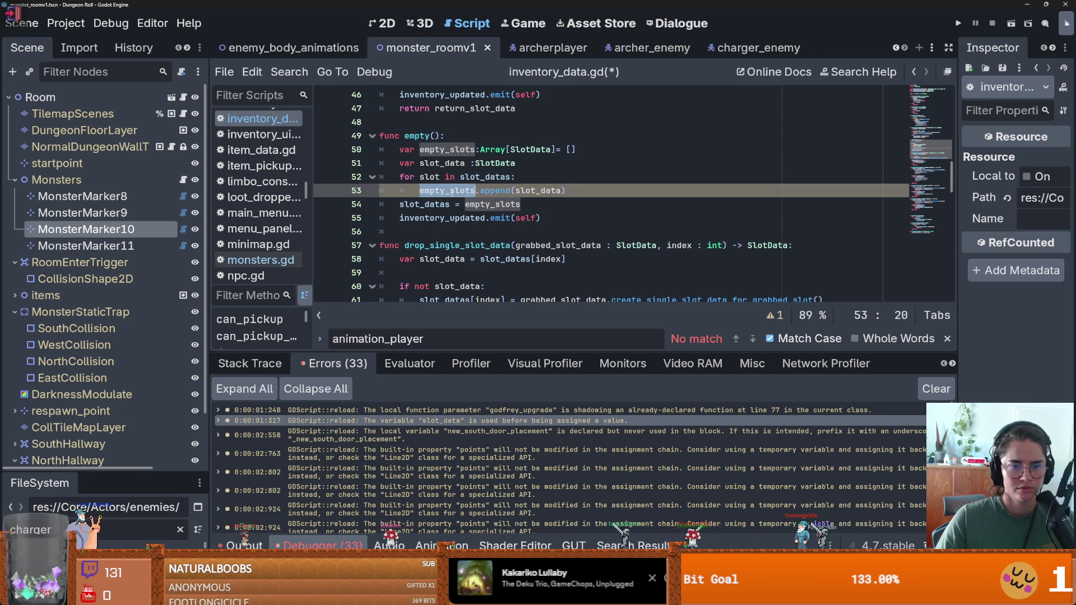
pyautogui.click(517, 163)
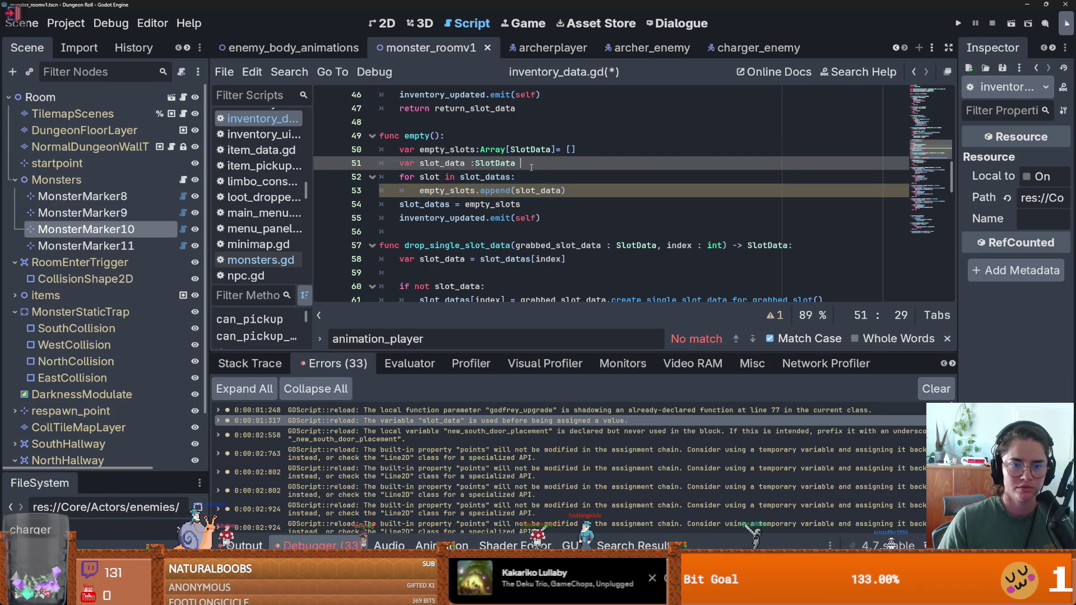
pyautogui.write('= Slo')
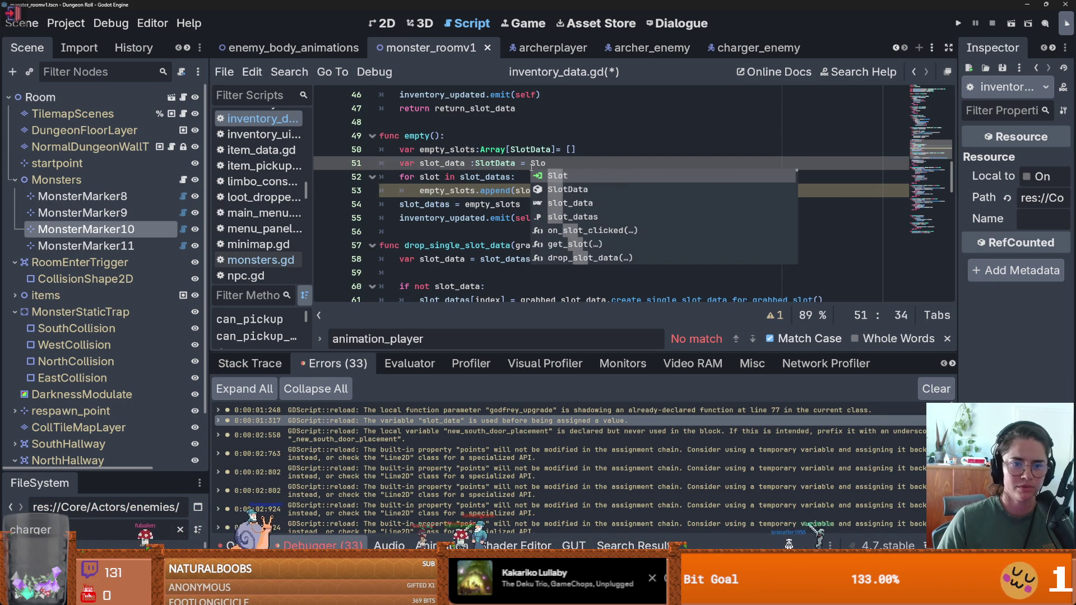
pyautogui.write('tD')
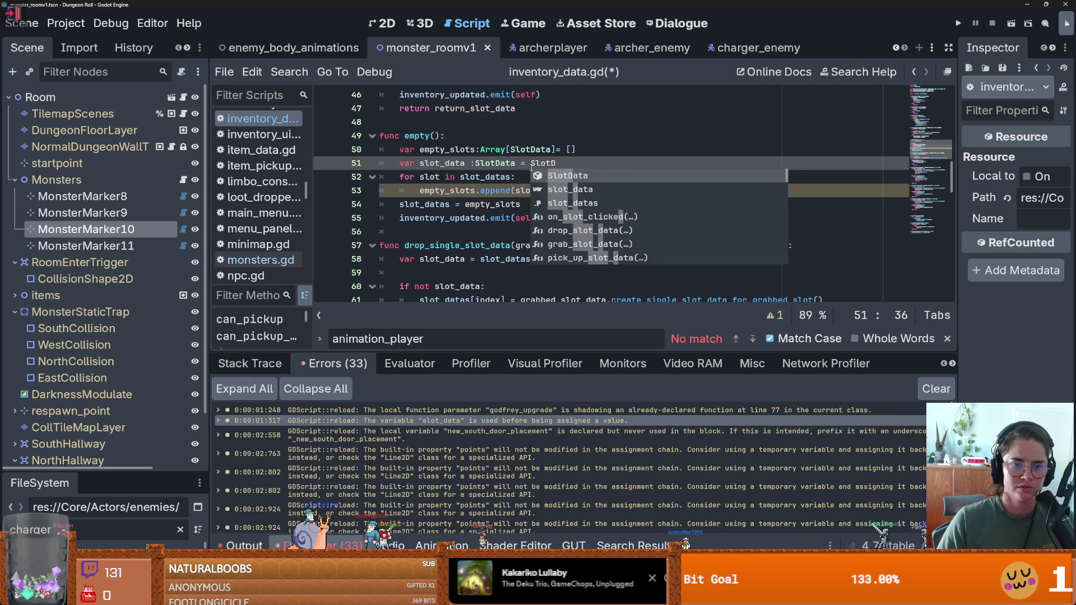
pyautogui.press('Return')
pyautogui.write('.ne')
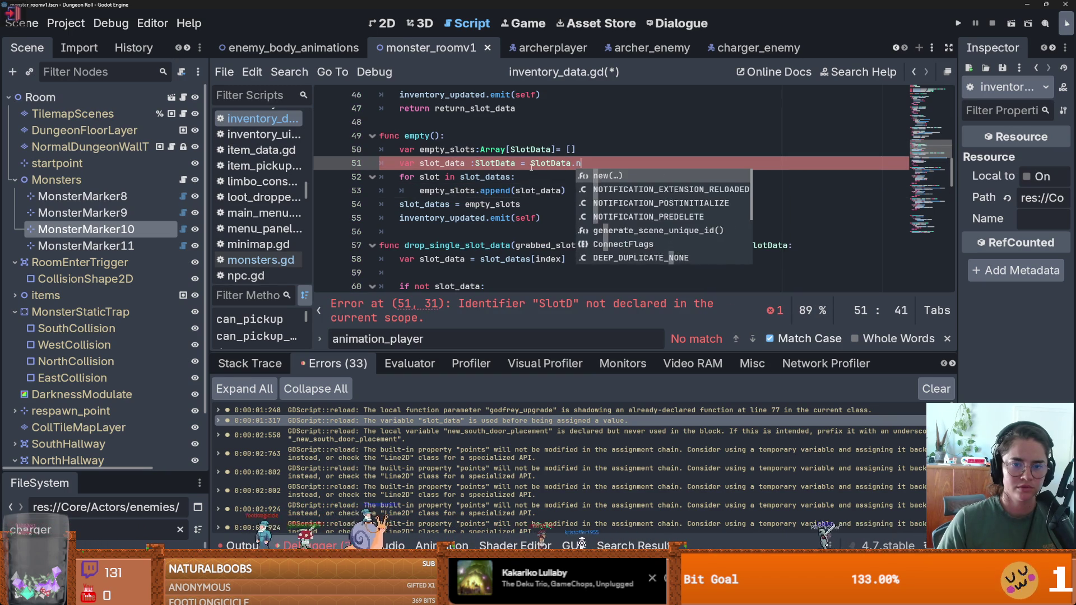
pyautogui.press('Return')
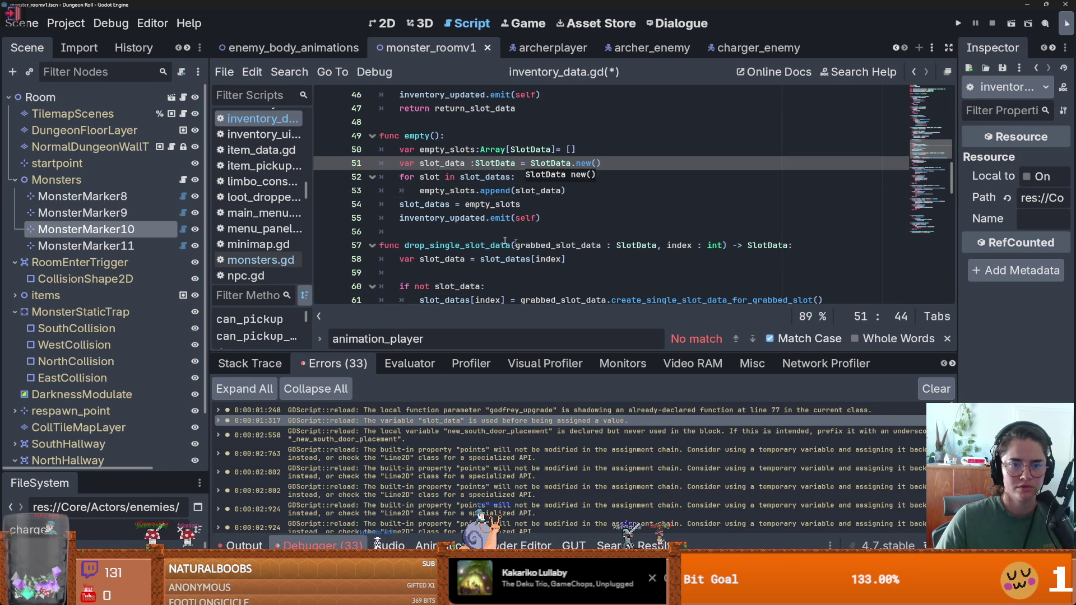
# Select the empty() call on line 49 to search for it.
pyautogui.scroll(2, 467, 253)
pyautogui.doubleClick(418, 219)
pyautogui.moveTo(437, 218); pyautogui.dragTo(404, 218)
pyautogui.click(289, 72)
# Find every empty() use across the project and save inventory_data.gd.
pyautogui.click(358, 170)
pyautogui.press('Return')
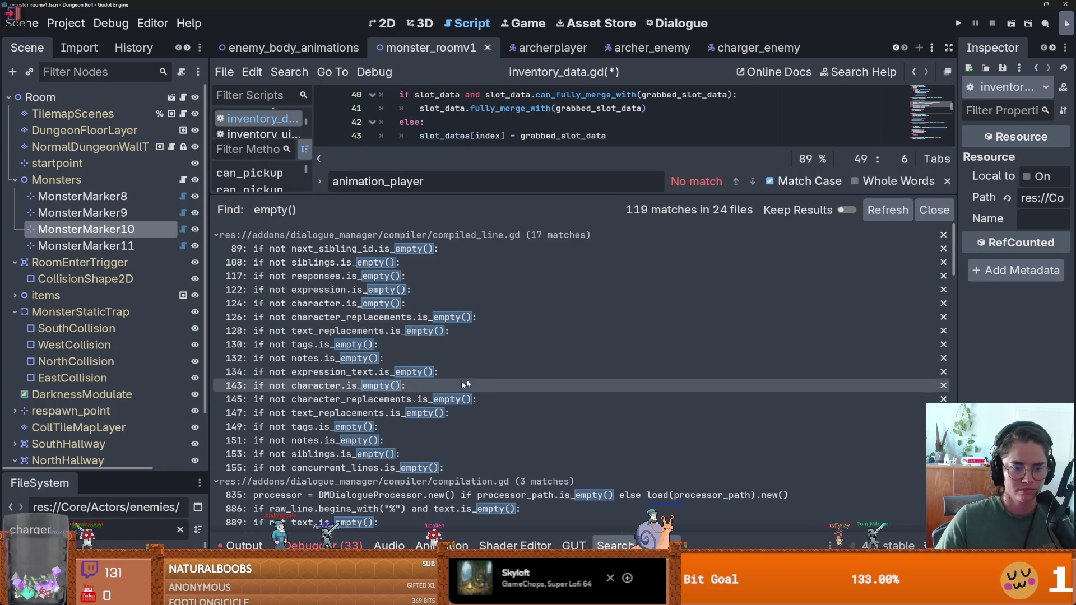
pyautogui.scroll(-15, 449, 387)
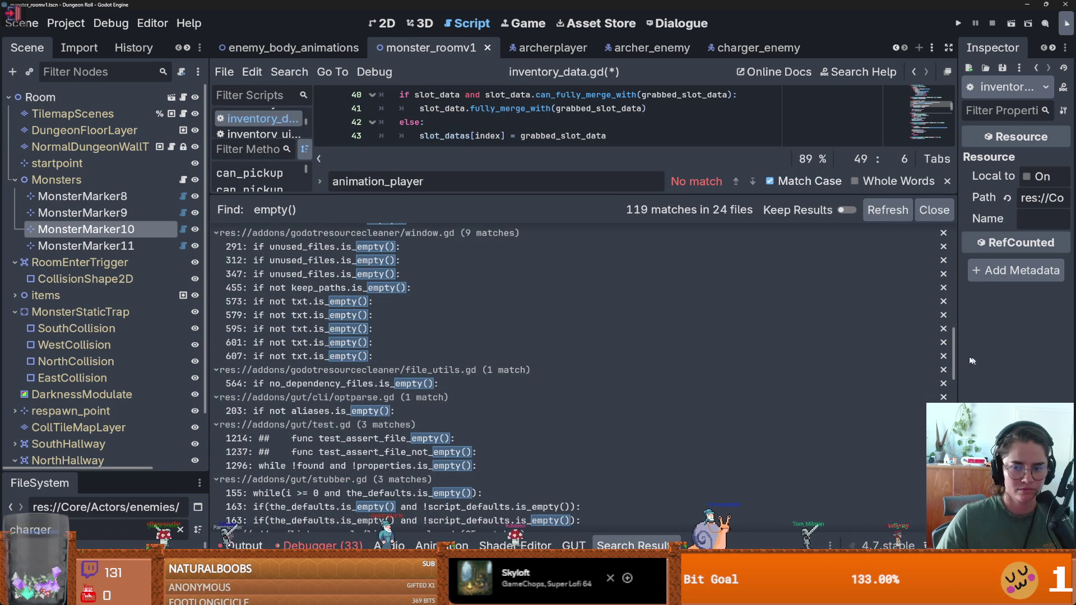
pyautogui.moveTo(415, 197); pyautogui.dragTo(415, 432)
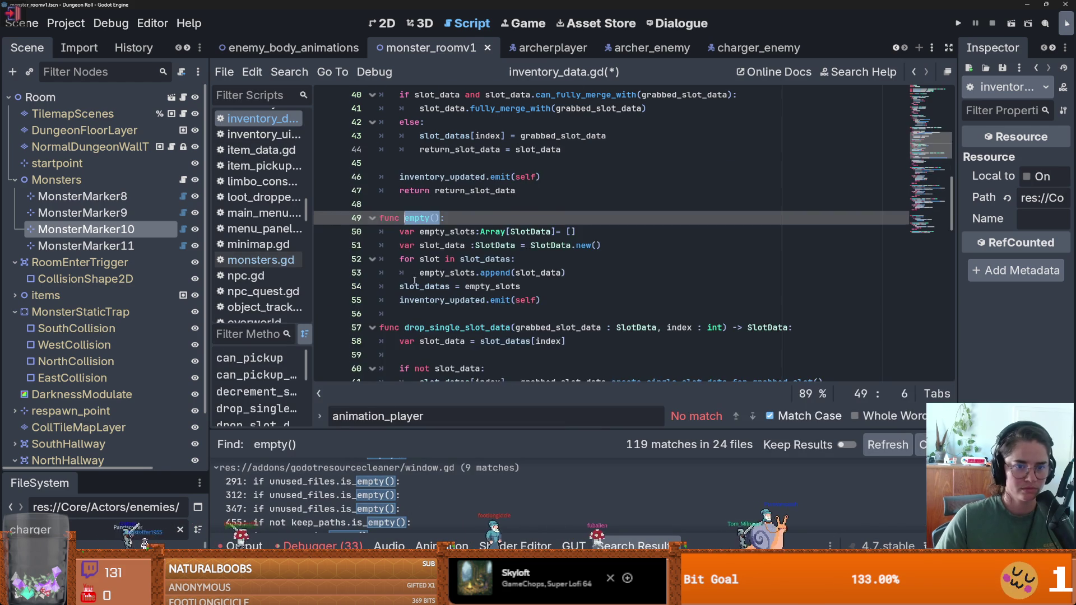
pyautogui.scroll(5, 415, 280)
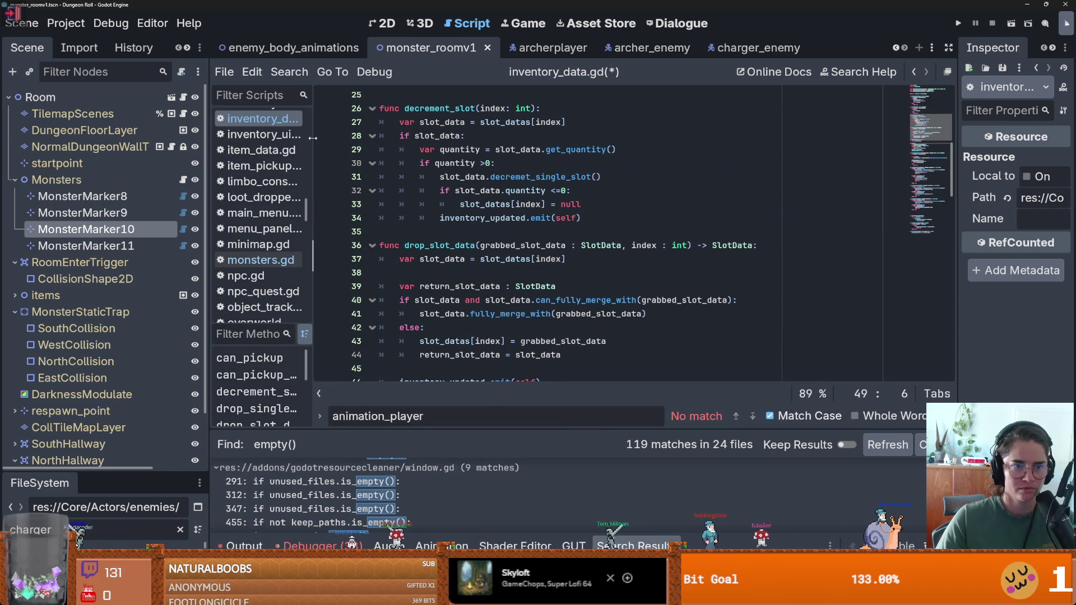
pyautogui.moveTo(312, 138); pyautogui.dragTo(405, 138)
pyautogui.scroll(-4, 578, 302)
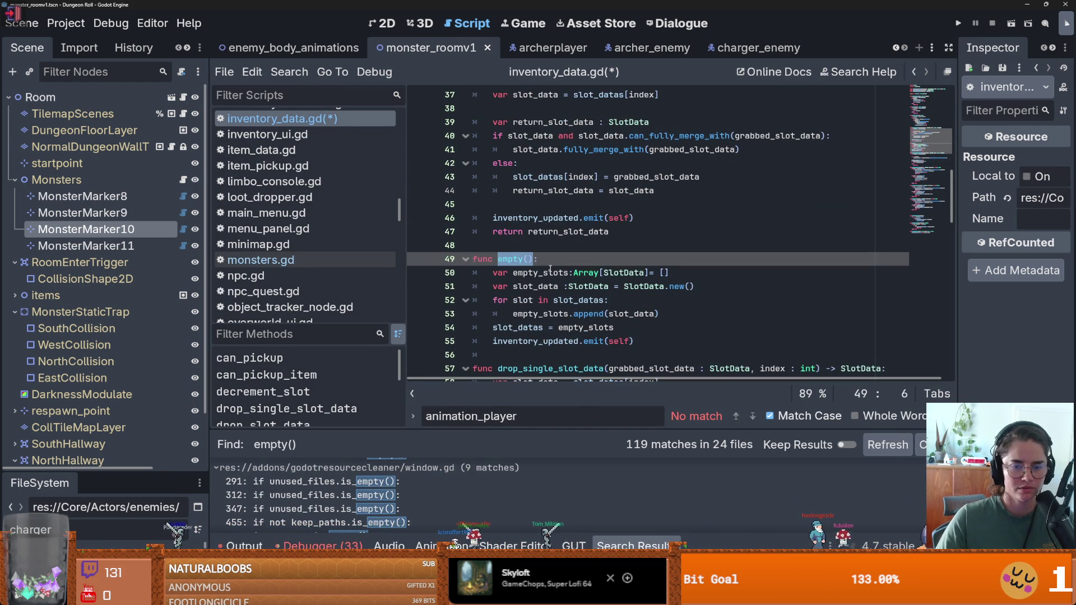
pyautogui.click(611, 286)
pyautogui.hotkey('ctrl', 's')
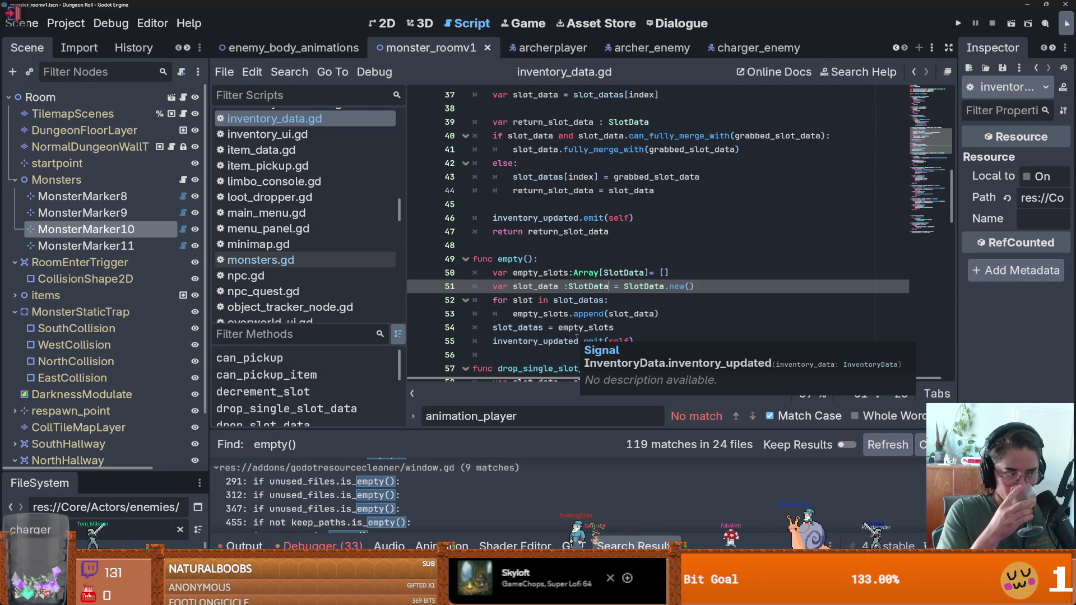
# Resize the search results and script list panels to widen the code view.
pyautogui.press('Escape')
pyautogui.press('Up')
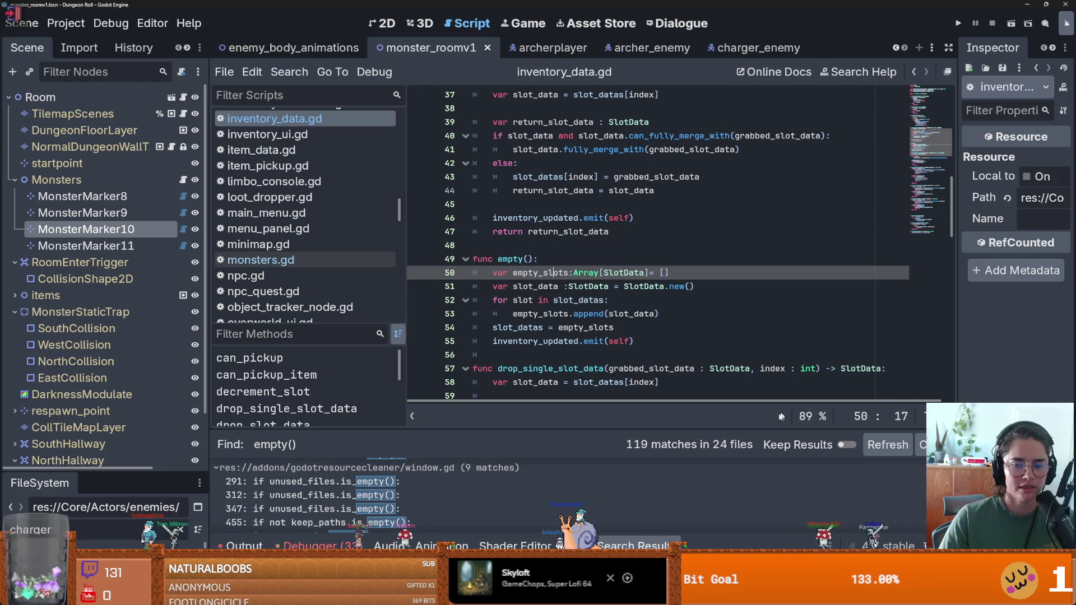
pyautogui.moveTo(213, 431)
pyautogui.mouseDown()
pyautogui.moveTo(212, 366)
pyautogui.moveTo(156, 378)
pyautogui.mouseUp()
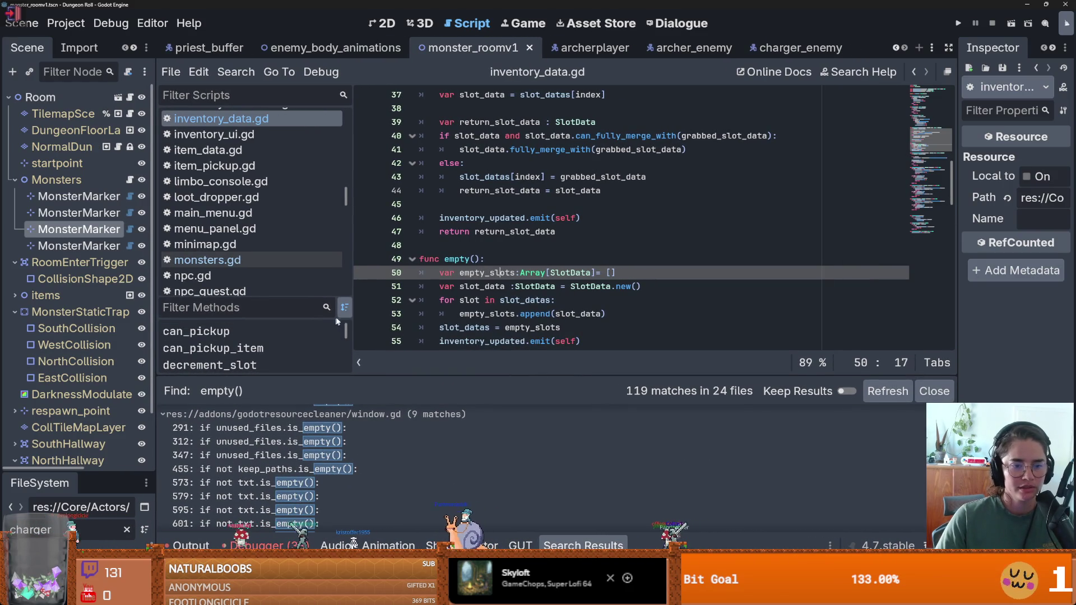
pyautogui.moveTo(352, 315); pyautogui.dragTo(305, 315)
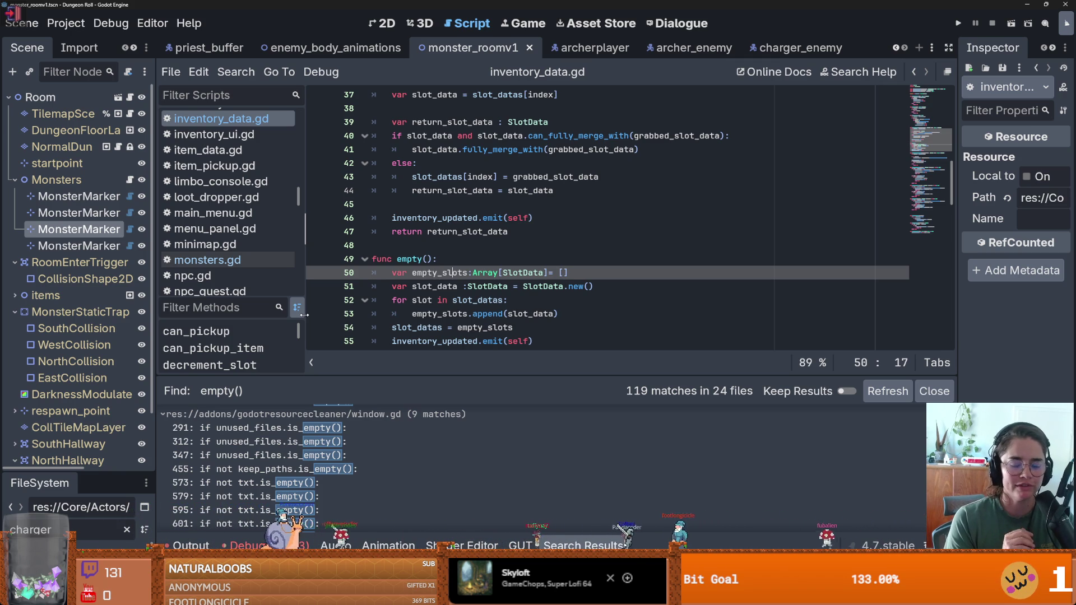
pyautogui.click(421, 247)
pyautogui.hotkey('ctrl', 's')
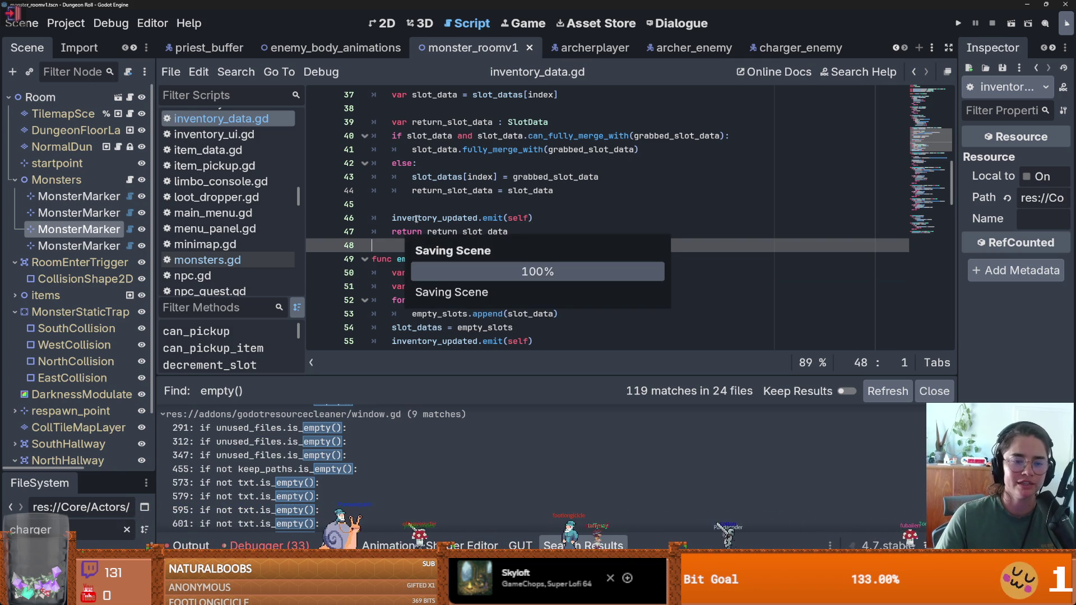
# Delete the stray blank lines inside drop_slot_data and save inventory_data.gd.
pyautogui.hotkey('ctrl', 'z')
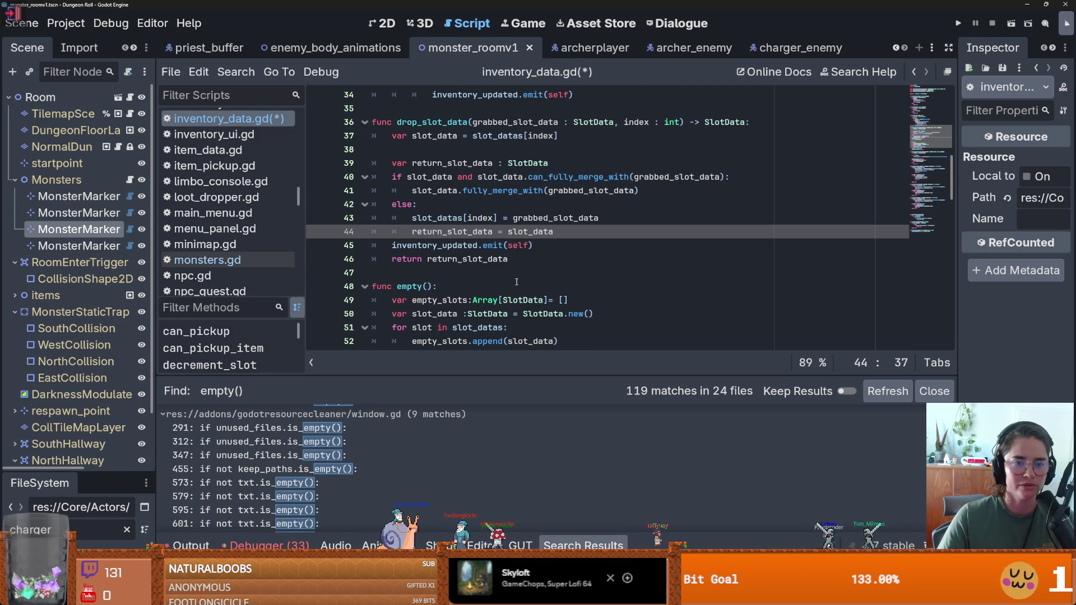
pyautogui.scroll(2, 510, 264)
pyautogui.click(454, 234)
pyautogui.press('BackSpace')
pyautogui.scroll(-1, 454, 241)
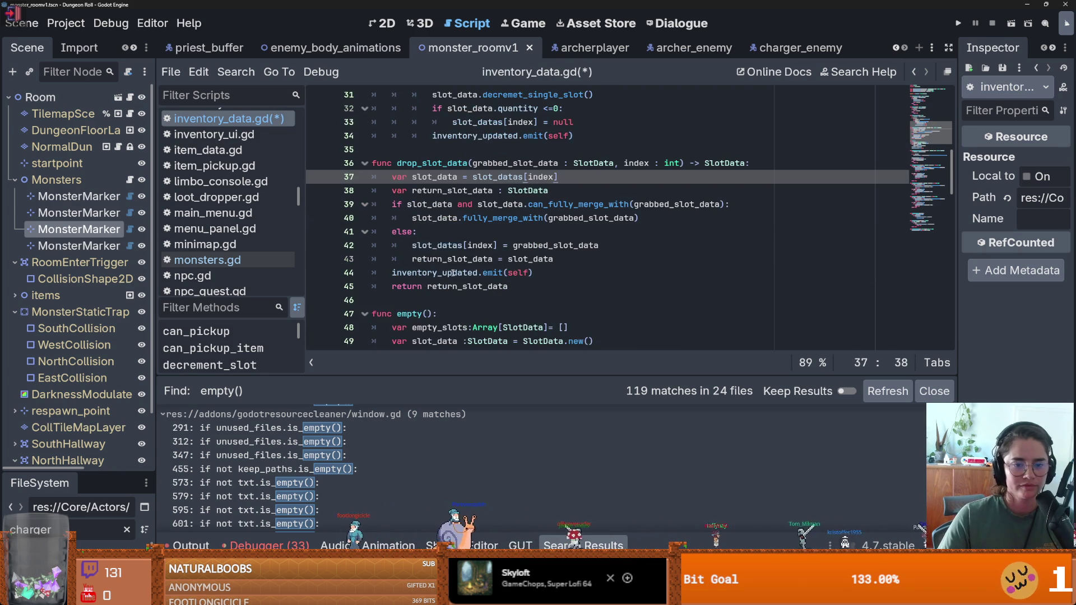
pyautogui.click(443, 301)
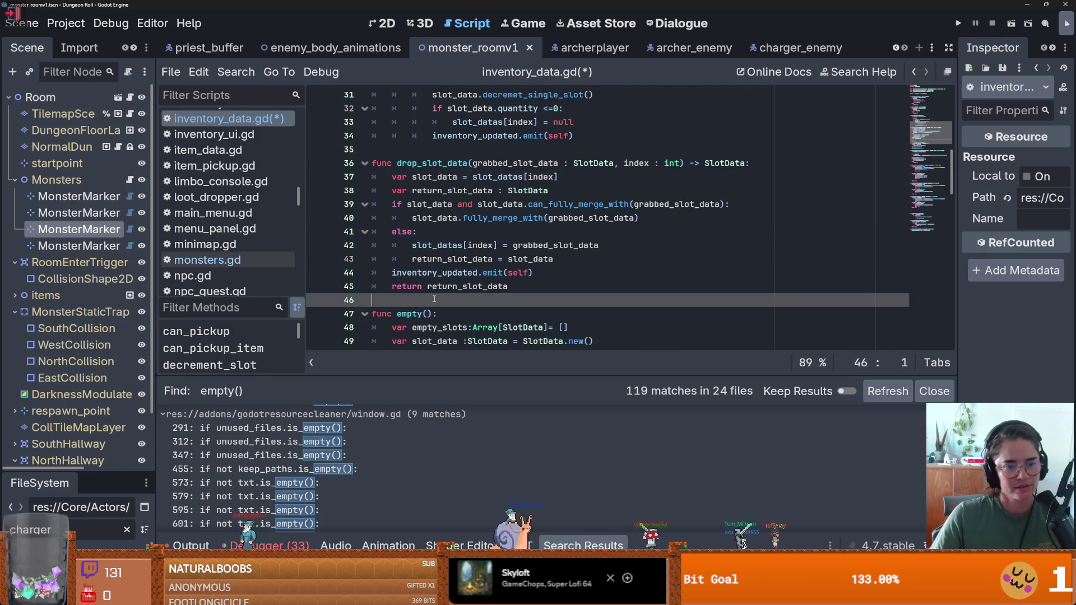
pyautogui.hotkey('ctrl', 's')
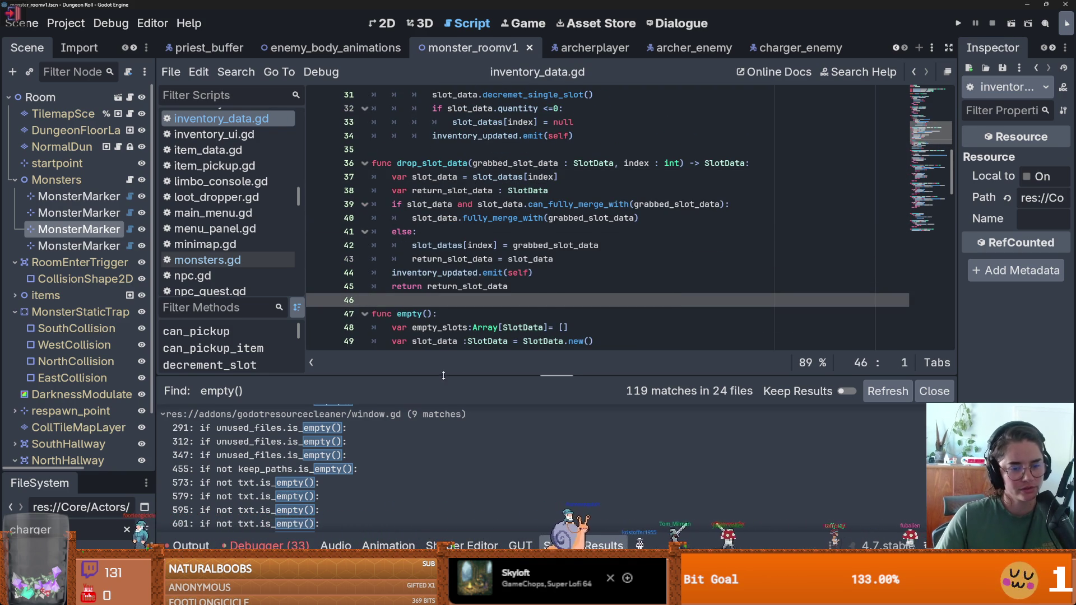
pyautogui.moveTo(358, 377); pyautogui.dragTo(359, 430)
pyautogui.moveTo(305, 365); pyautogui.dragTo(271, 366)
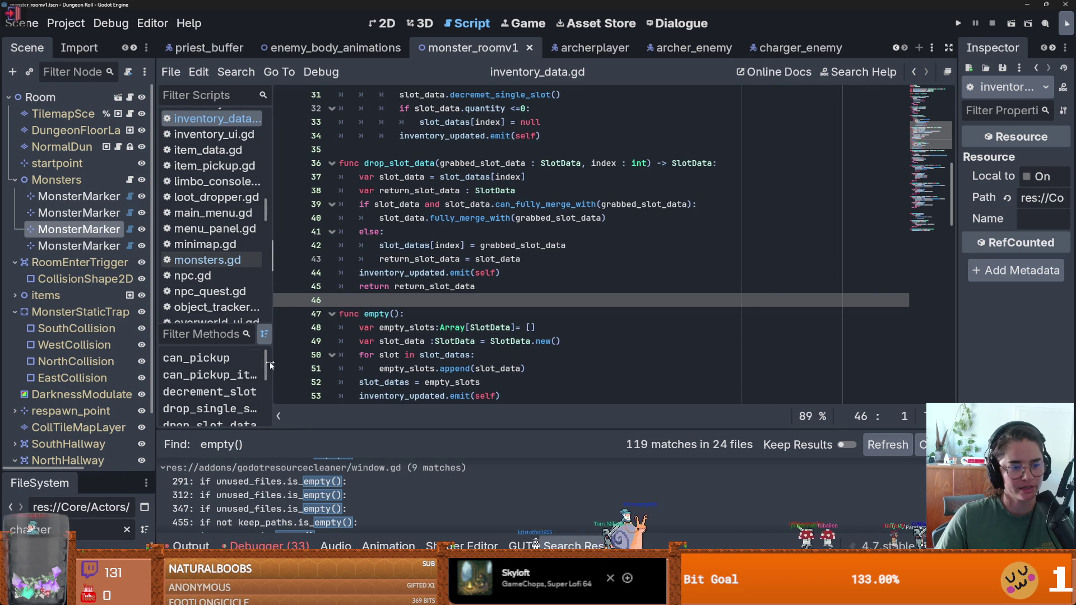
# Jump from the Errors list to the unused new_south_door_placement variable in set_doors.
pyautogui.scroll(1, 361, 353)
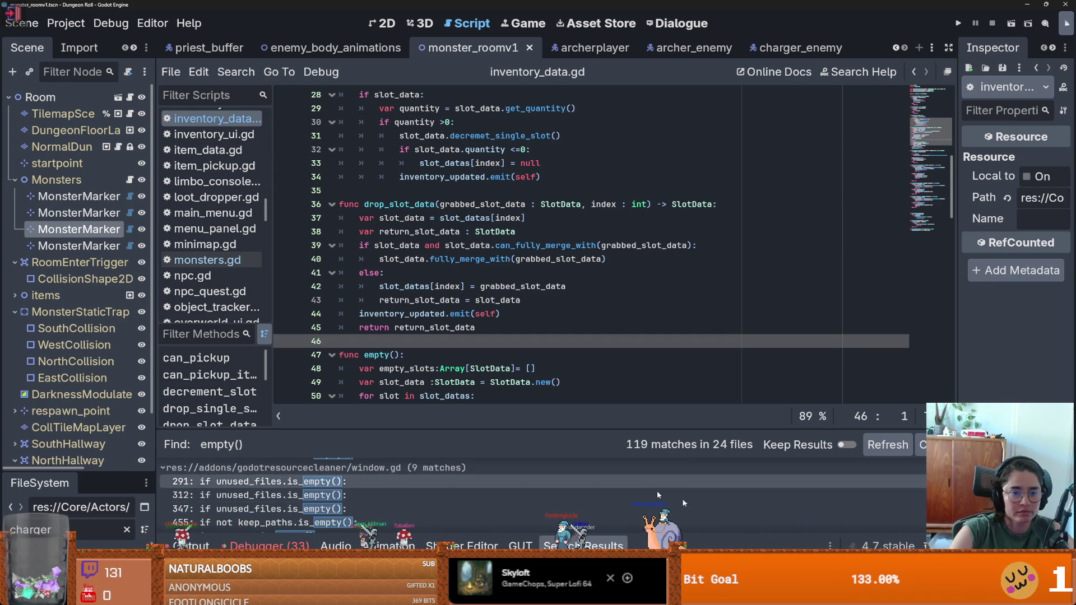
pyautogui.click(270, 545)
pyautogui.doubleClick(392, 435)
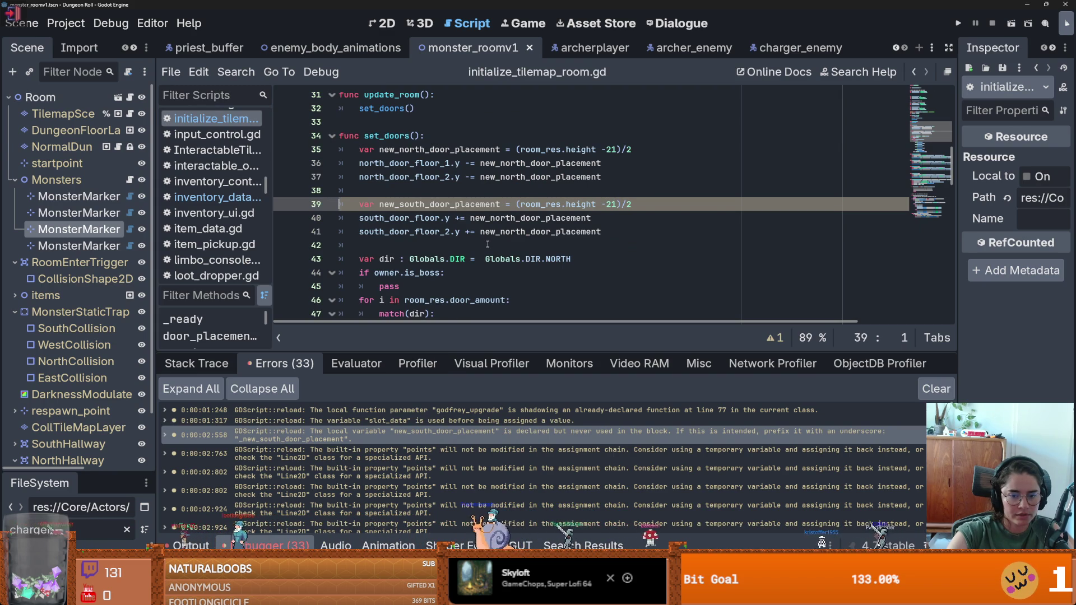
# Rename the variable to _new_south_door_placement, save, and open chase_state.gd's points-assignment warning.
pyautogui.click(380, 204)
pyautogui.write('_')
pyautogui.hotkey('ctrl', 's')
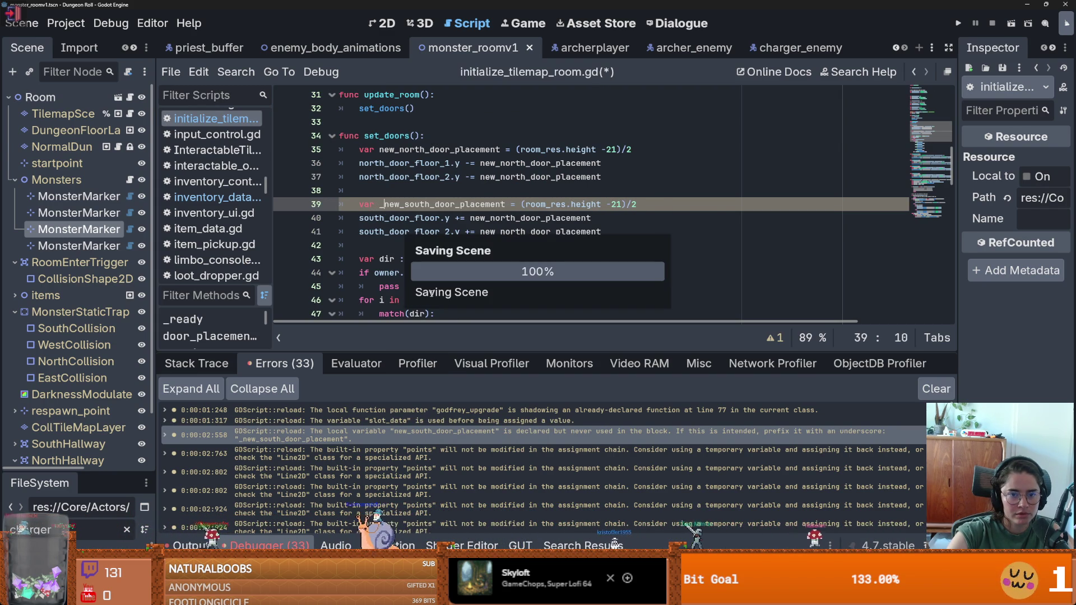
pyautogui.doubleClick(445, 205)
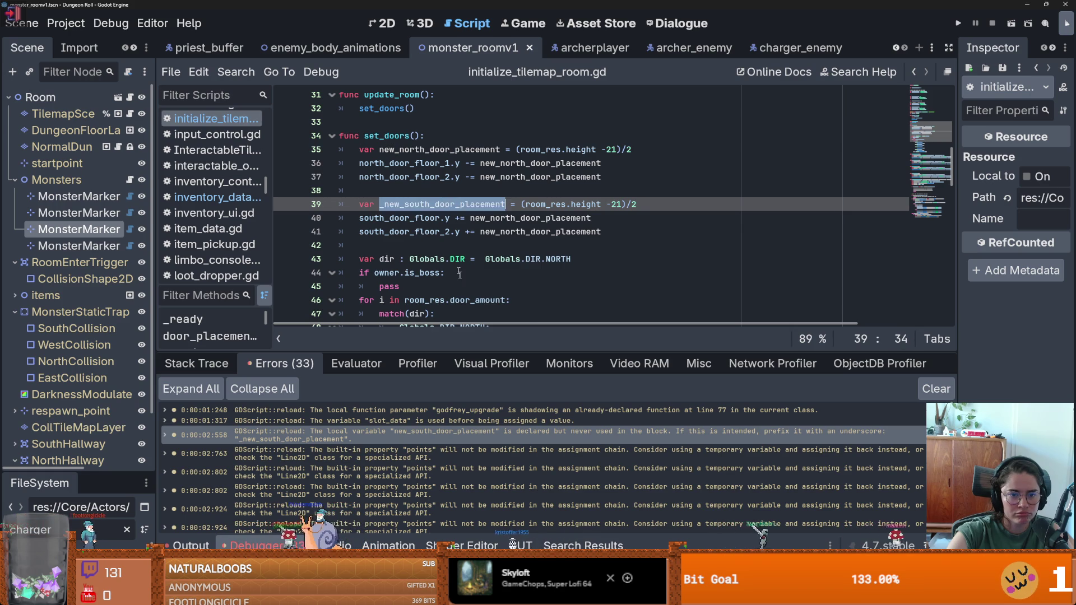
pyautogui.scroll(-6, 467, 301)
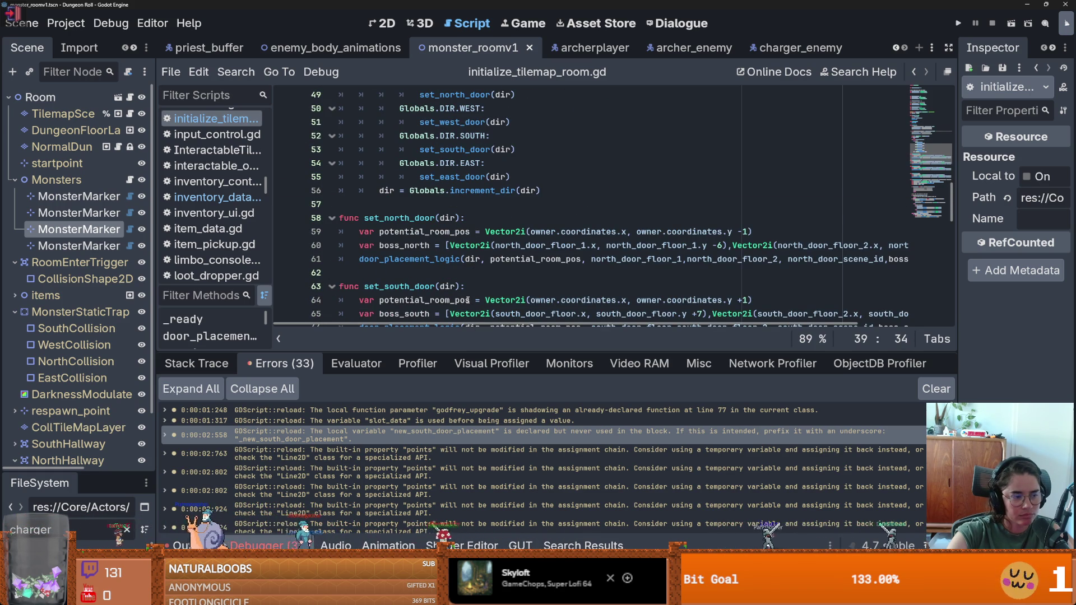
pyautogui.hotkey('ctrl', 's')
pyautogui.click(428, 452)
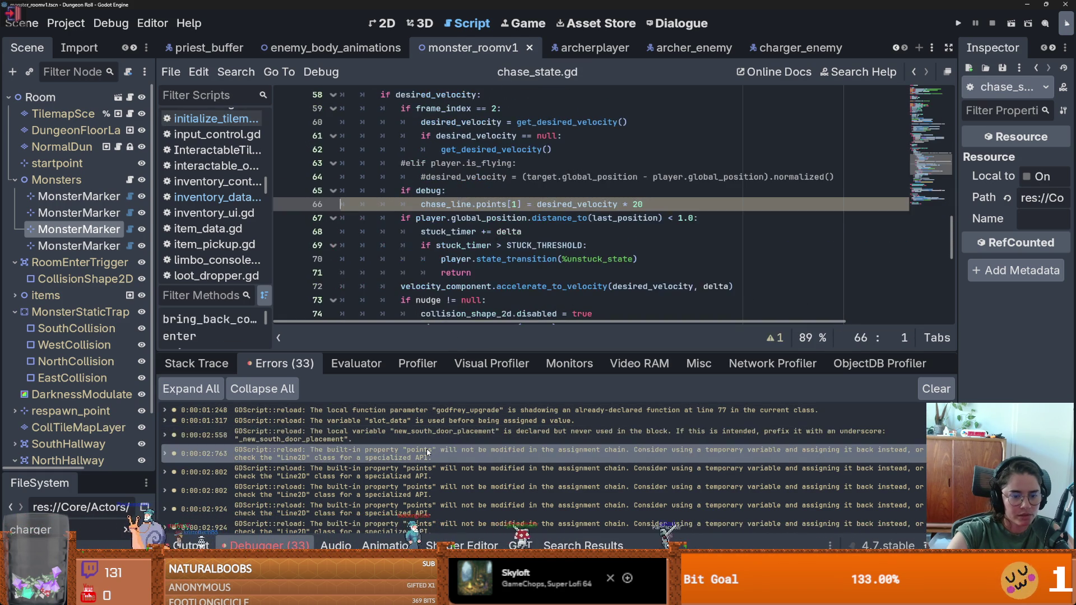
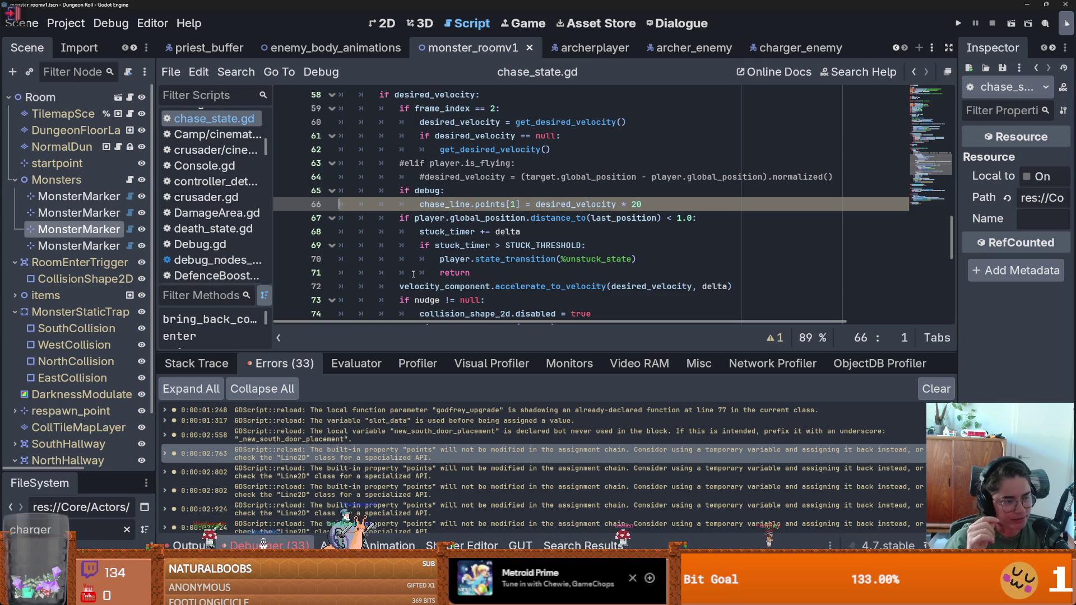
# Review the stuck_timer and STUCK_THRESHOLD checks on lines 68-69 and save the script.
pyautogui.click(538, 242)
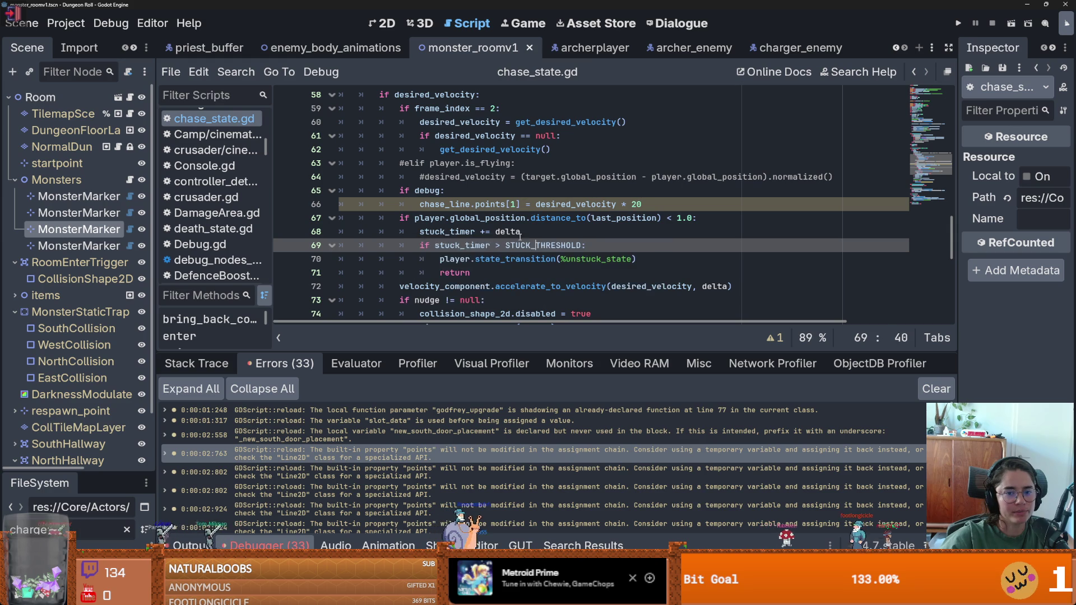
pyautogui.click(521, 232)
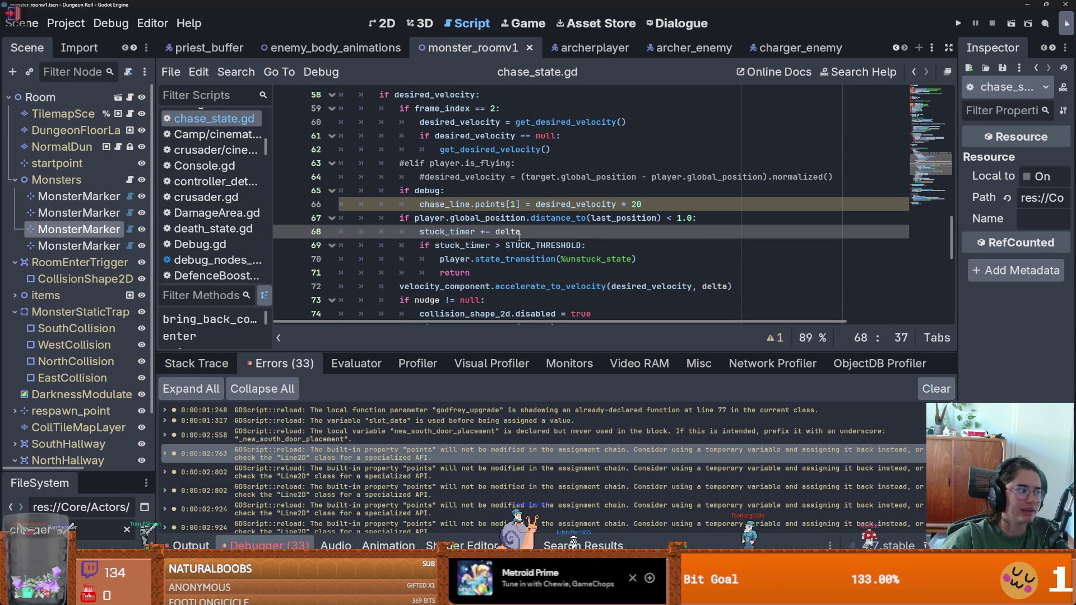
pyautogui.click(461, 236)
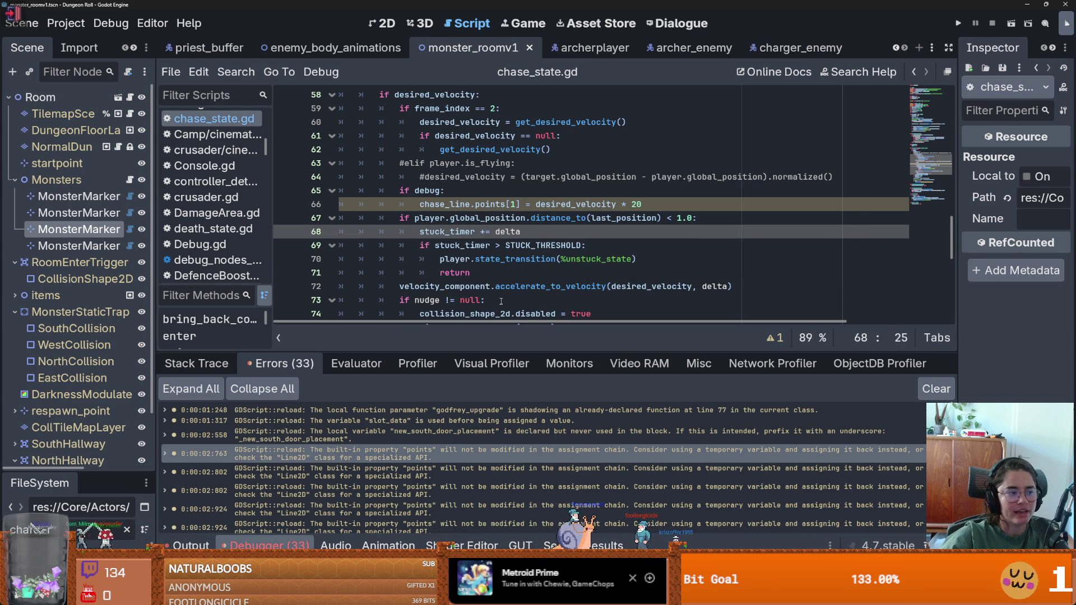
pyautogui.scroll(-2, 560, 295)
pyautogui.scroll(2, 550, 293)
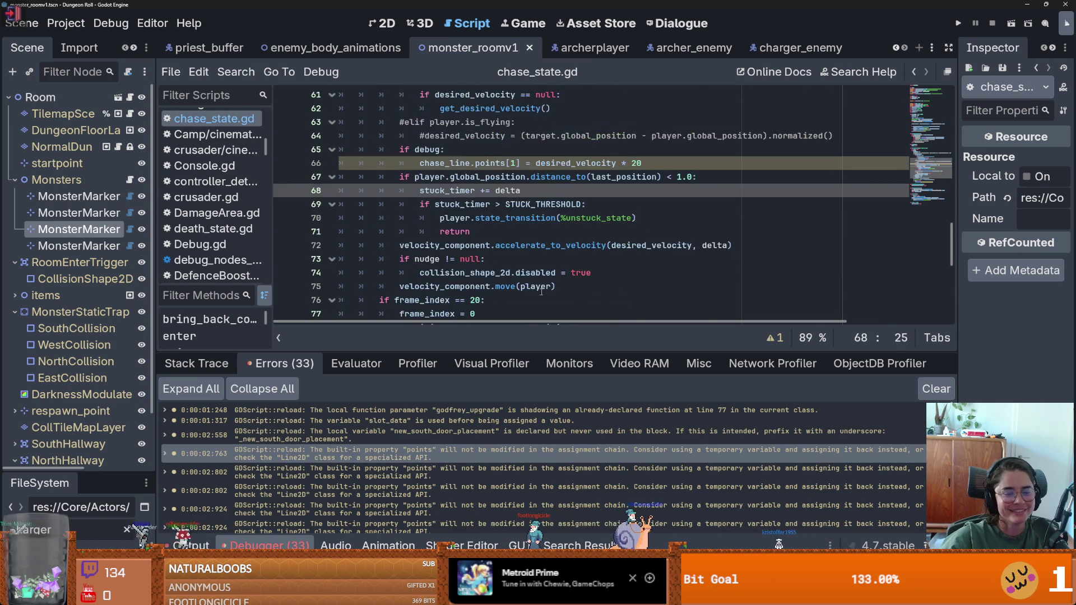
pyautogui.scroll(-2, 542, 292)
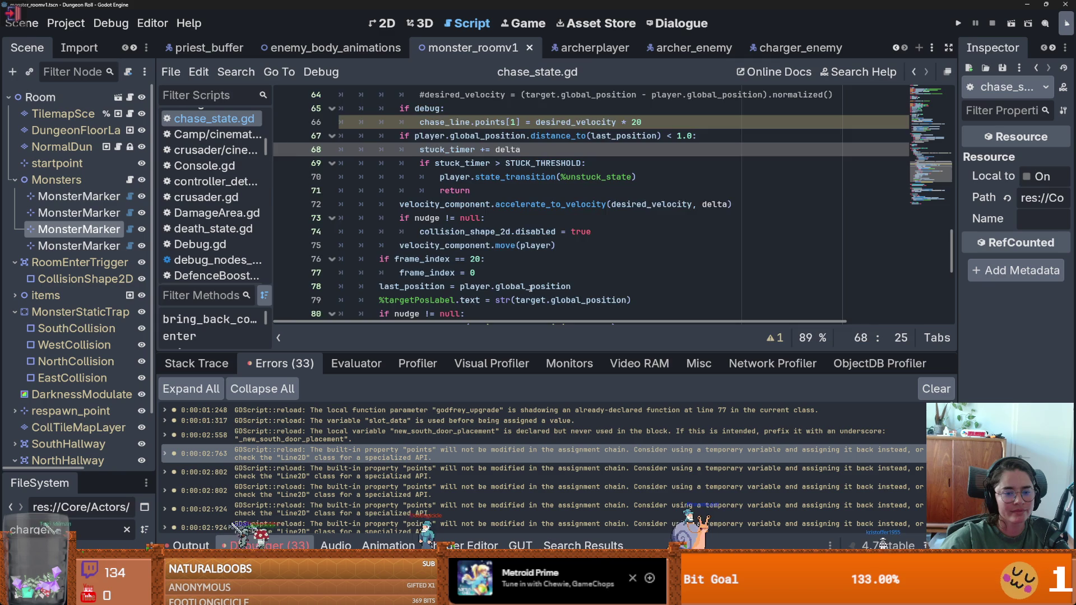
pyautogui.scroll(-2, 531, 289)
pyautogui.click(466, 258)
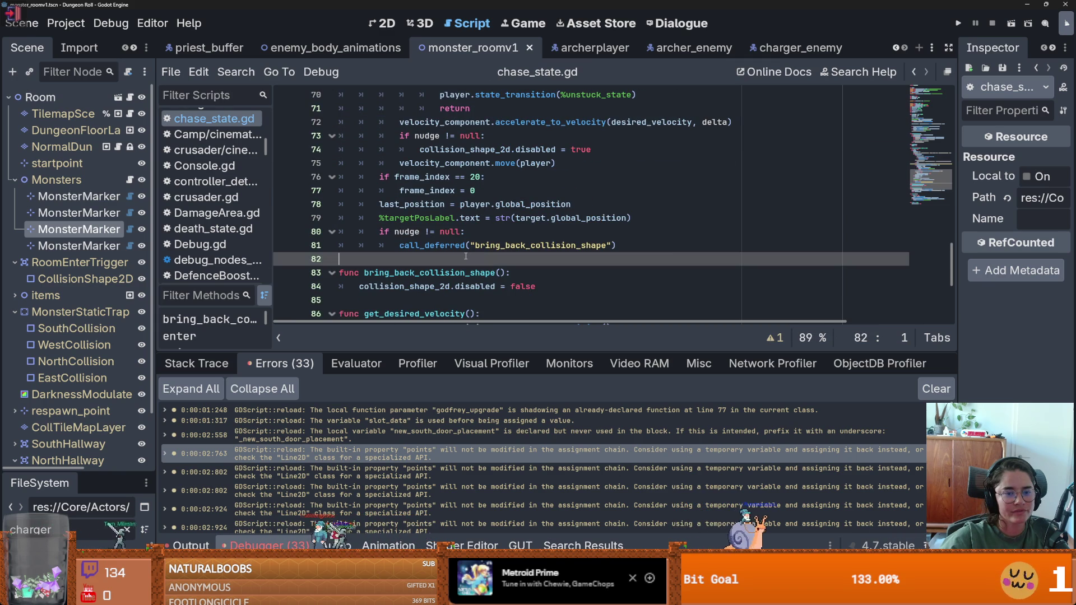
pyautogui.hotkey('ctrl', 's')
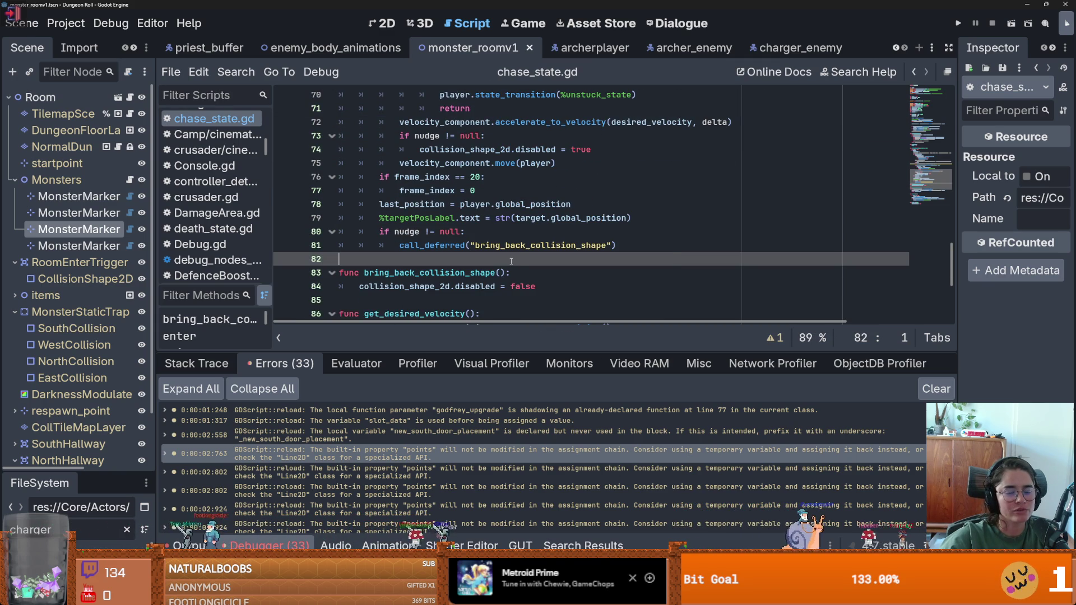
# Check where frame_index is used, then go to the line 66 points warning in chase_state.gd.
pyautogui.scroll(6, 511, 262)
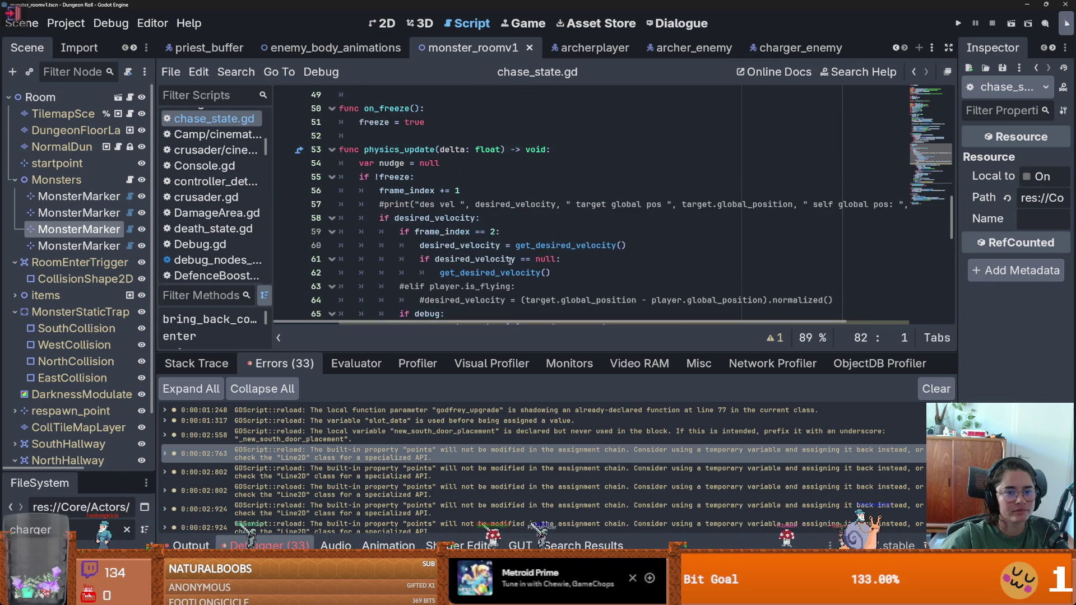
pyautogui.scroll(-3, 511, 261)
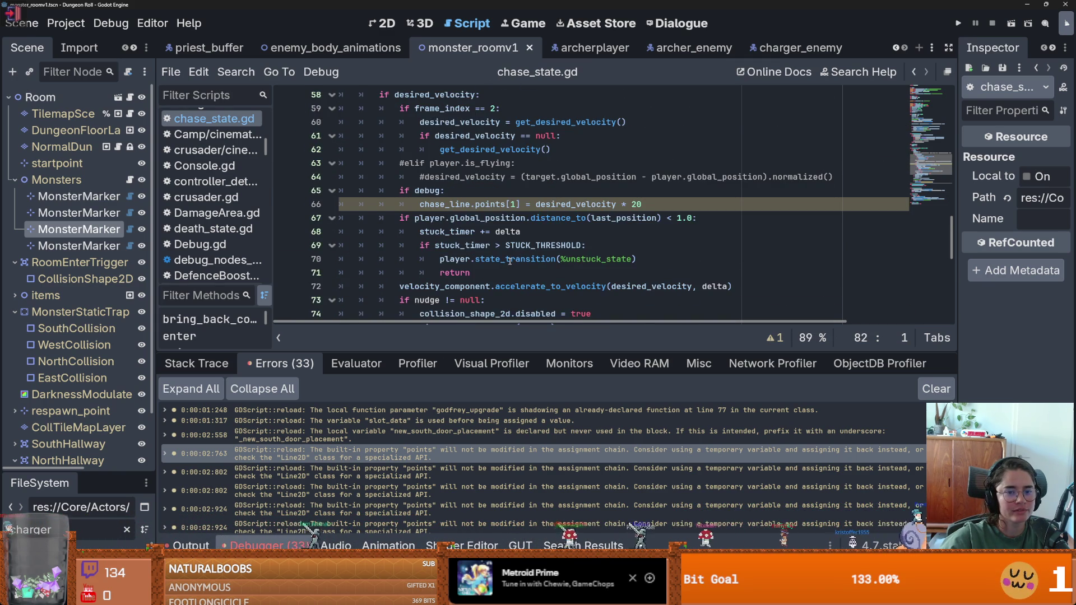
pyautogui.scroll(-2, 510, 262)
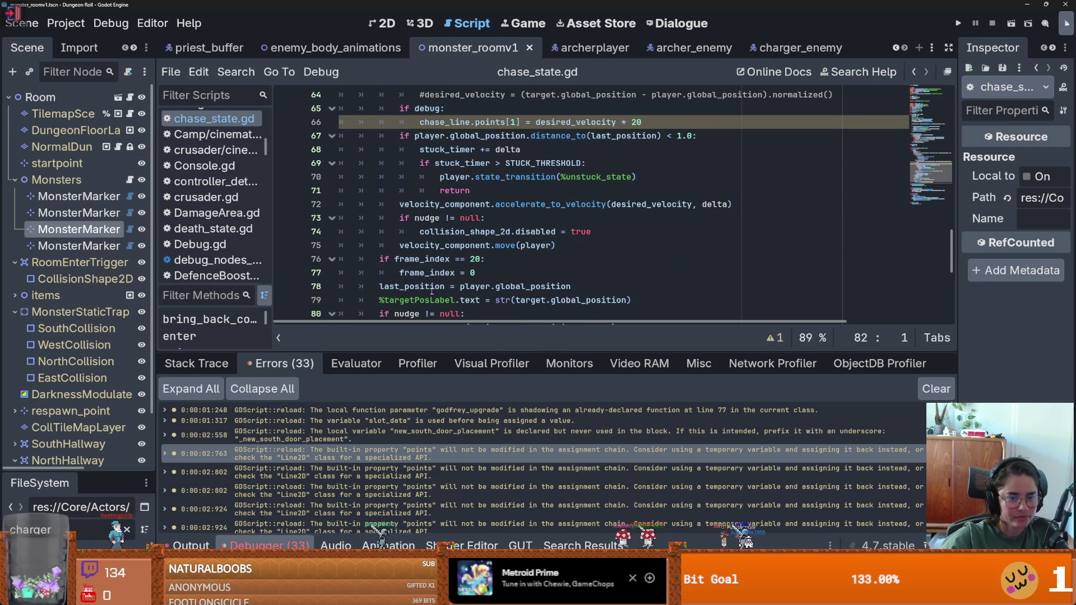
pyautogui.doubleClick(421, 273)
pyautogui.moveTo(421, 277)
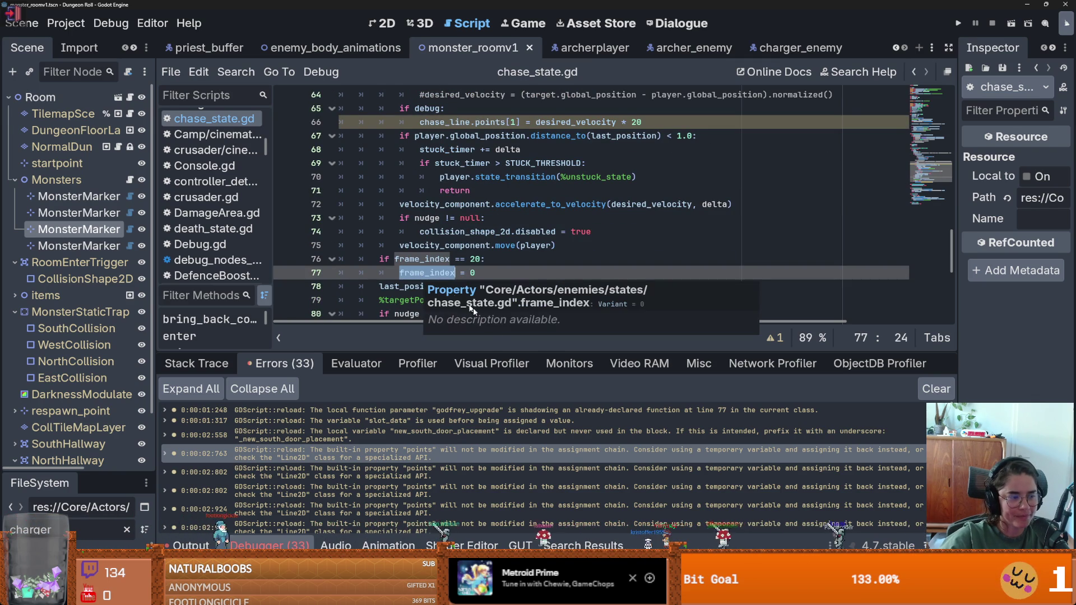
pyautogui.doubleClick(449, 452)
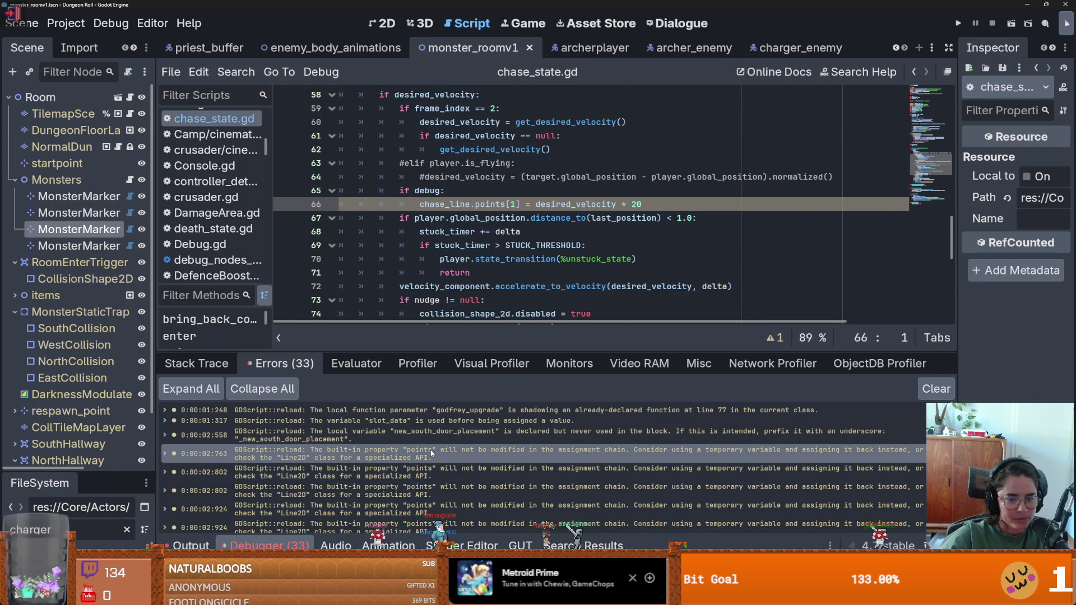
pyautogui.moveTo(432, 452)
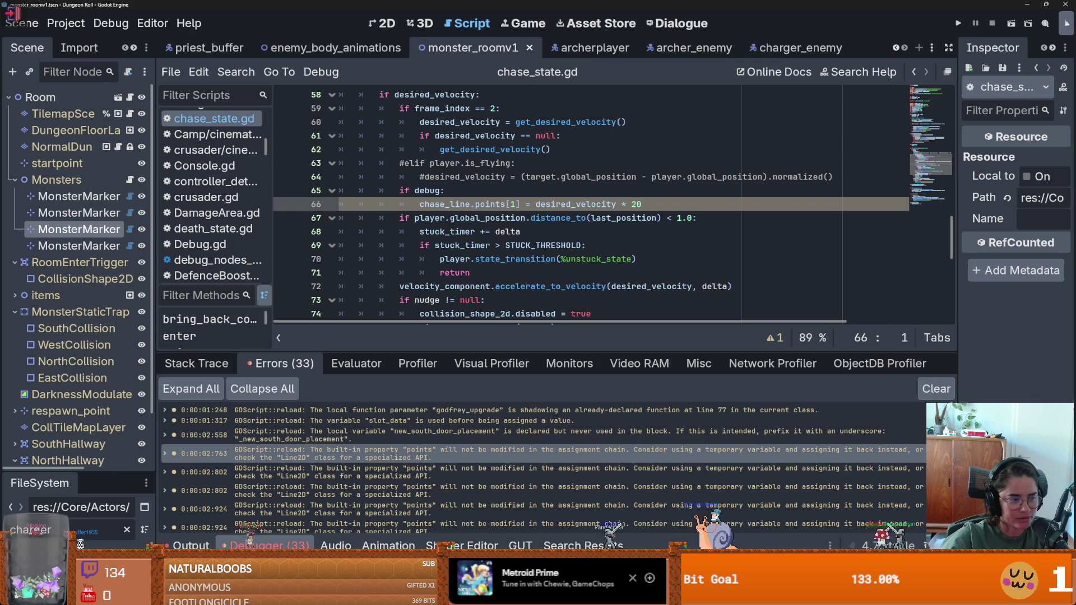
pyautogui.scroll(-1, 557, 481)
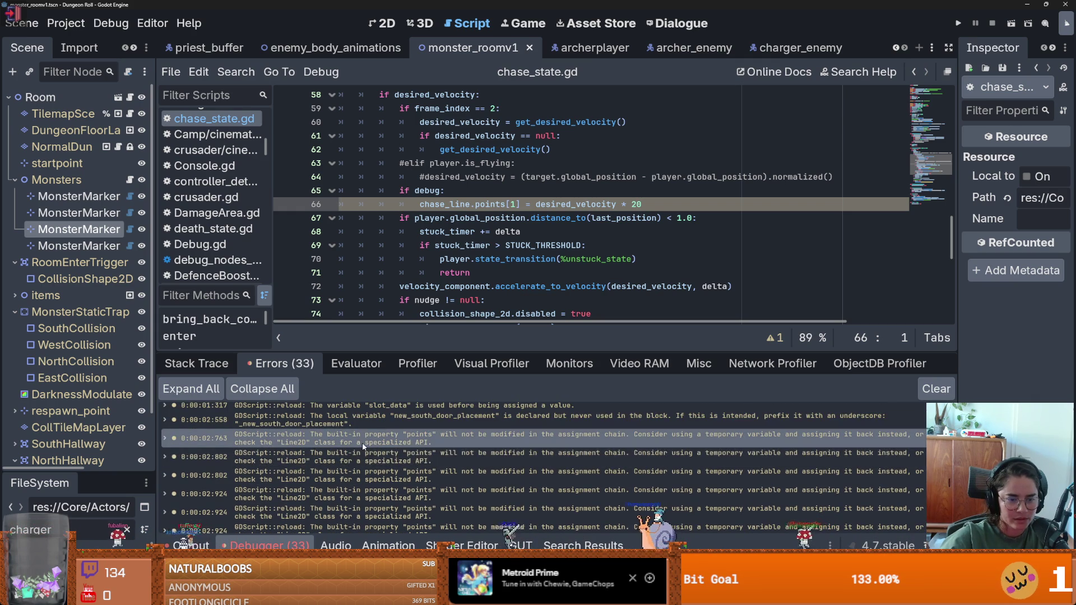
pyautogui.moveTo(689, 483)
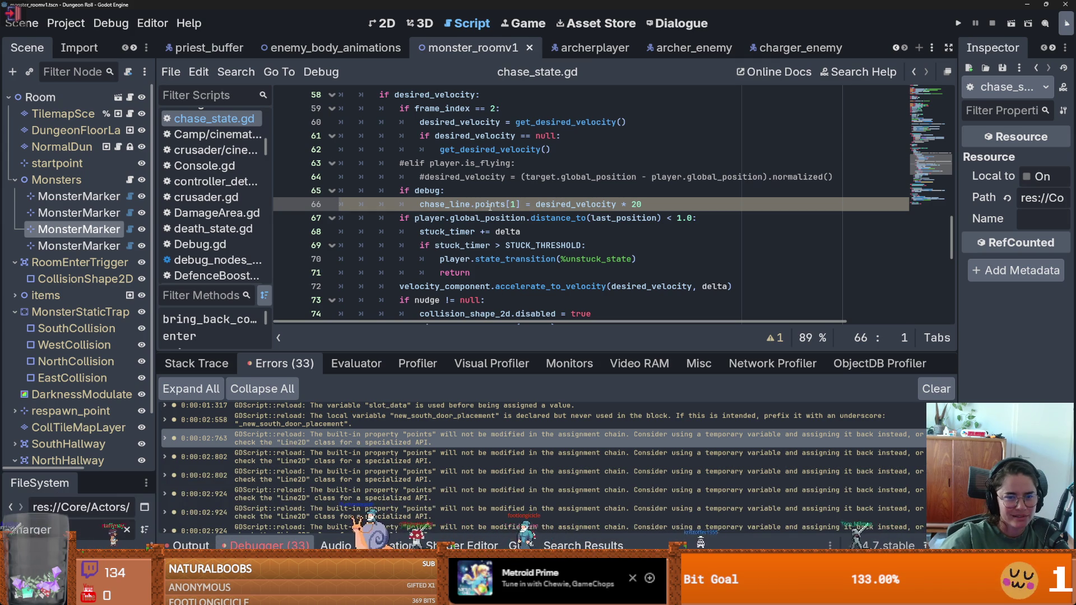
# Start a chase_line.add_point(1, …) call on a new line above the points assignment.
pyautogui.press('Return')
pyautogui.write('chase_.ine.')
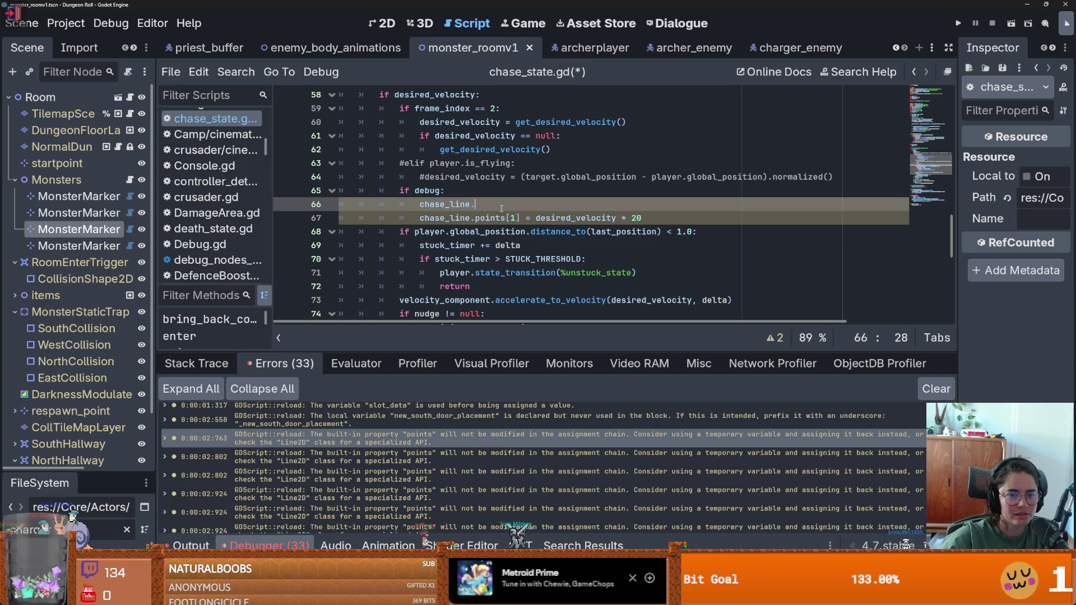
pyautogui.hotkey('ctrl', 'space')
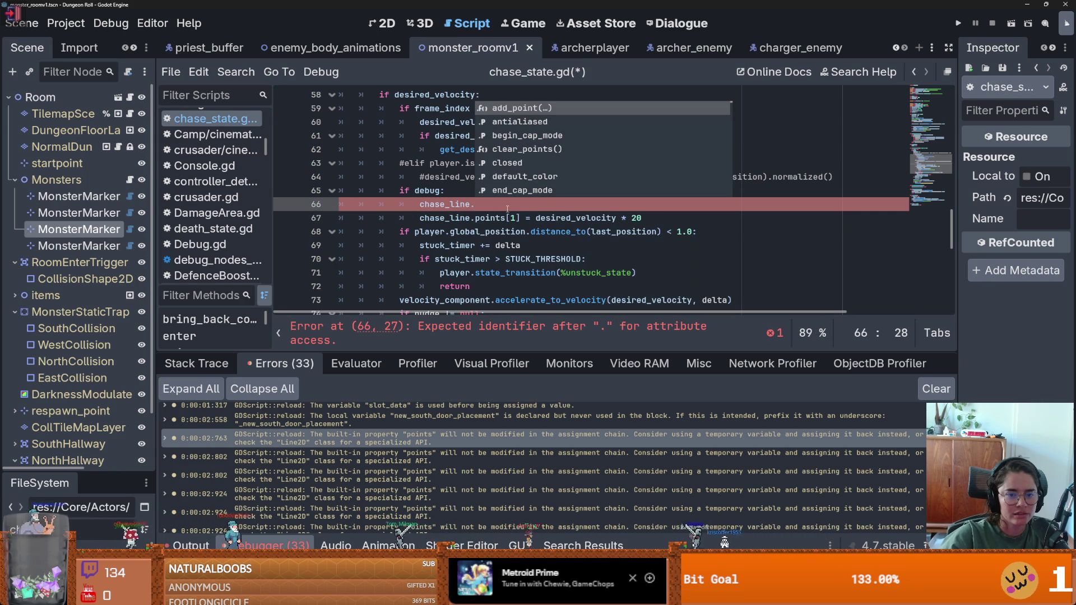
pyautogui.press('Return')
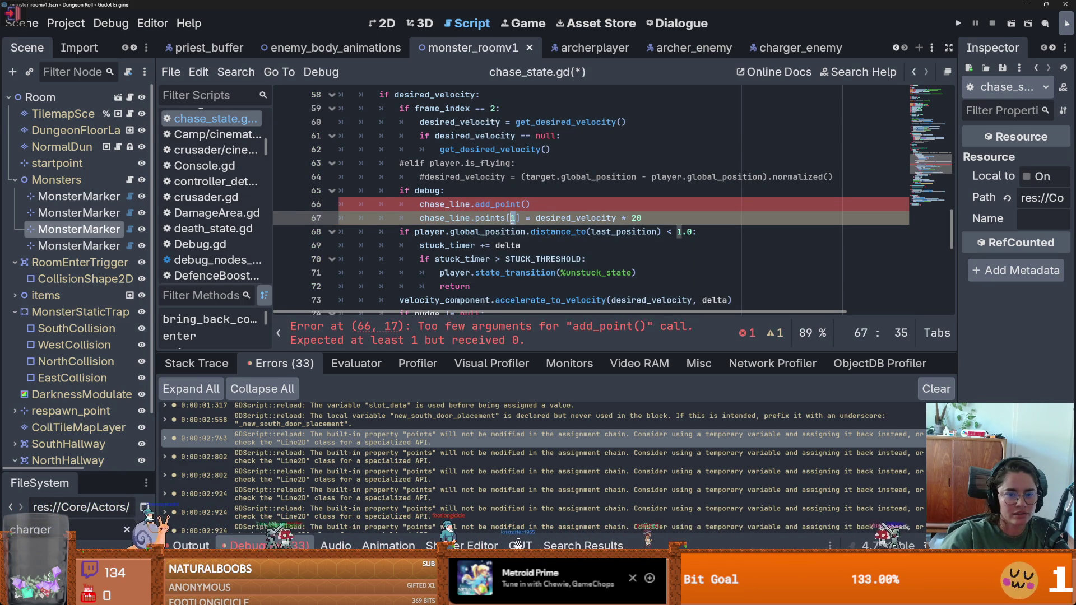
pyautogui.write('1')
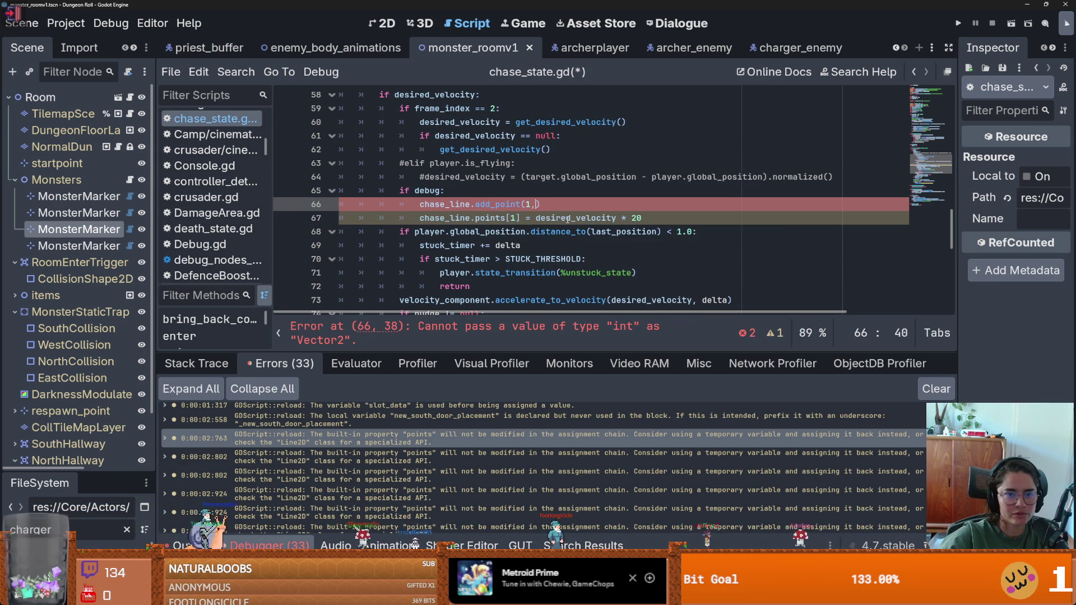
pyautogui.write(',')
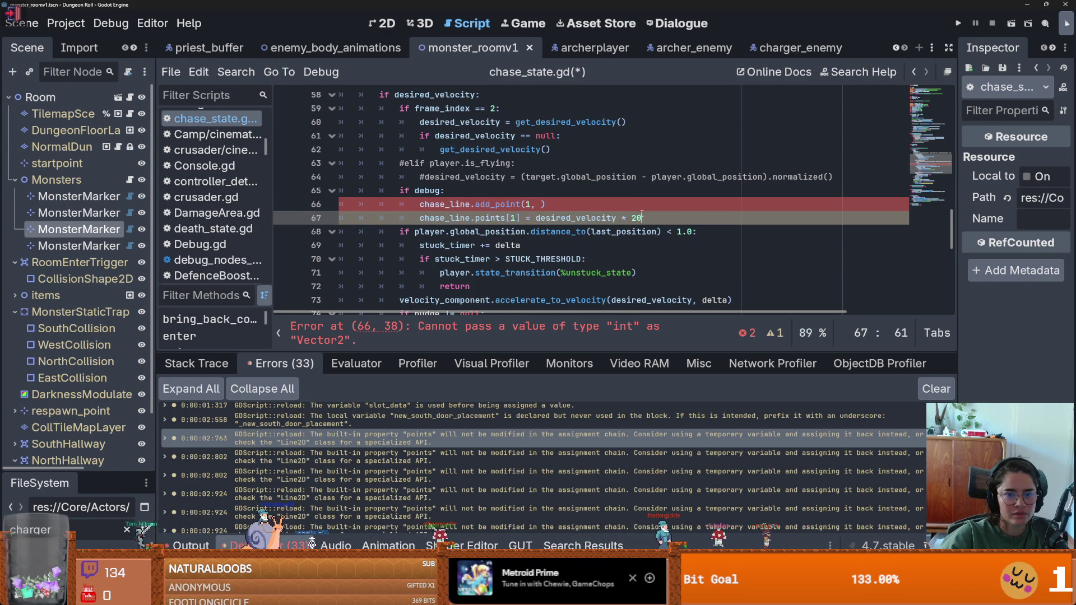
# Move desired_velocity * 20 into the add_point call and remove the old points assignment.
pyautogui.moveTo(642, 219); pyautogui.dragTo(399, 218)
pyautogui.hotkey('ctrl', 'x')
pyautogui.click(542, 204)
pyautogui.hotkey('ctrl', 'v')
pyautogui.press('BackSpace')
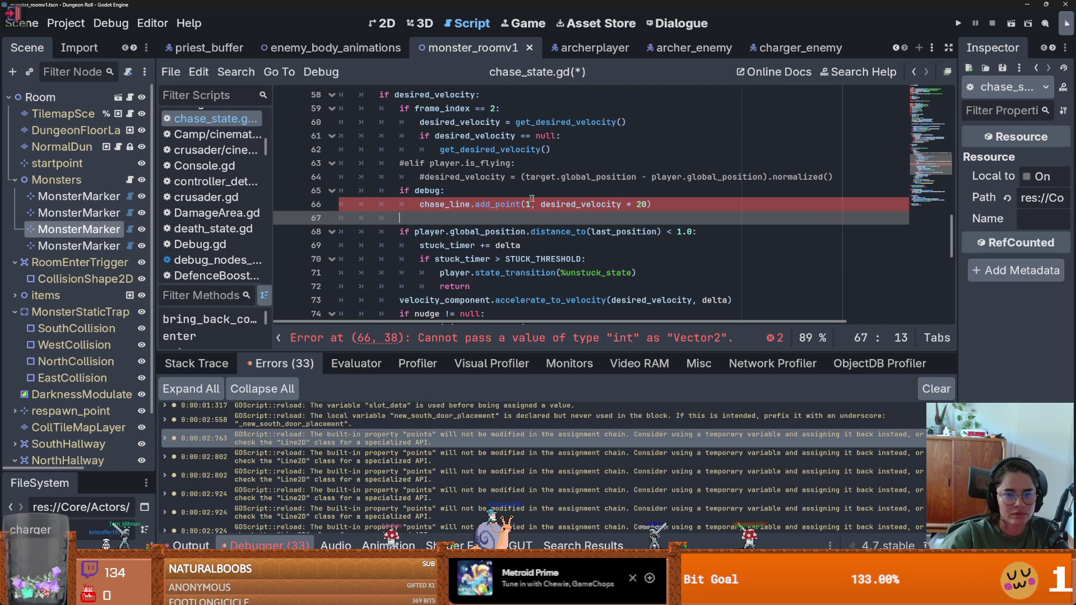
# Undo to restore the chase_line.points[1] assignment and delete the add_point line, leaving line 66 blank.
pyautogui.hotkey('ctrl', 'z')
pyautogui.hotkey('ctrl', 'z')
pyautogui.hotkey('ctrl', 'z')
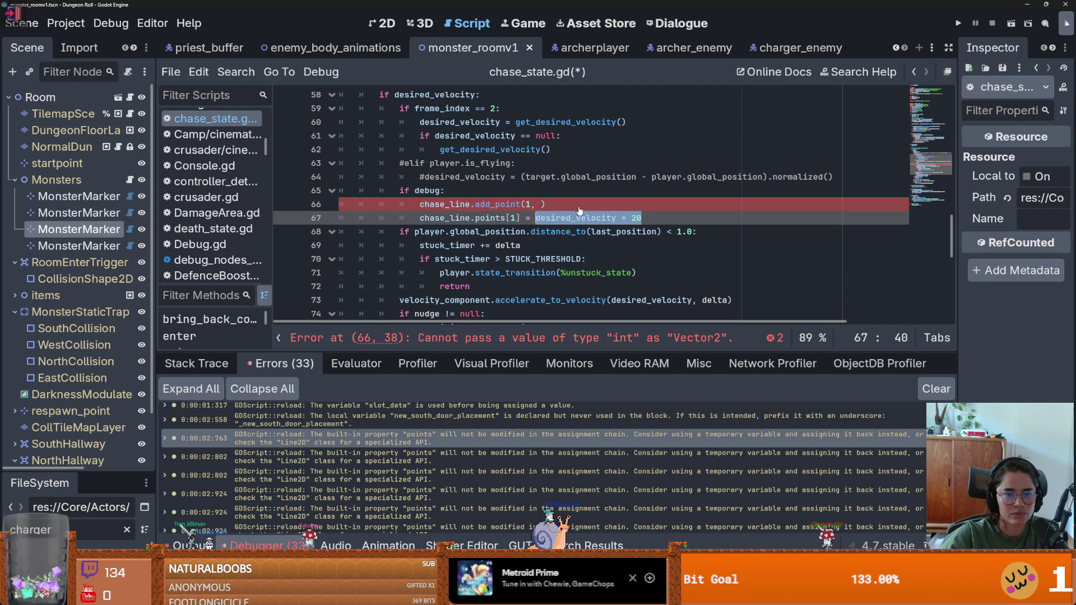
pyautogui.moveTo(545, 204); pyautogui.dragTo(400, 204)
pyautogui.press('BackSpace')
pyautogui.scroll(-1, 411, 251)
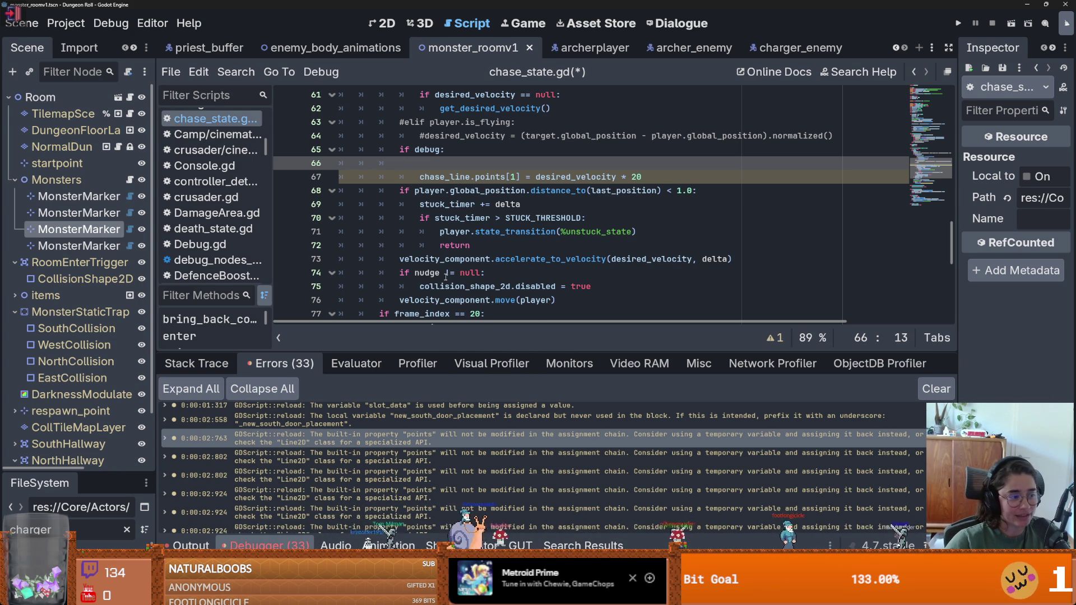
# Remove the empty line 66 from the debug block and save chase_state.gd.
pyautogui.scroll(1, 507, 282)
pyautogui.scroll(-2, 533, 245)
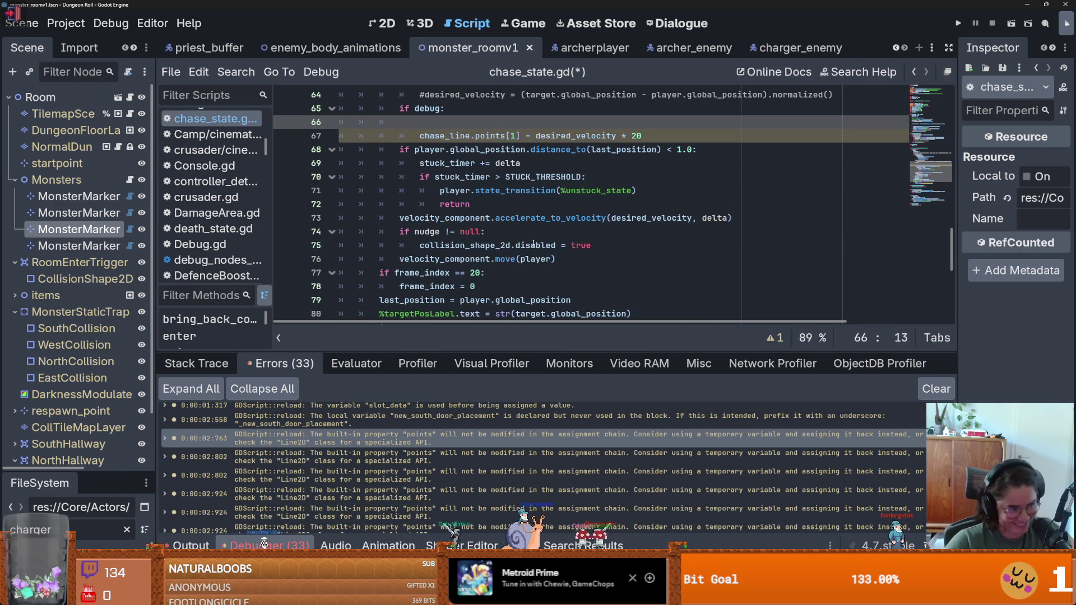
pyautogui.click(468, 260)
pyautogui.hotkey('ctrl', 's')
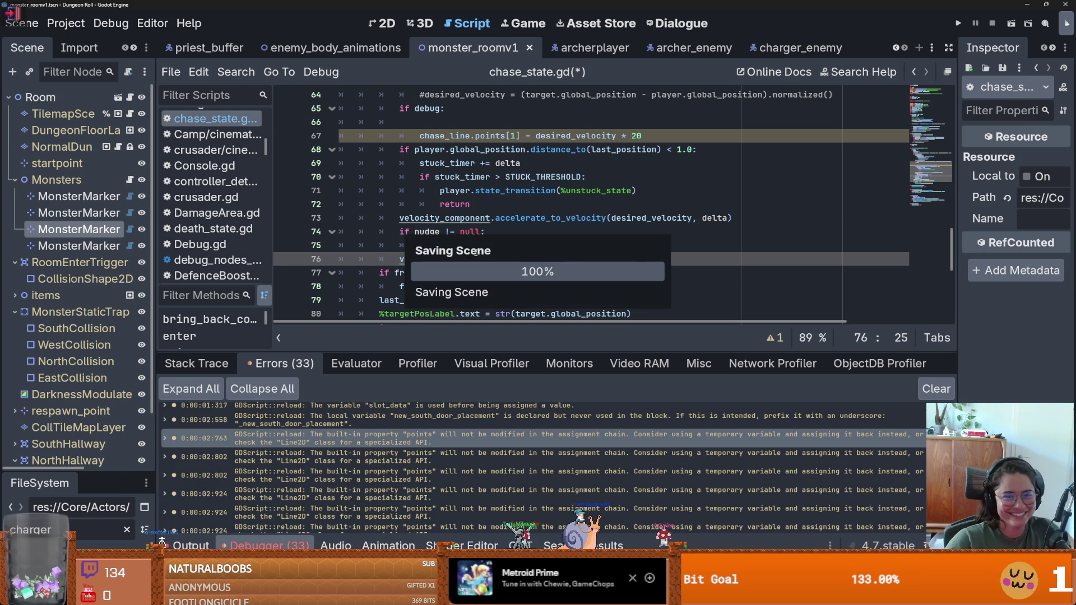
pyautogui.scroll(2, 431, 183)
pyautogui.click(464, 207)
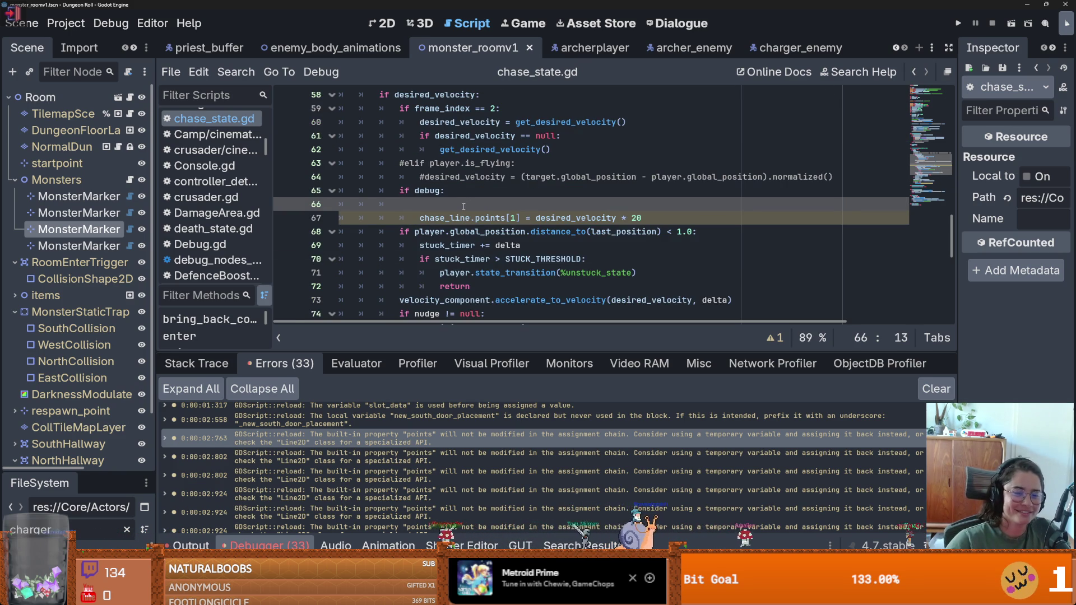
pyautogui.press('BackSpace')
pyautogui.hotkey('ctrl', 's')
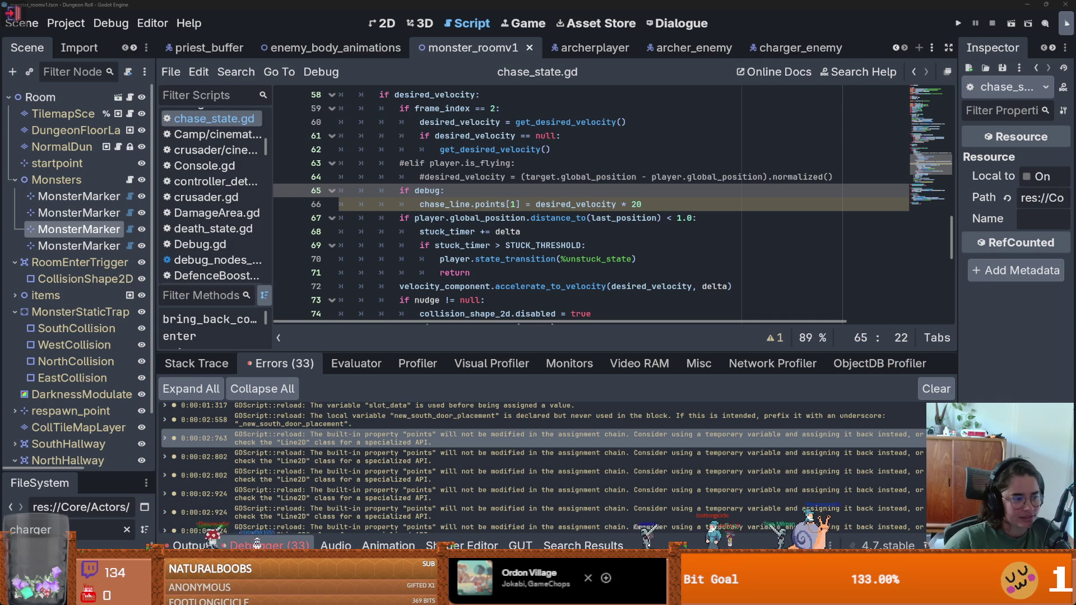
# Add a chase_line.add_point call on a new line below the points assignment.
pyautogui.click(533, 264)
pyautogui.hotkey('ctrl', 's')
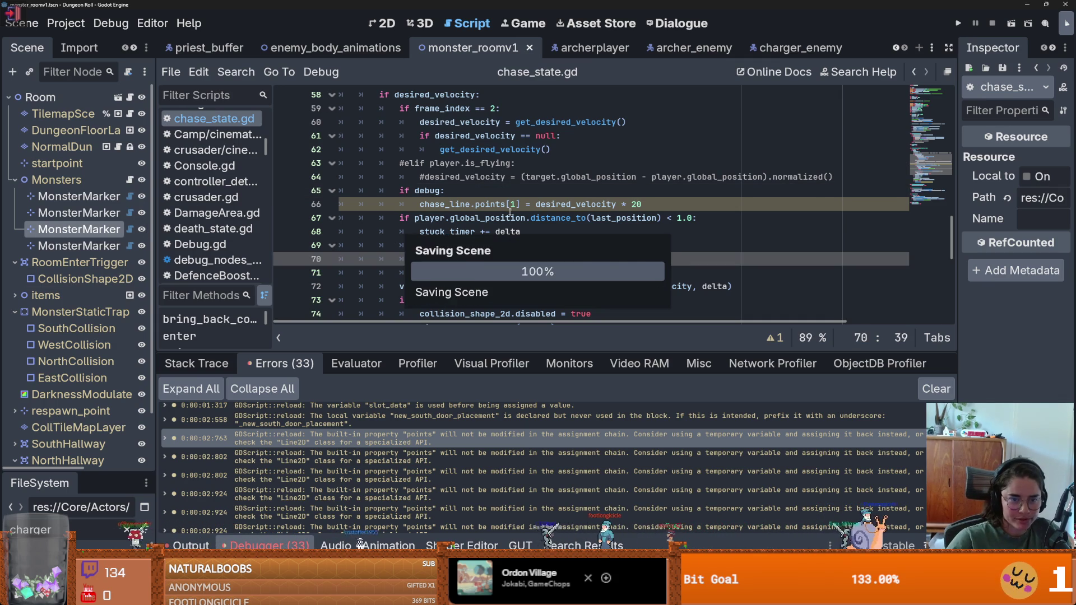
pyautogui.click(690, 205)
pyautogui.press('Return')
pyautogui.write('_line.')
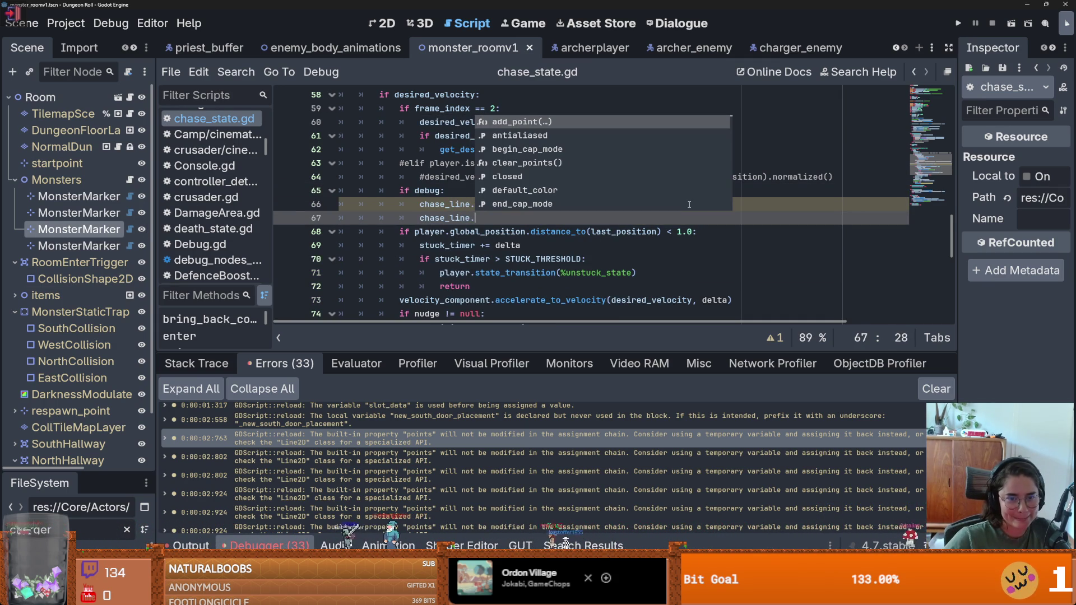
pyautogui.press('Return')
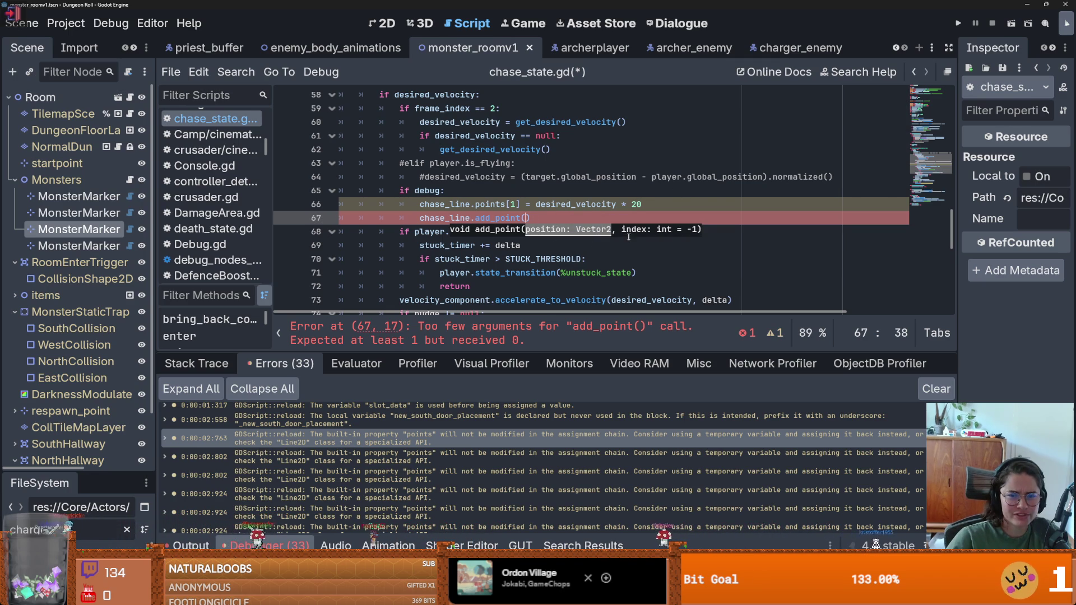
# Complete it as add_point(desired_velocity * 20, 1), then jump to flee_state.gd's points warning.
pyautogui.moveTo(643, 204); pyautogui.dragTo(555, 204)
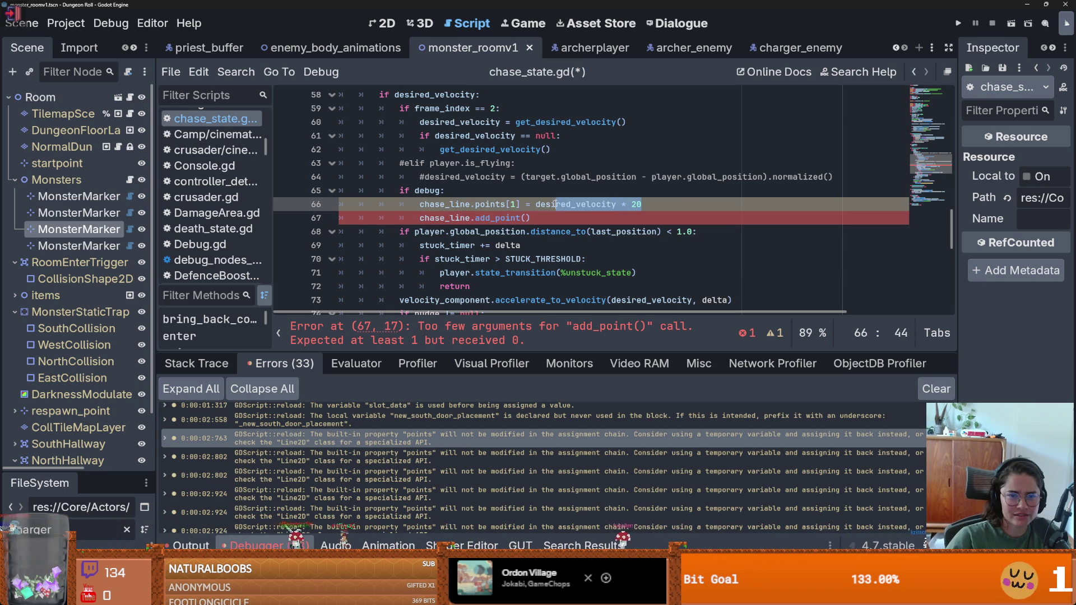
pyautogui.hotkey('ctrl', 'c')
pyautogui.click(528, 223)
pyautogui.hotkey('ctrl', 'v')
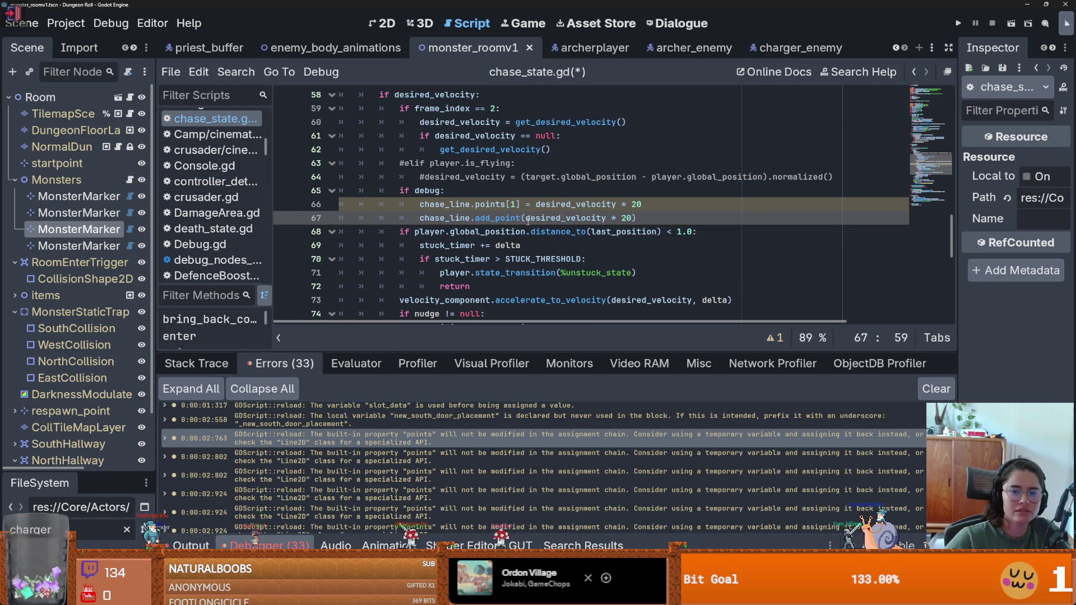
pyautogui.write(', 1')
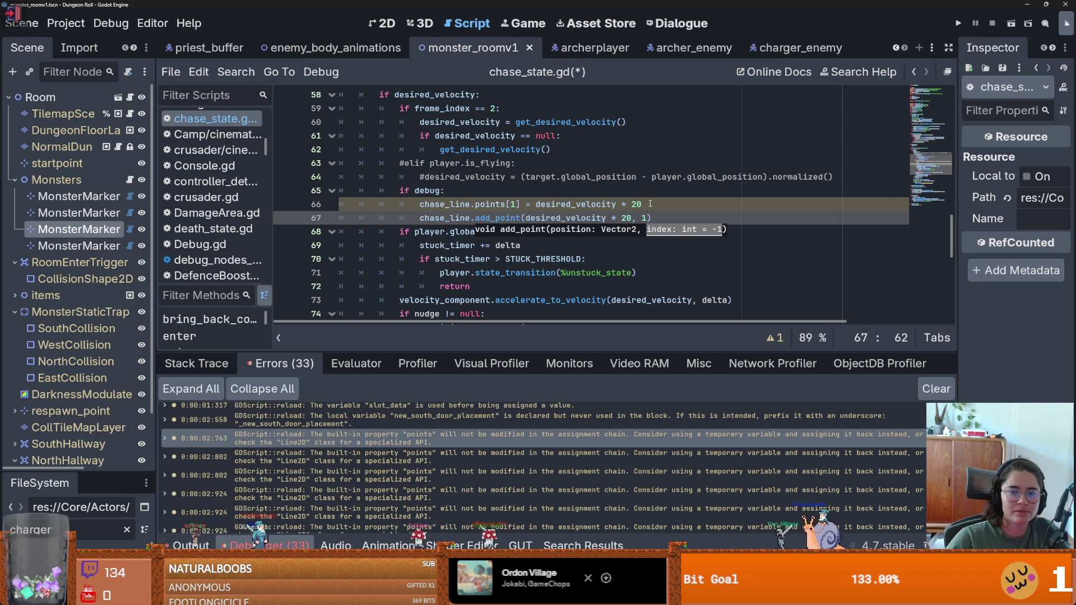
pyautogui.moveTo(643, 204); pyautogui.dragTo(416, 211)
pyautogui.doubleClick(489, 457)
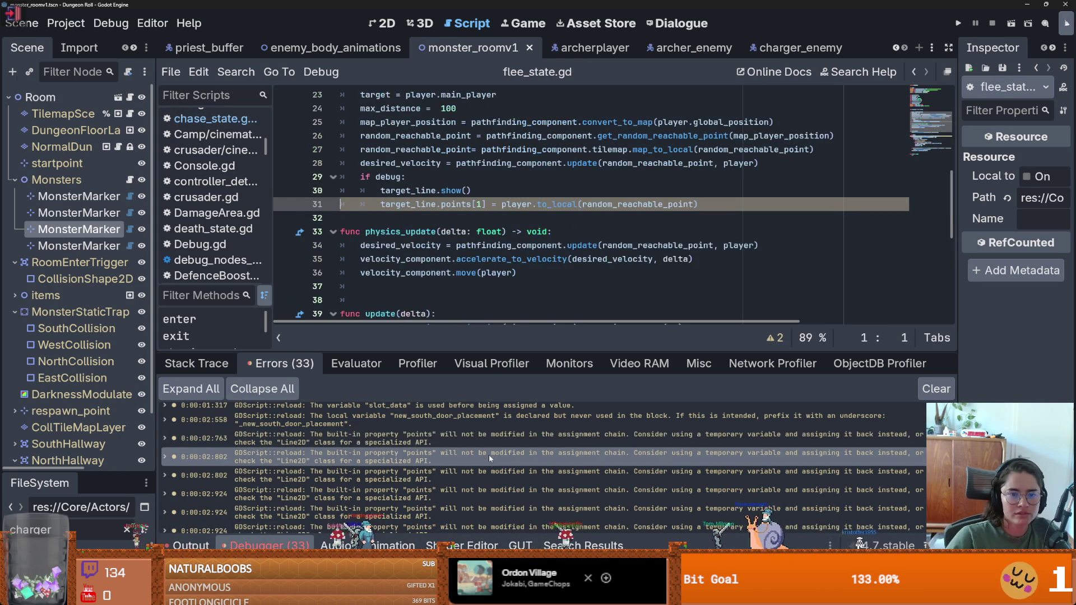
# Copy the new add_point line from chase_state.gd into flee_state.gd above its points assignment.
pyautogui.doubleClick(488, 438)
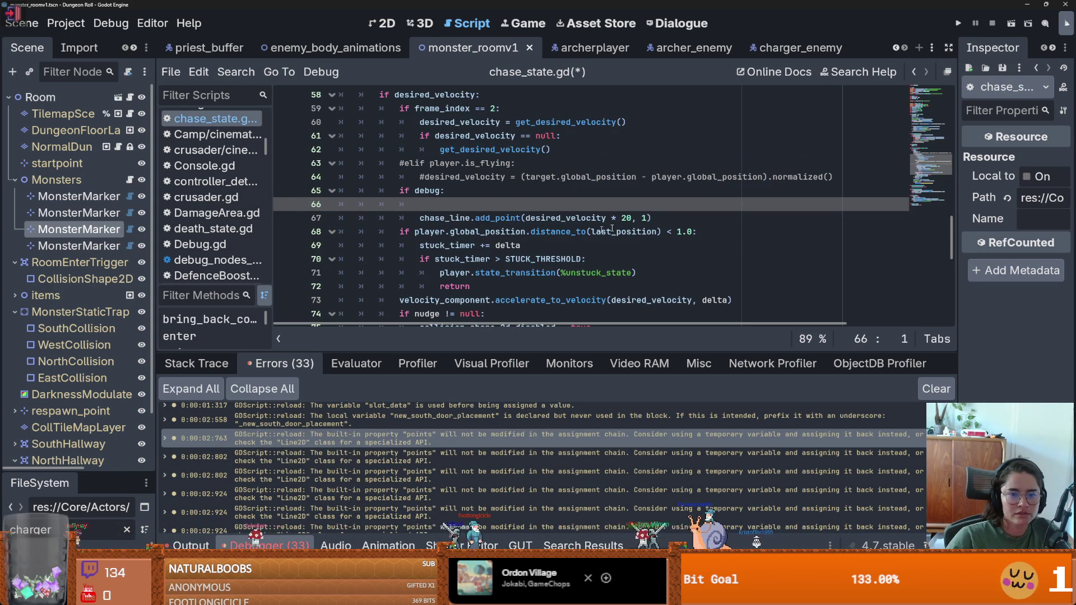
pyautogui.moveTo(419, 218); pyautogui.dragTo(676, 223)
pyautogui.doubleClick(435, 457)
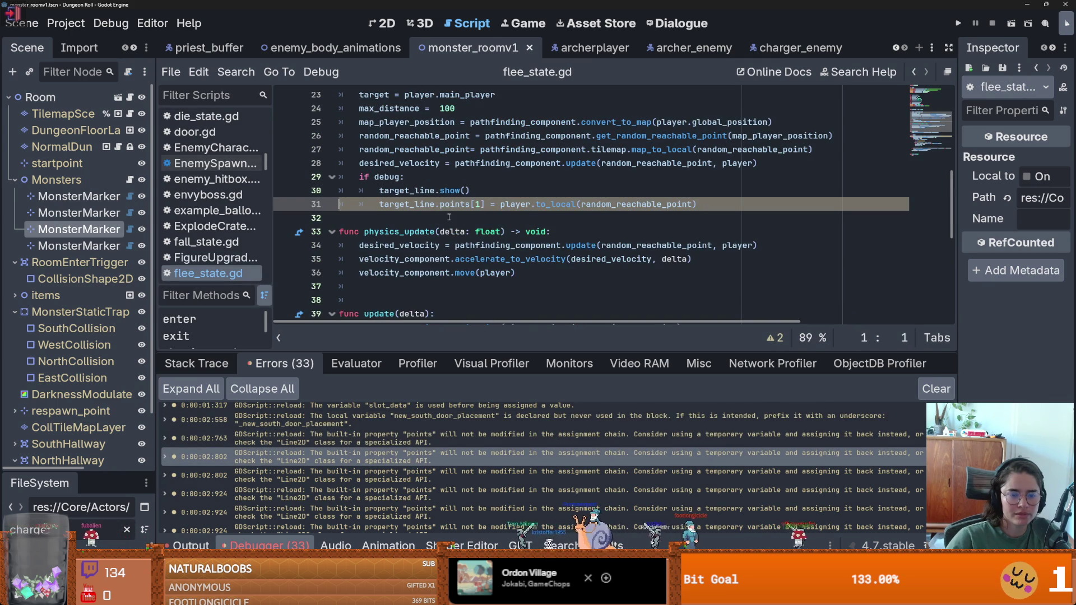
pyautogui.click(489, 191)
pyautogui.press('Return')
pyautogui.hotkey('ctrl', 'v')
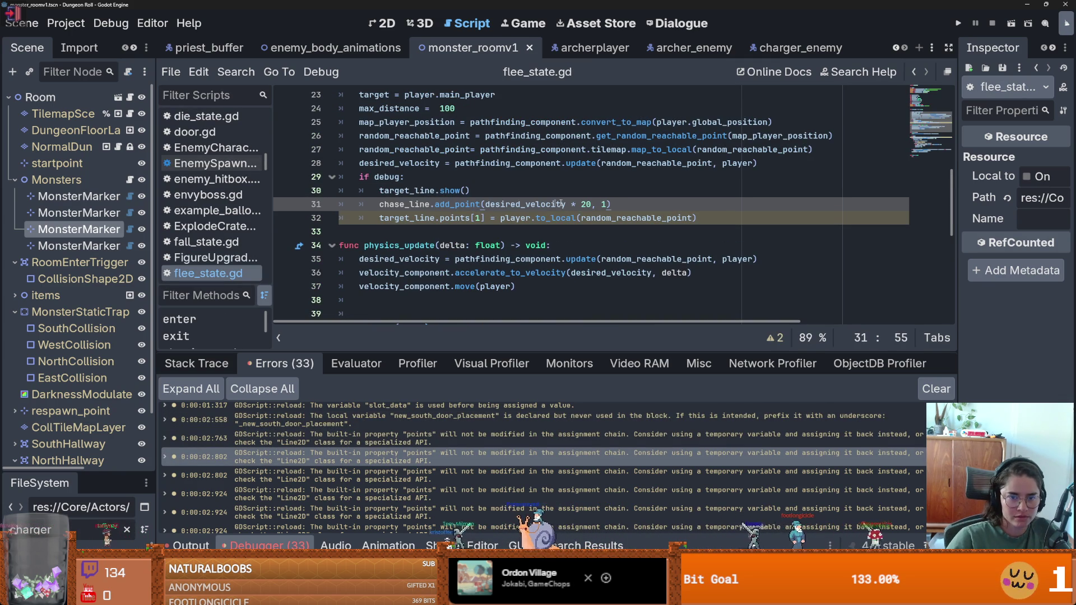
# Use player.to_local(random_reachable_point) as the point and delete the old points[1] line.
pyautogui.moveTo(696, 218); pyautogui.dragTo(501, 218)
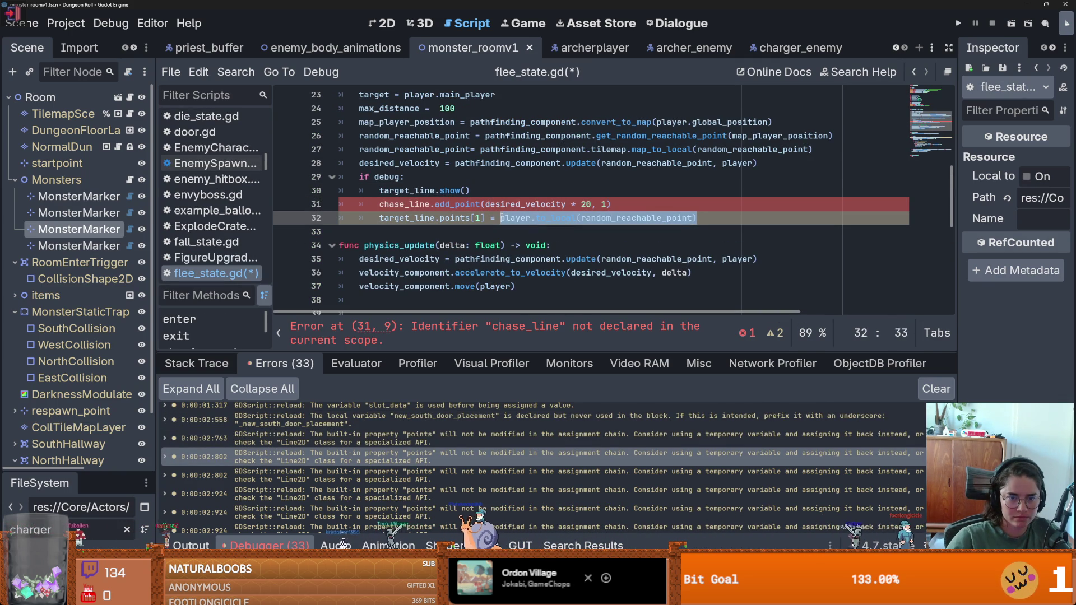
pyautogui.click(566, 205)
pyautogui.moveTo(592, 205); pyautogui.dragTo(485, 206)
pyautogui.hotkey('ctrl', 'v')
pyautogui.moveTo(697, 218); pyautogui.dragTo(325, 224)
pyautogui.press('BackSpace')
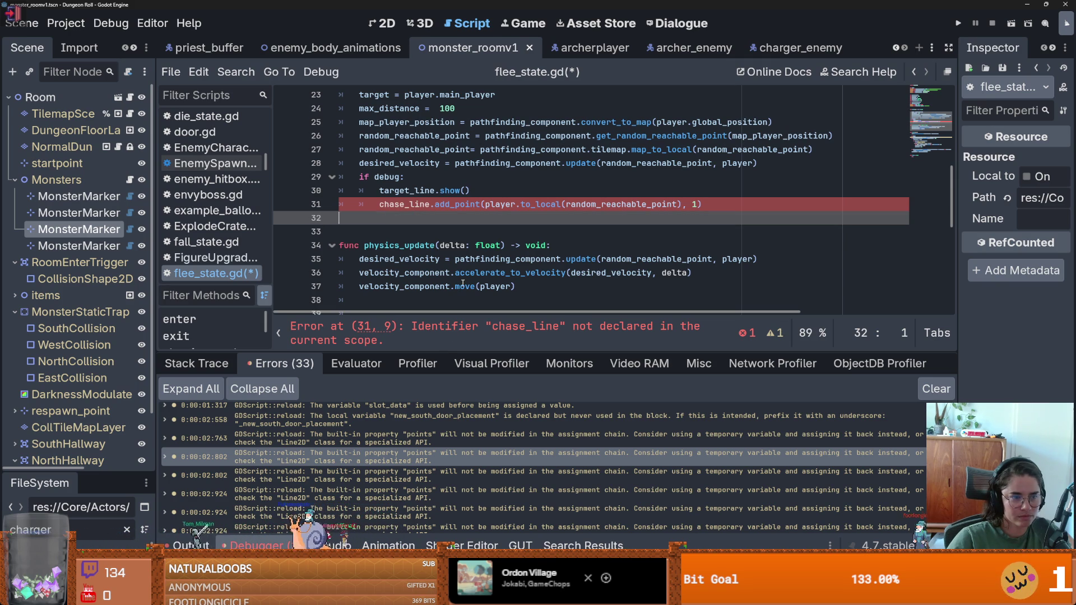
# Rename chase_line to target_line in the add_point call.
pyautogui.doubleClick(423, 190)
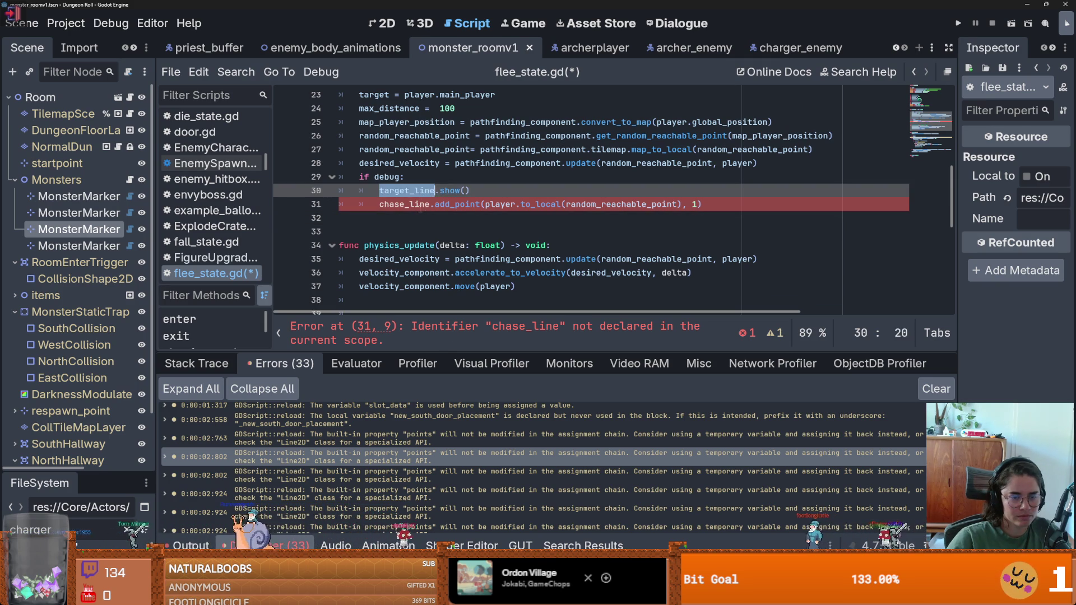
pyautogui.hotkey('ctrl', 'c')
pyautogui.doubleClick(399, 204)
pyautogui.hotkey('ctrl', 'v')
pyautogui.moveTo(733, 201); pyautogui.dragTo(381, 203)
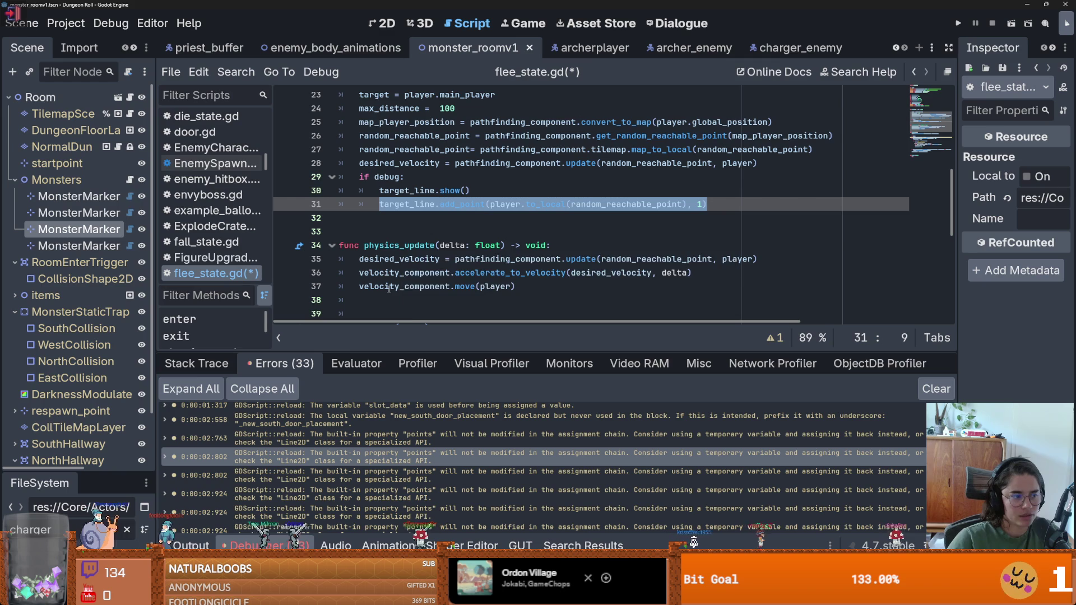
pyautogui.click(440, 245)
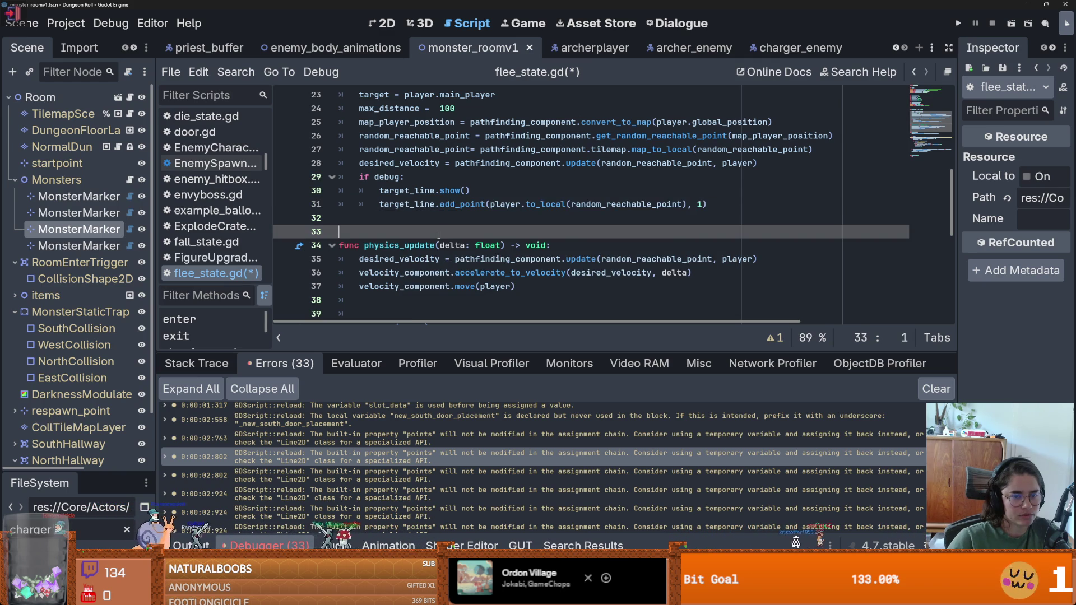
# Save flee_state.gd and paste the add_point line under 'if debug:' in update().
pyautogui.hotkey('ctrl', 's')
pyautogui.click(466, 476)
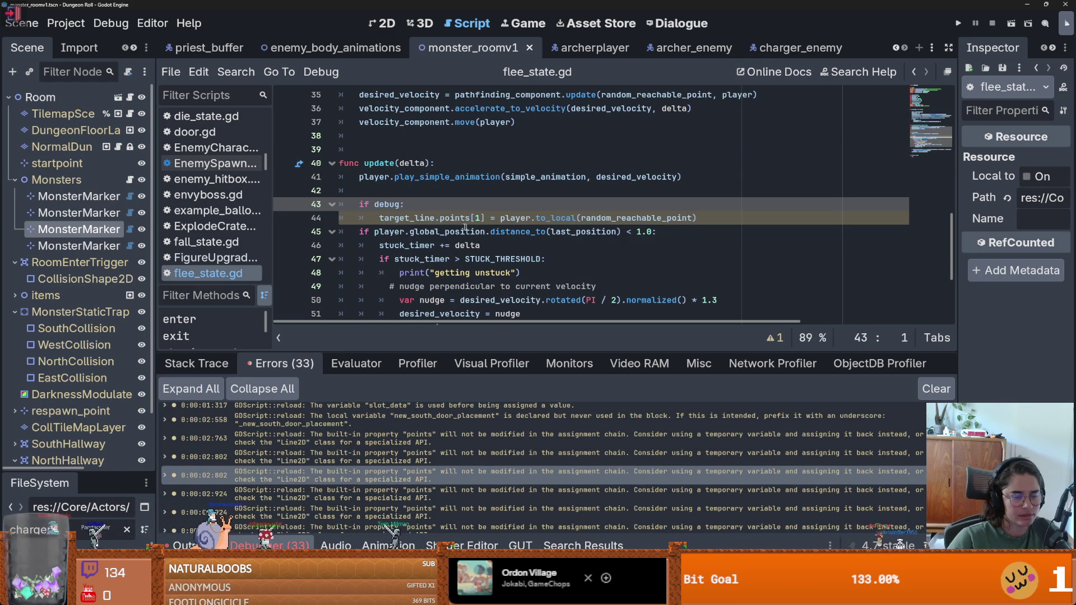
pyautogui.click(455, 205)
pyautogui.press('Return')
pyautogui.hotkey('ctrl', 'v')
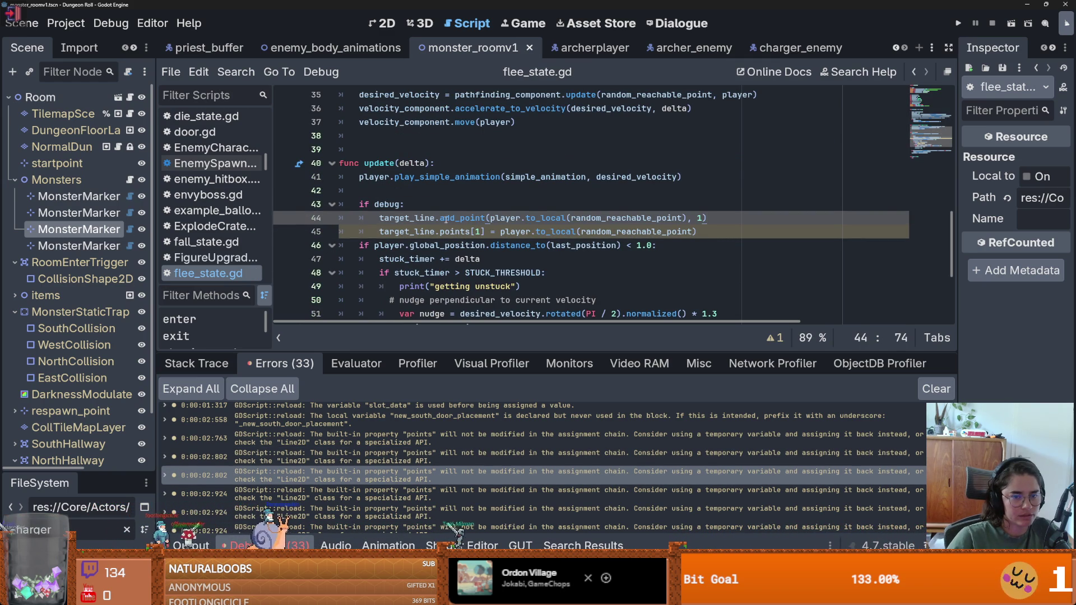
# Swap in player.to_local(random_reachable_point) as the point and delete the old points[1] line 45.
pyautogui.doubleClick(432, 232)
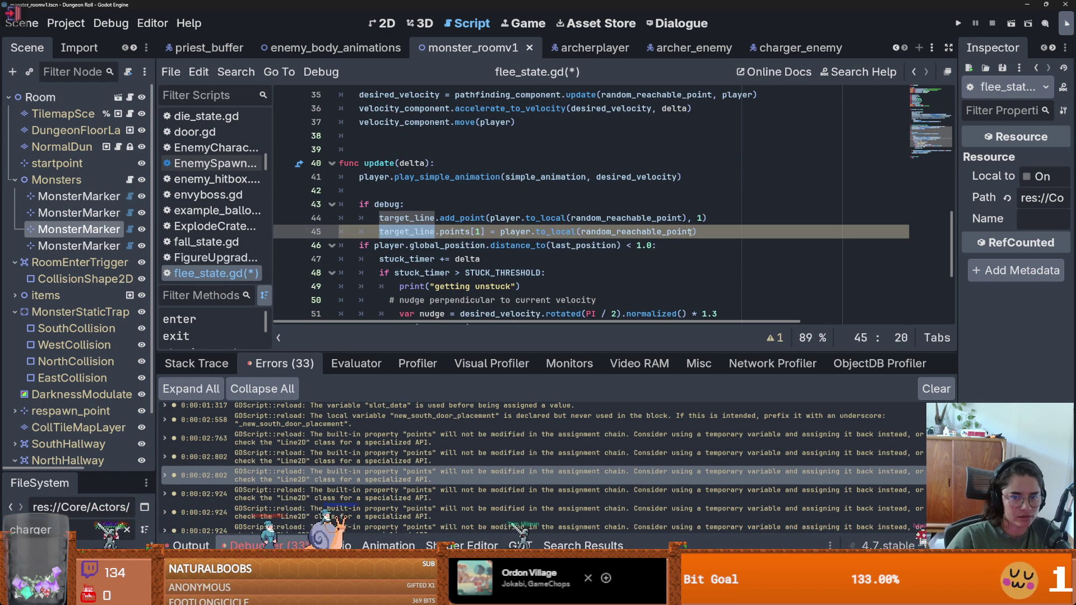
pyautogui.moveTo(698, 231); pyautogui.dragTo(496, 231)
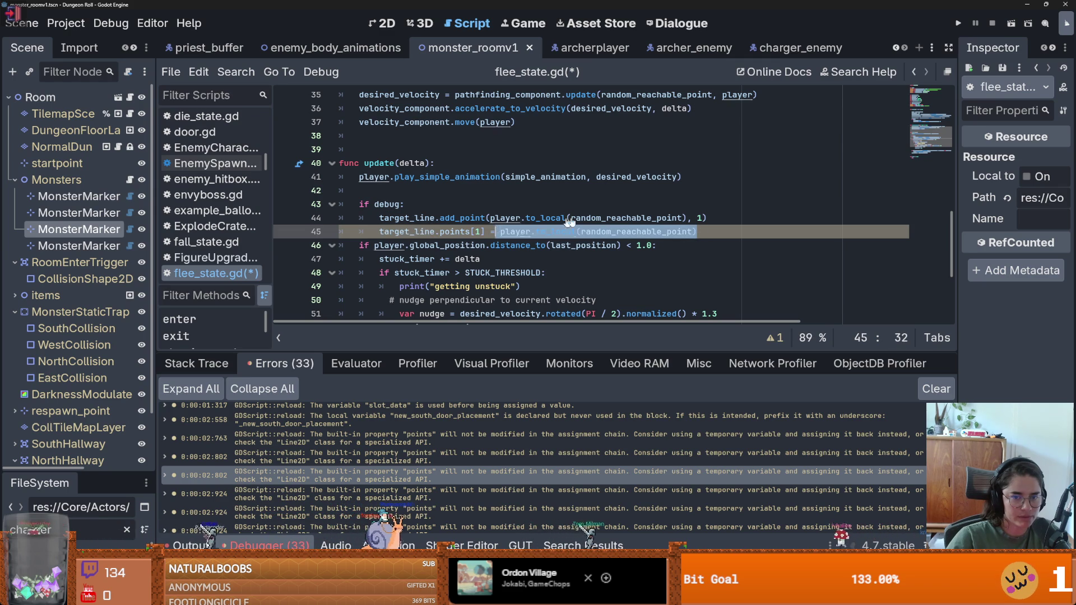
pyautogui.hotkey('ctrl', 'c')
pyautogui.moveTo(682, 219); pyautogui.dragTo(487, 218)
pyautogui.hotkey('ctrl', 'v')
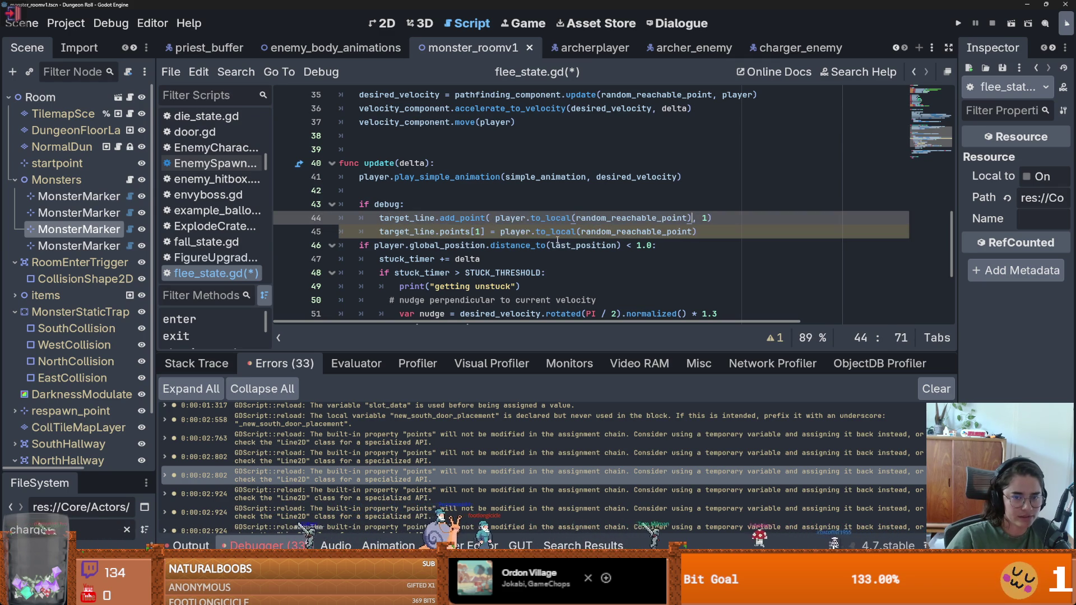
pyautogui.moveTo(704, 231); pyautogui.dragTo(321, 232)
pyautogui.press('BackSpace')
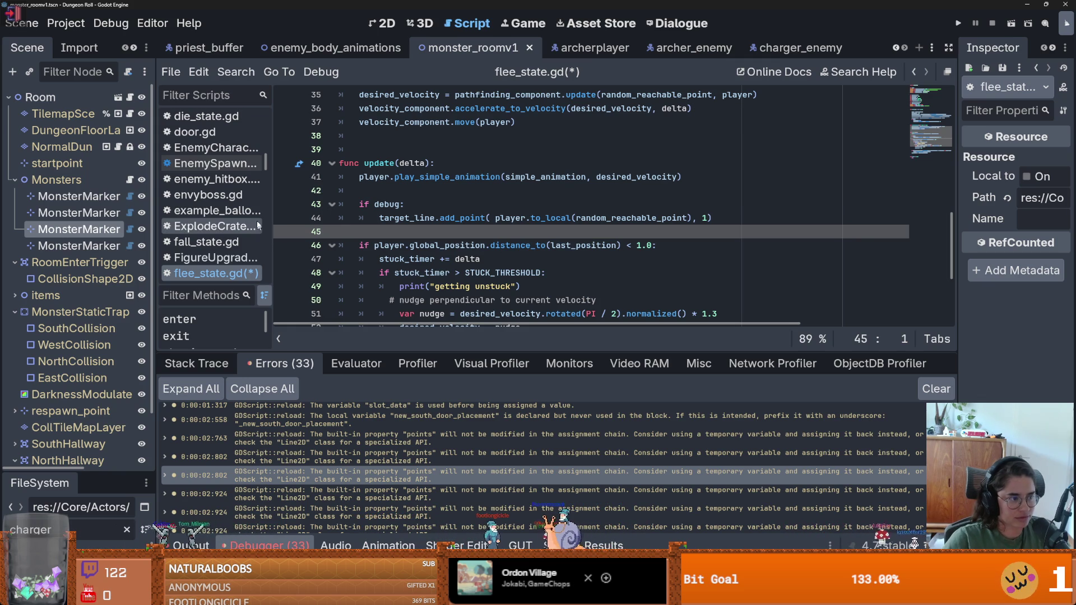
# Save flee_state.gd, open laser.gd at line 118, and paste the copied code above it.
pyautogui.hotkey('ctrl', 's')
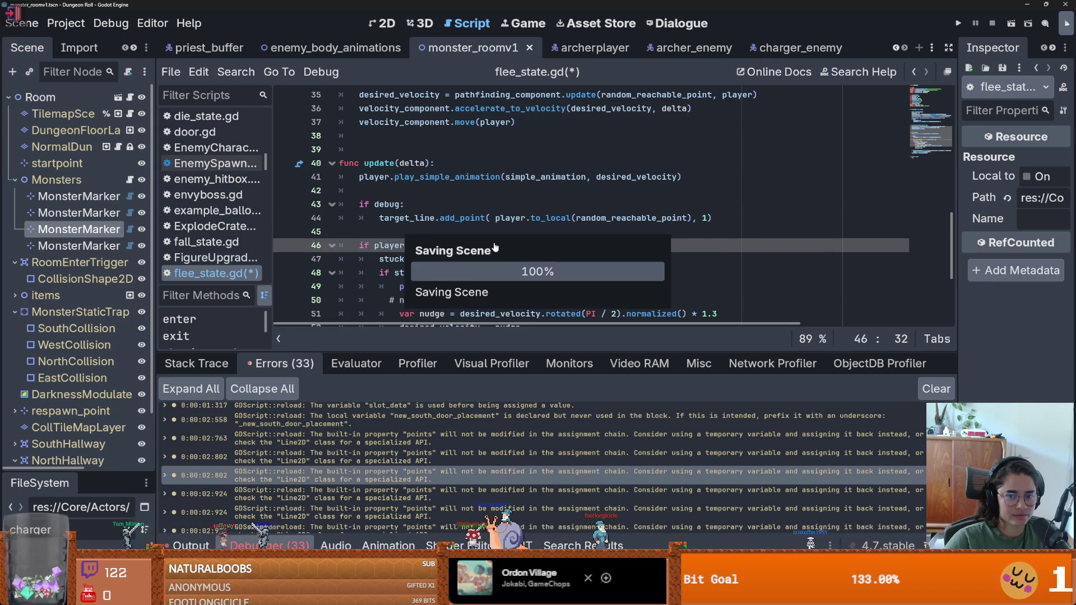
pyautogui.doubleClick(392, 494)
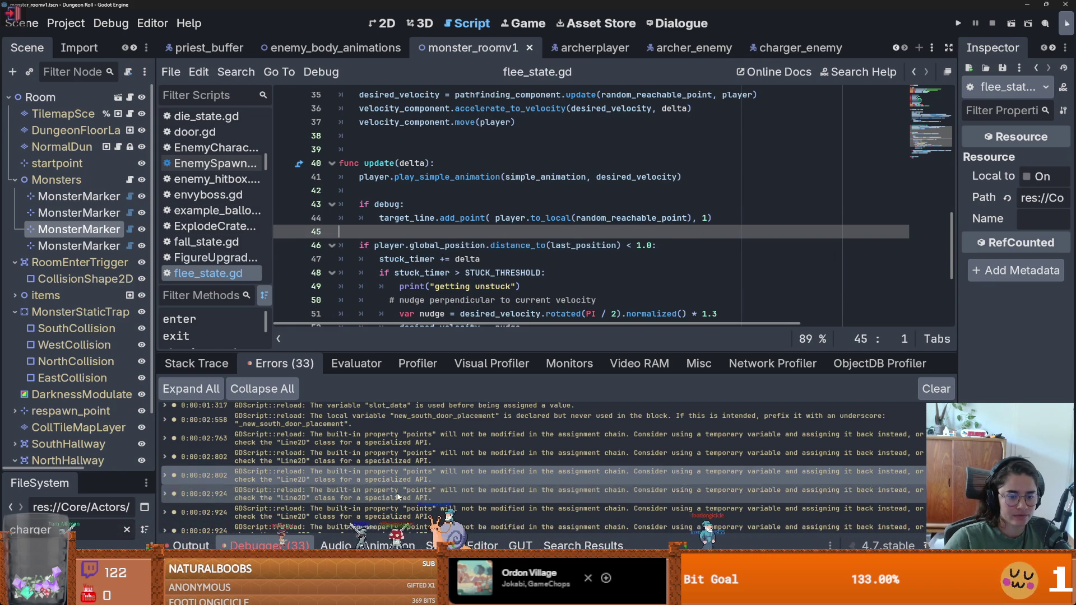
pyautogui.click(437, 204)
pyautogui.hotkey('ctrl', 'shift', 'Return')
pyautogui.hotkey('ctrl', 'v')
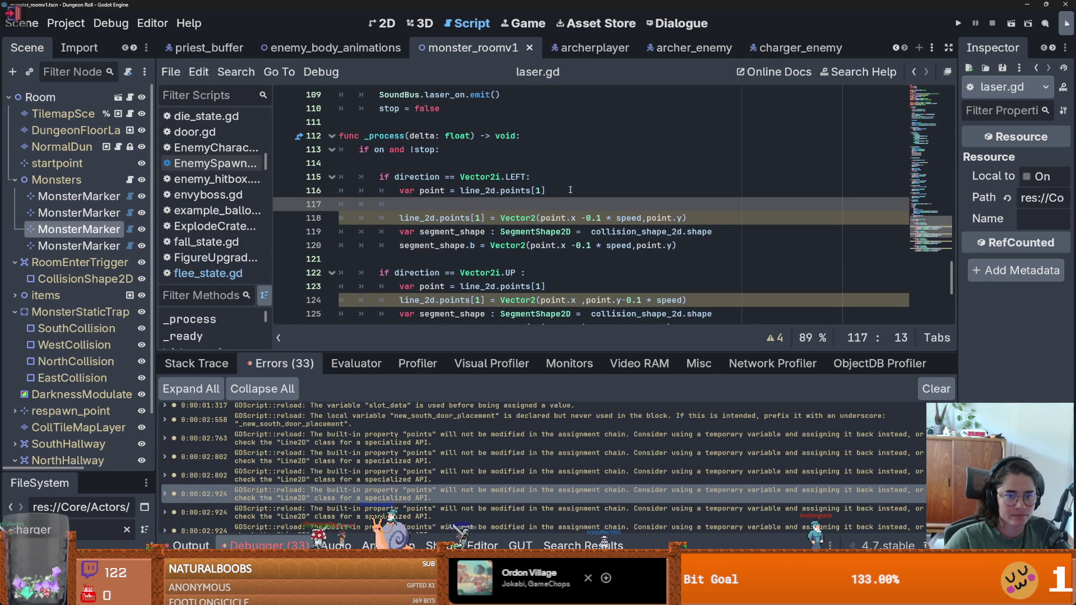
# Undo the wrong paste and bring flee_state.gd's add_point line into laser.gd at line 117.
pyautogui.hotkey('ctrl', 'z')
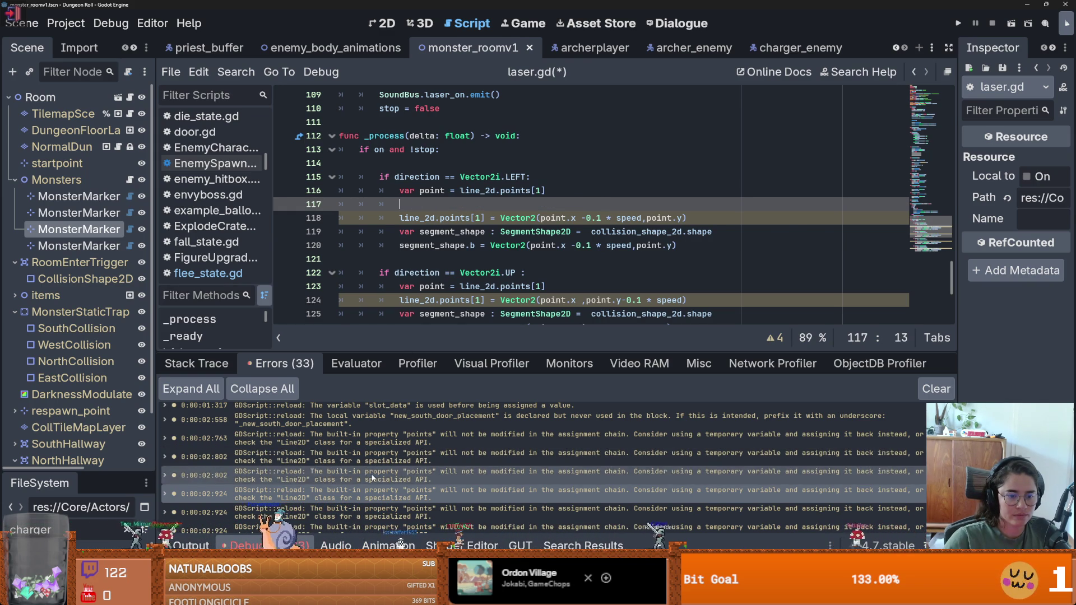
pyautogui.doubleClick(476, 474)
pyautogui.moveTo(710, 219); pyautogui.dragTo(378, 220)
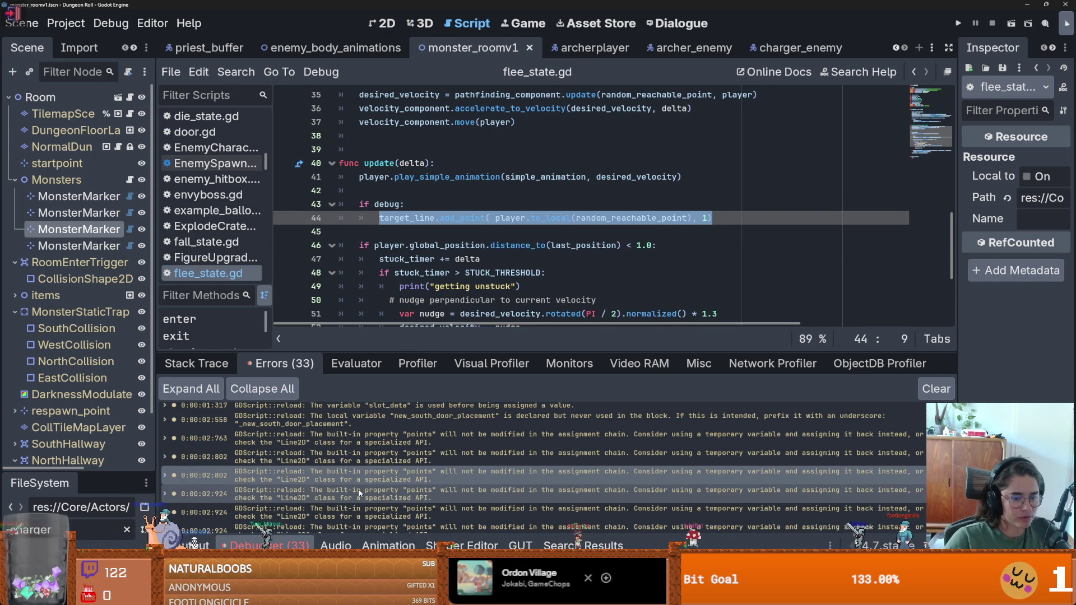
pyautogui.doubleClick(443, 493)
pyautogui.hotkey('ctrl', 'v')
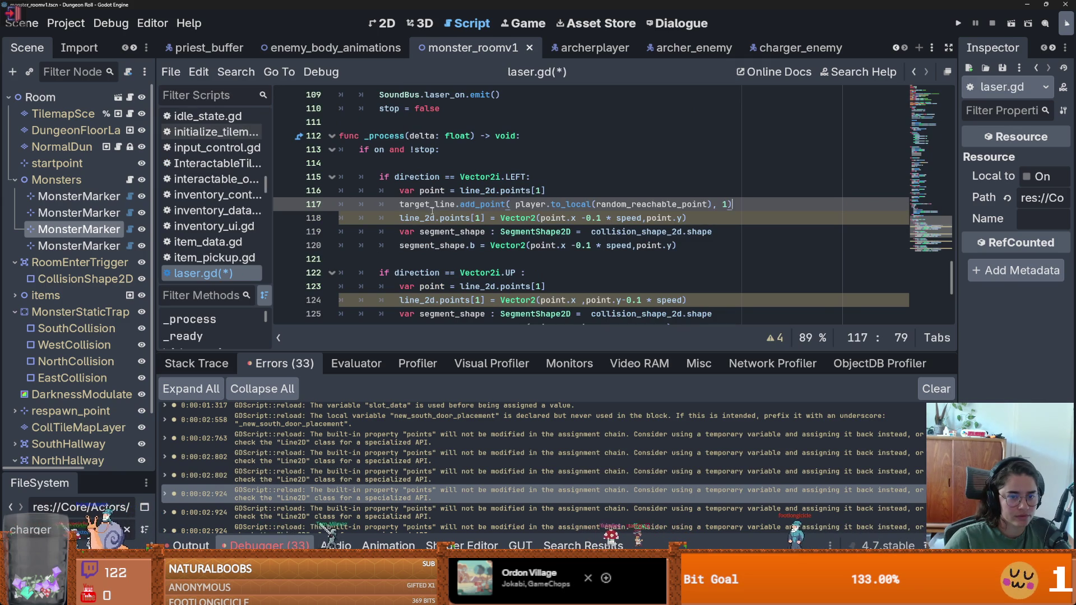
# Make it line_2d.add_point with line 118's Vector2 and delete the LEFT branch's points[1] assignment.
pyautogui.click(436, 218)
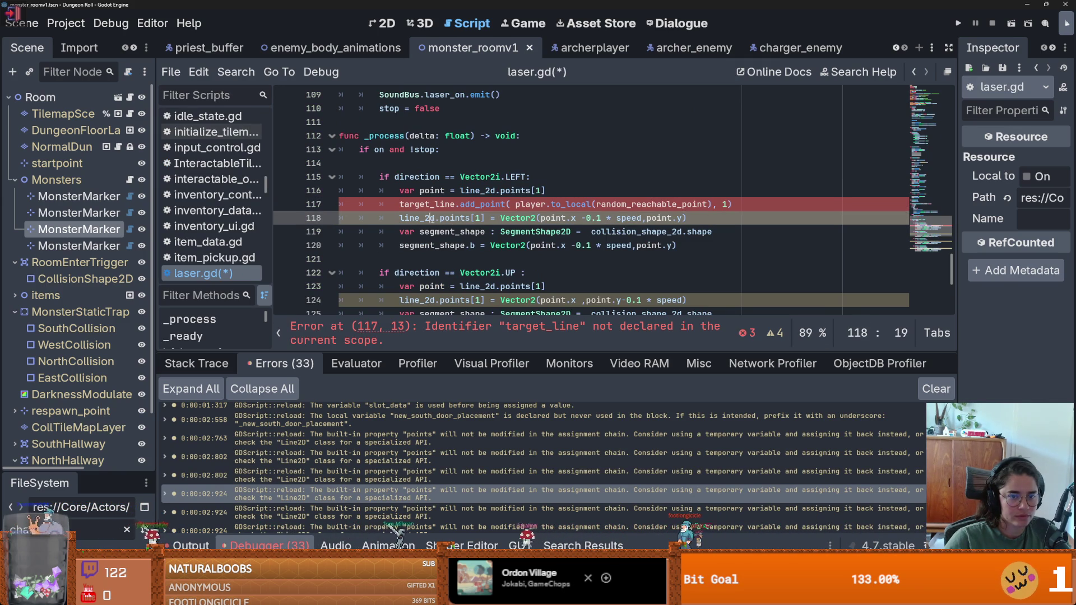
pyautogui.doubleClick(418, 204)
pyautogui.write('line_2d')
pyautogui.moveTo(687, 219); pyautogui.dragTo(498, 216)
pyautogui.hotkey('ctrl', 'c')
pyautogui.moveTo(693, 204); pyautogui.dragTo(496, 204)
pyautogui.hotkey('ctrl', 'v')
pyautogui.moveTo(694, 218); pyautogui.dragTo(379, 219)
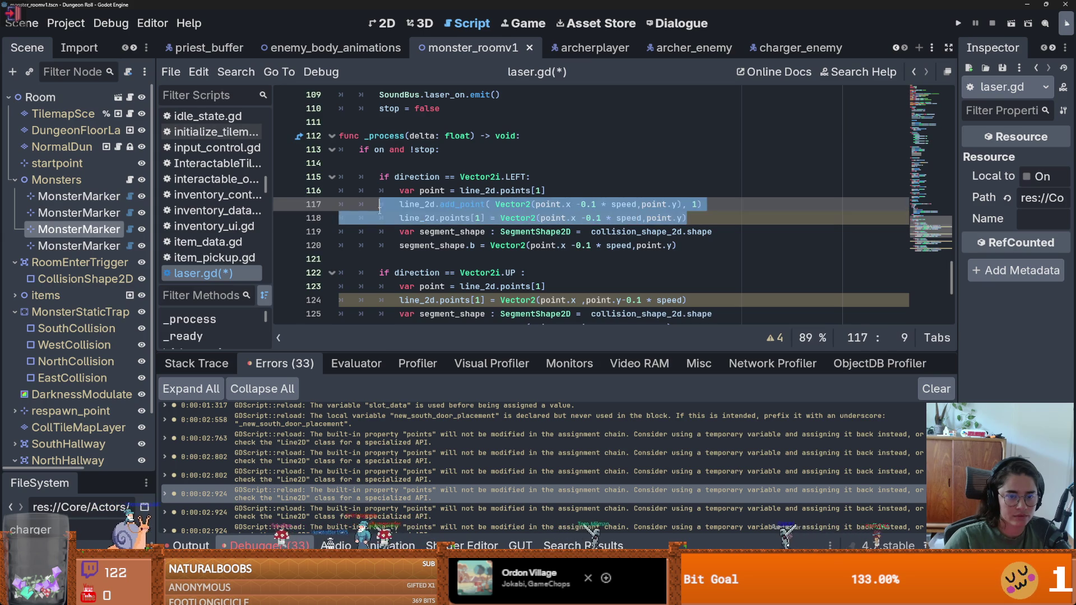
pyautogui.press('BackSpace')
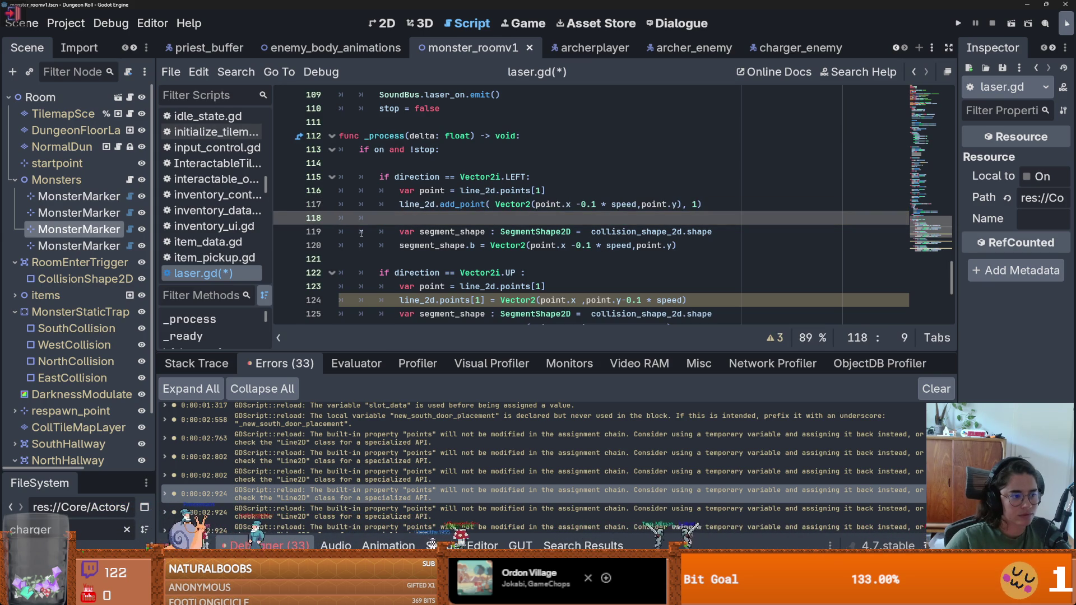
# Copy the add_point line into the UP direction branch below var point.
pyautogui.moveTo(702, 205); pyautogui.dragTo(399, 205)
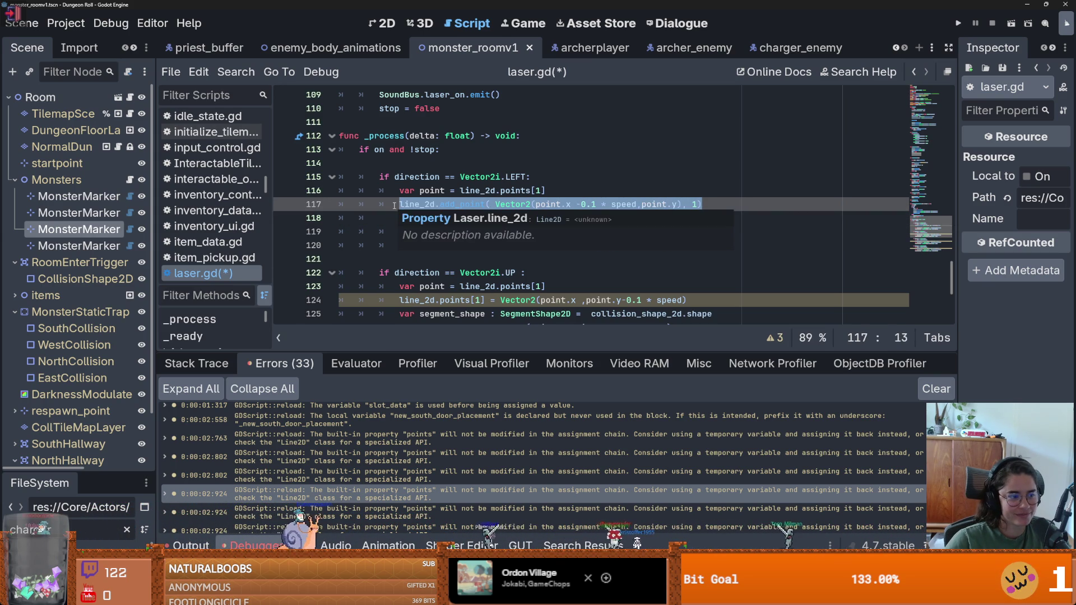
pyautogui.hotkey('ctrl', 'c')
pyautogui.click(546, 286)
pyautogui.press('Return')
pyautogui.hotkey('ctrl', 'v')
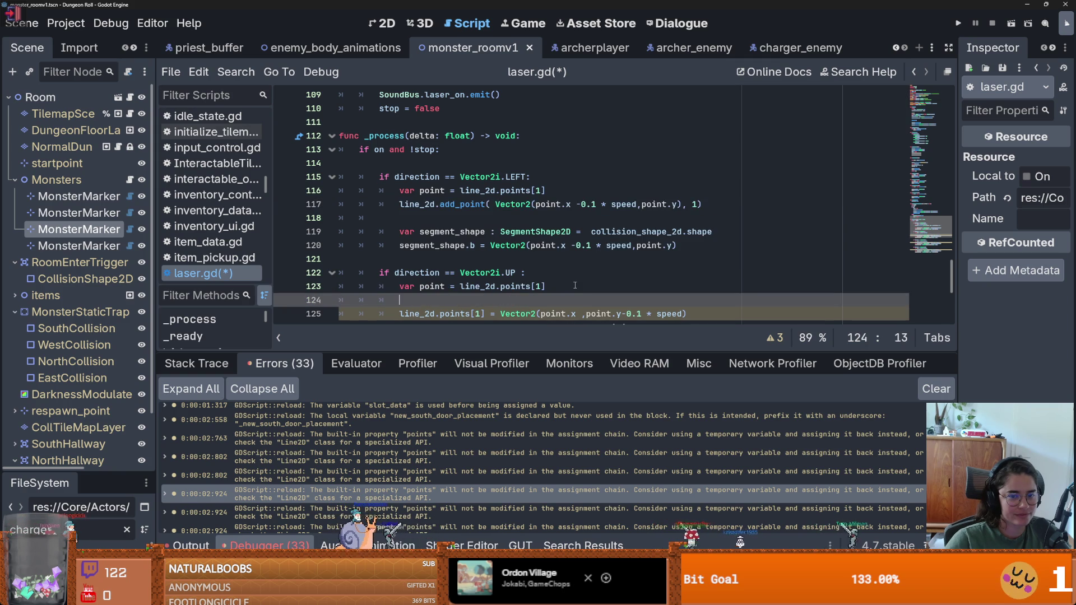
# Use line 125's upward Vector2 in the new add_point, delete its points[1] line, and save laser.gd.
pyautogui.scroll(-1, 523, 285)
pyautogui.click(687, 273)
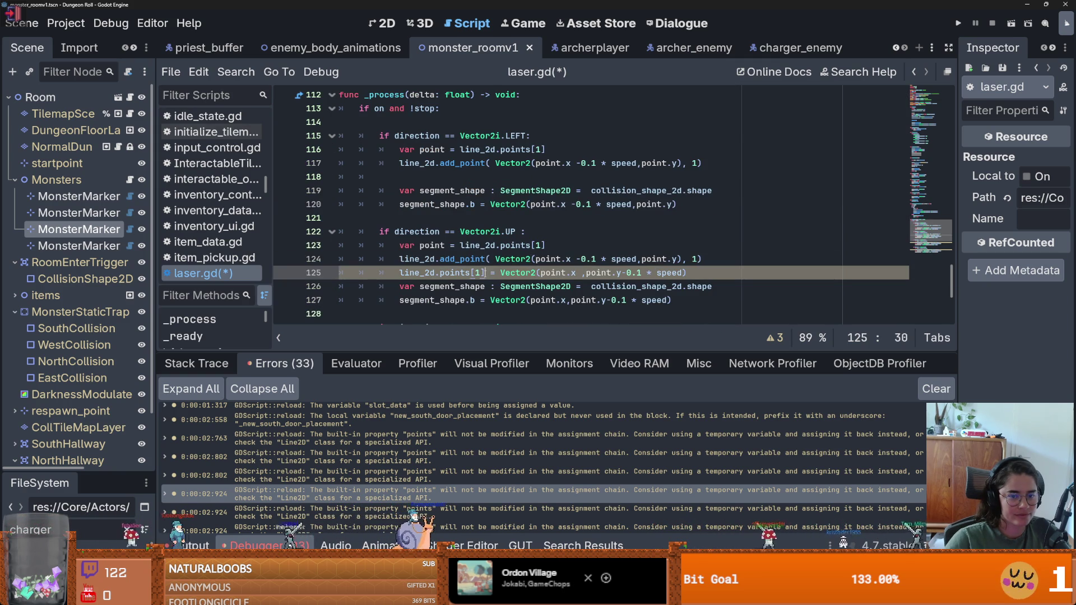
pyautogui.moveTo(688, 273); pyautogui.dragTo(496, 273)
pyautogui.hotkey('ctrl', 'c')
pyautogui.moveTo(686, 259); pyautogui.dragTo(495, 259)
pyautogui.hotkey('ctrl', 'v')
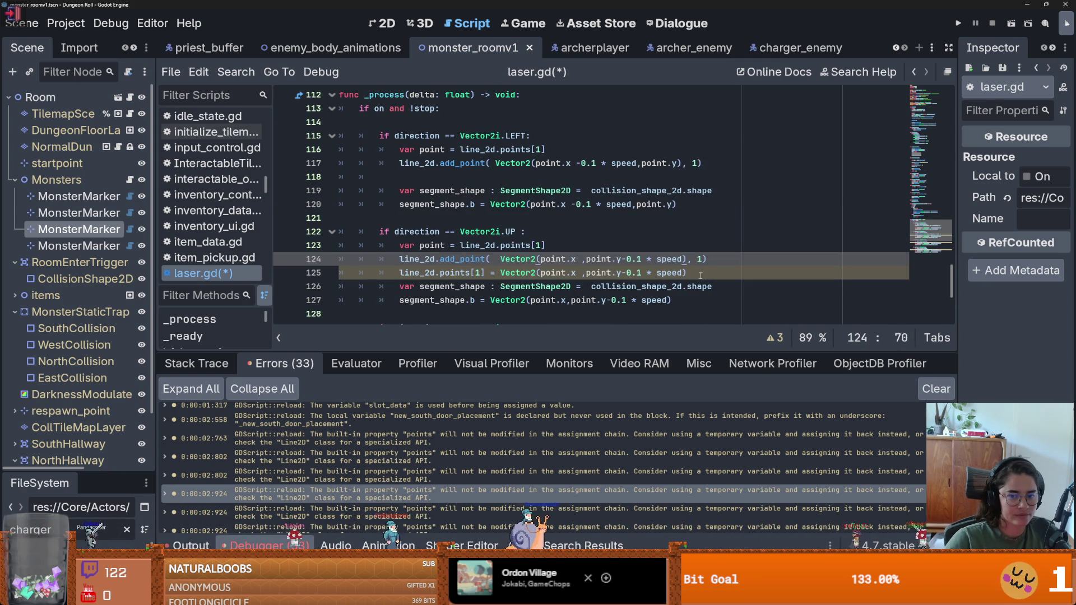
pyautogui.moveTo(700, 276); pyautogui.dragTo(349, 272)
pyautogui.press('BackSpace')
pyautogui.hotkey('ctrl', 's')
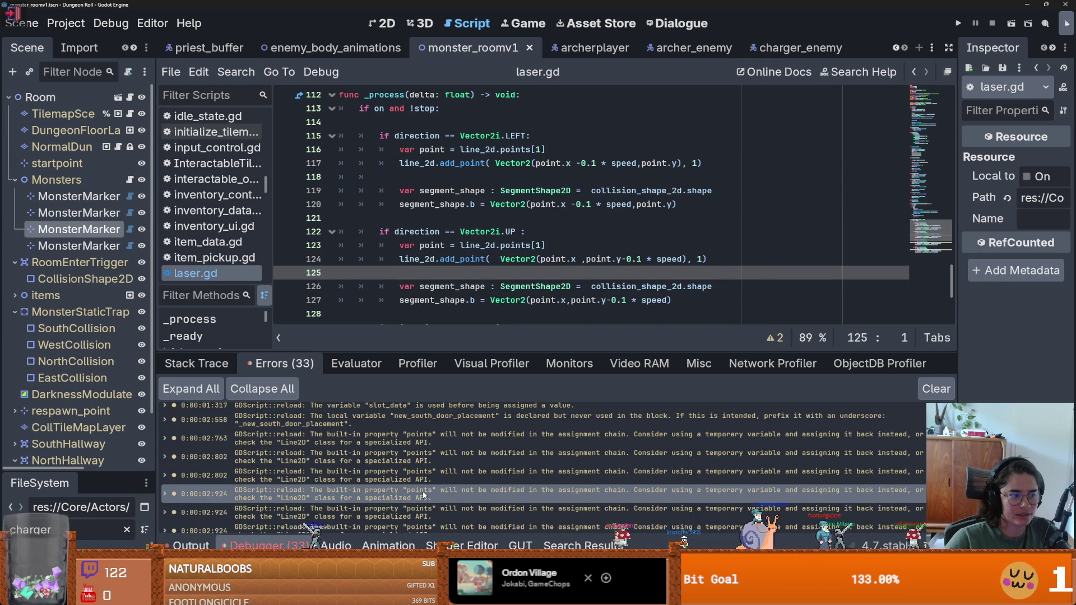
# Jump to the laser.gd warnings at lines 117 and 123 and look over the RIGHT branch.
pyautogui.doubleClick(374, 497)
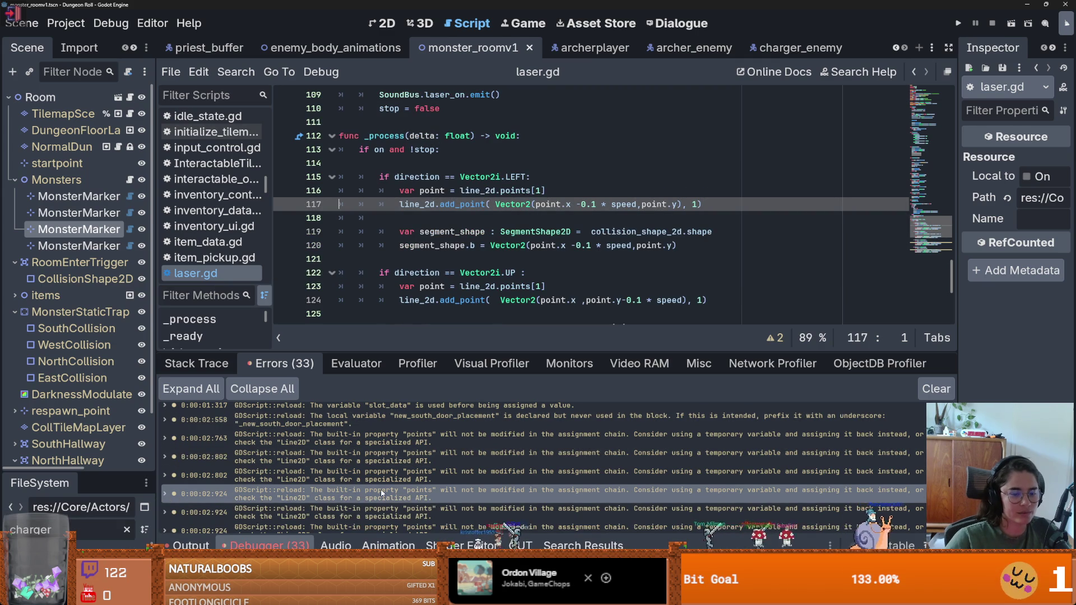
pyautogui.doubleClick(380, 507)
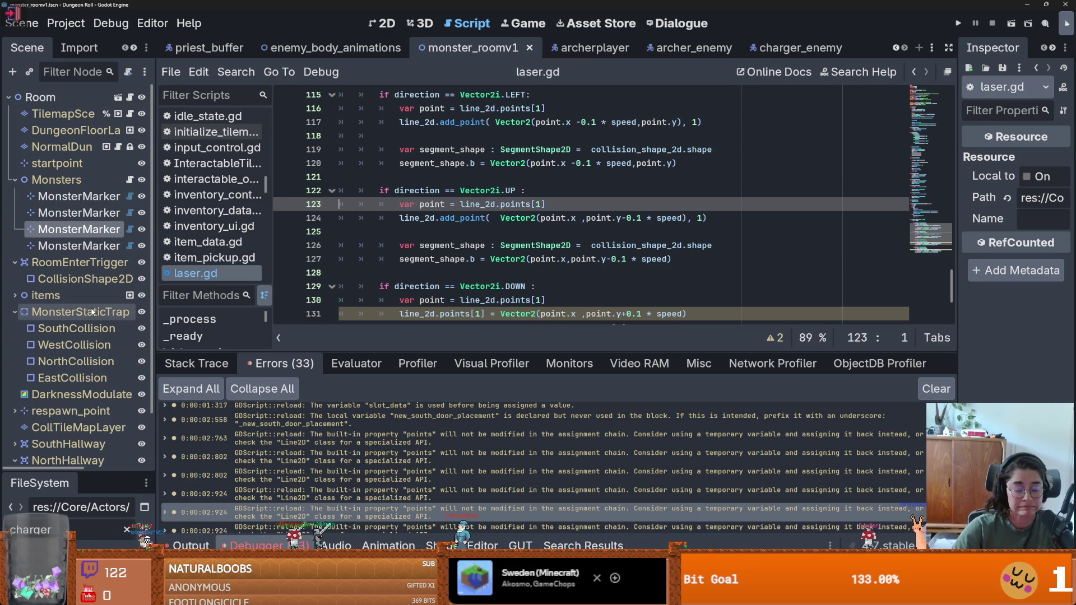
pyautogui.scroll(-3, 393, 256)
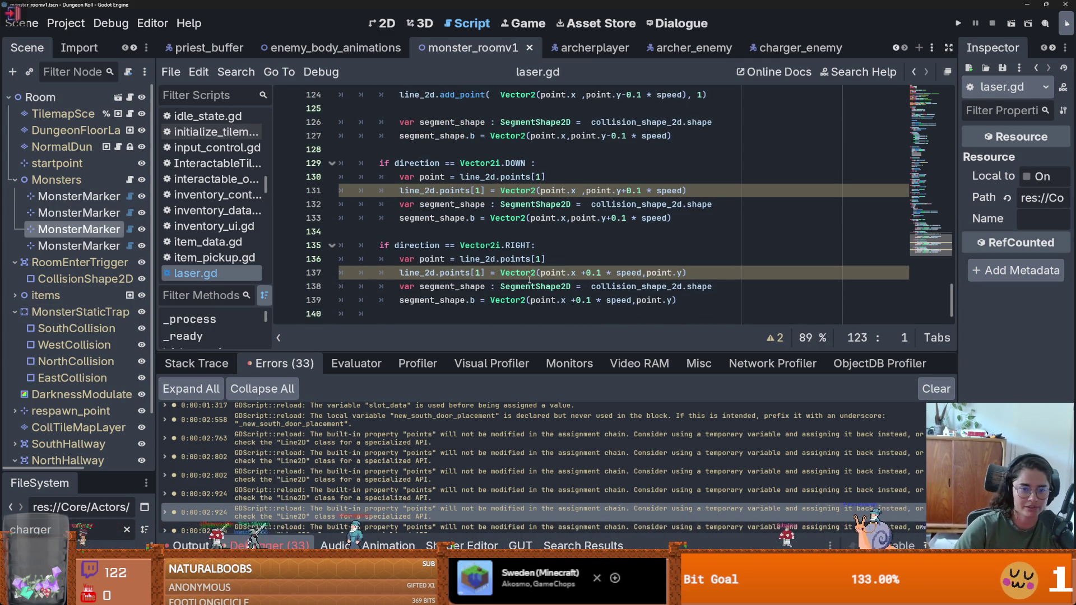
pyautogui.click(586, 273)
pyautogui.scroll(2, 559, 257)
# Paste the LEFT branch's add_point statement onto a new line 131 in the DOWN branch.
pyautogui.click(560, 257)
pyautogui.press('Return')
pyautogui.hotkey('ctrl', 'v')
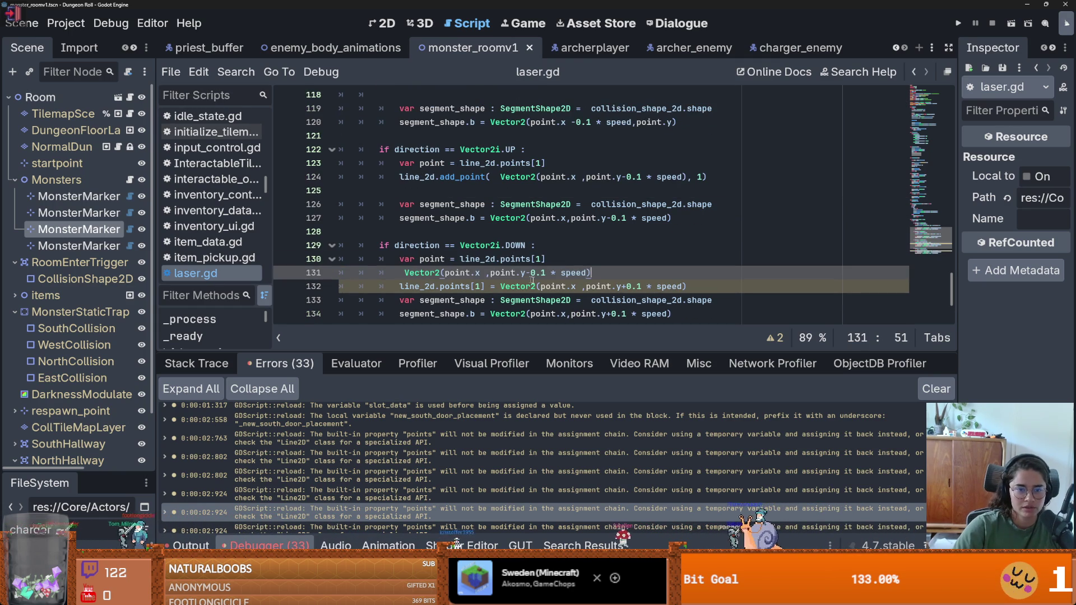
pyautogui.hotkey('ctrl', 'z')
pyautogui.scroll(2, 545, 251)
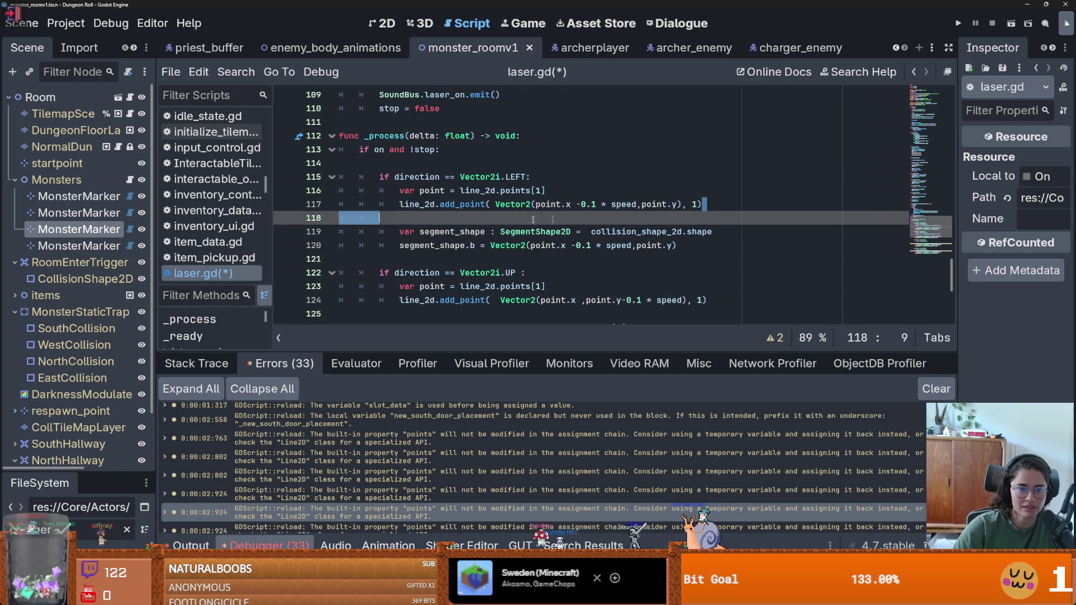
pyautogui.moveTo(702, 204); pyautogui.dragTo(399, 204)
pyautogui.scroll(-3, 460, 253)
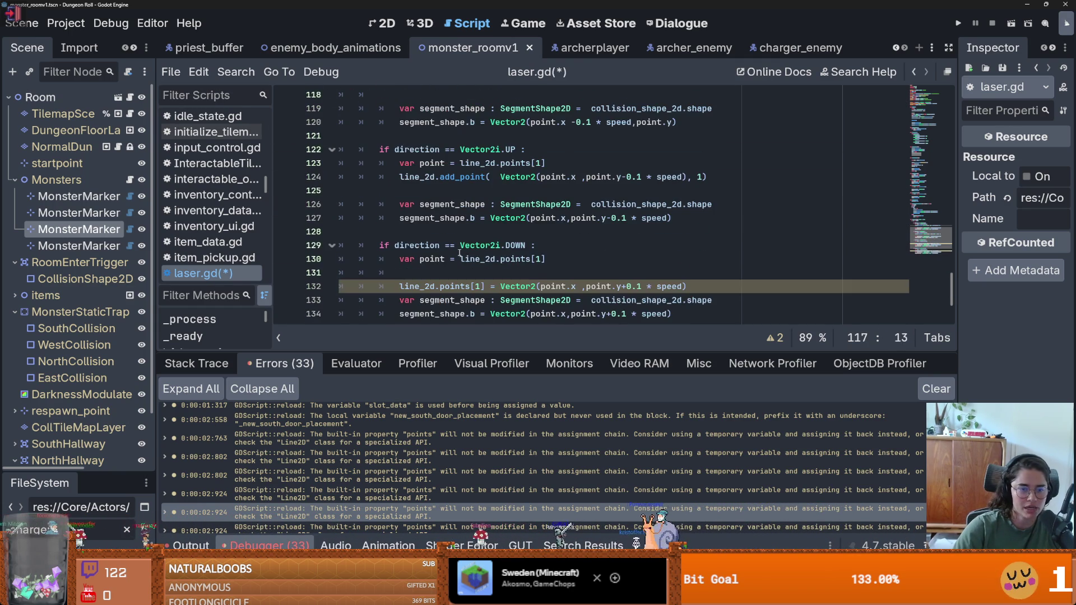
pyautogui.click(427, 273)
pyautogui.hotkey('ctrl', 'v')
# Swap in the downward Vector2 and delete the DOWN branch's points[1] assignment.
pyautogui.click(567, 286)
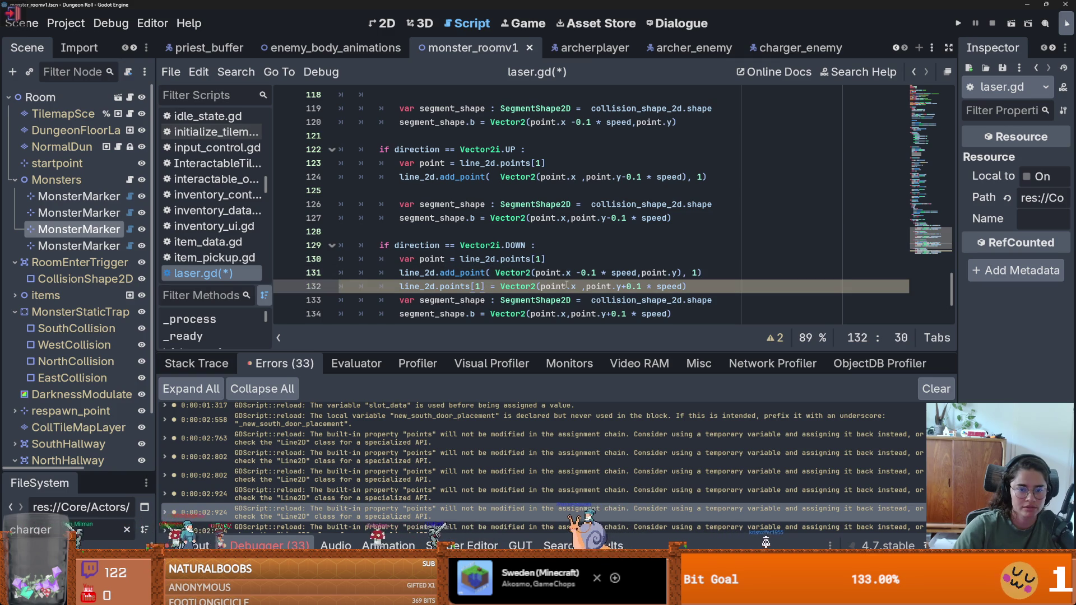
pyautogui.moveTo(501, 285)
pyautogui.mouseDown()
pyautogui.moveTo(688, 286)
pyautogui.moveTo(495, 273)
pyautogui.mouseUp()
pyautogui.hotkey('ctrl', 'c')
pyautogui.hotkey('ctrl', 'v')
pyautogui.moveTo(735, 286)
pyautogui.mouseDown()
pyautogui.moveTo(399, 286)
pyautogui.moveTo(748, 274)
pyautogui.mouseUp()
pyautogui.press('BackSpace')
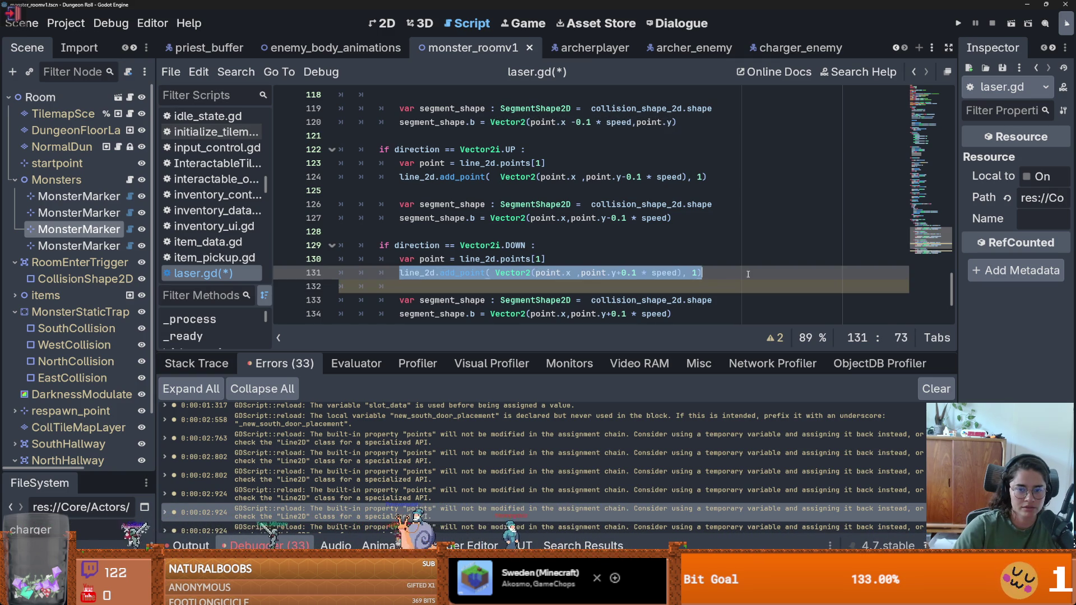
# Add an add_point call with the rightward Vector2 to the RIGHT branch and remove its points[1] line.
pyautogui.scroll(-3, 645, 269)
pyautogui.click(595, 254)
pyautogui.hotkey('ctrl', 'v')
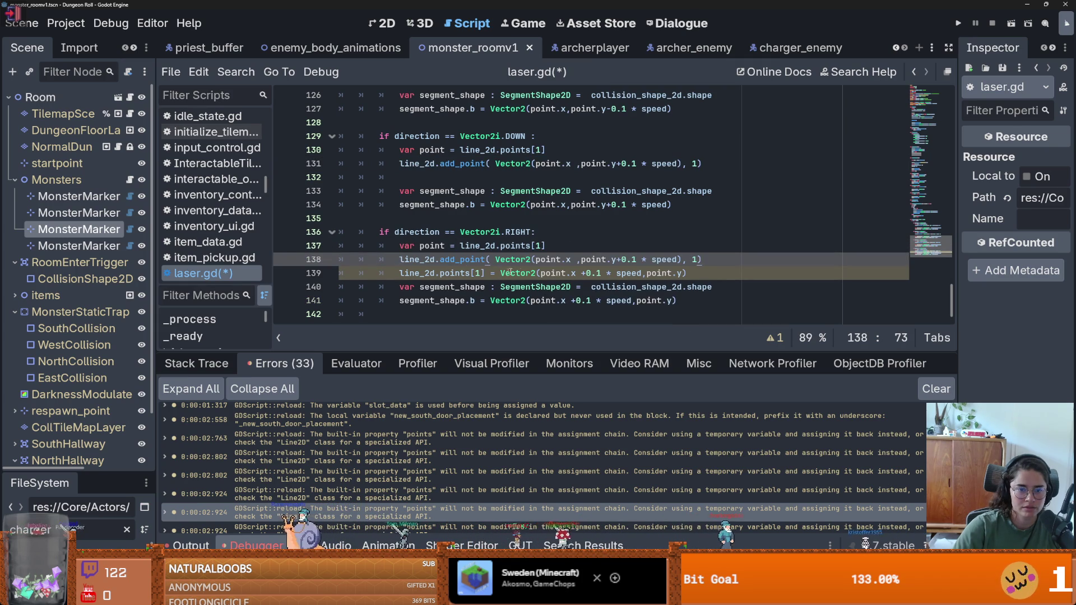
pyautogui.moveTo(500, 273)
pyautogui.mouseDown()
pyautogui.moveTo(687, 274)
pyautogui.moveTo(491, 259)
pyautogui.mouseUp()
pyautogui.hotkey('ctrl', 'c')
pyautogui.hotkey('ctrl', 'v')
pyautogui.moveTo(687, 273); pyautogui.dragTo(384, 273)
pyautogui.press('Delete')
pyautogui.hotkey('shift', 'Up')
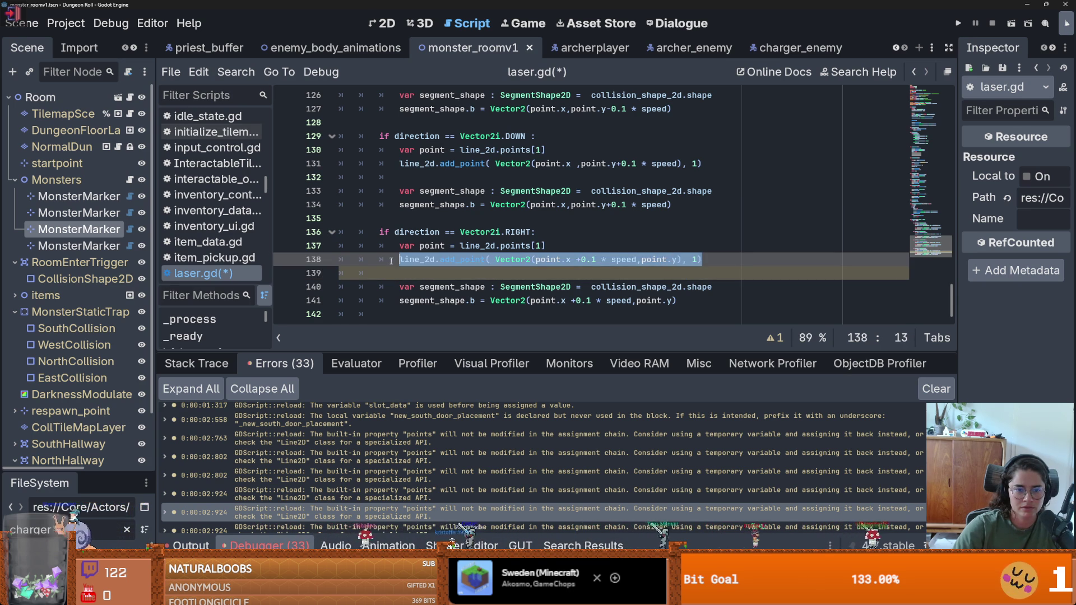
# Jump to the warning at line 129.
pyautogui.scroll(-1, 505, 273)
pyautogui.scroll(-3, 449, 437)
pyautogui.click(441, 455)
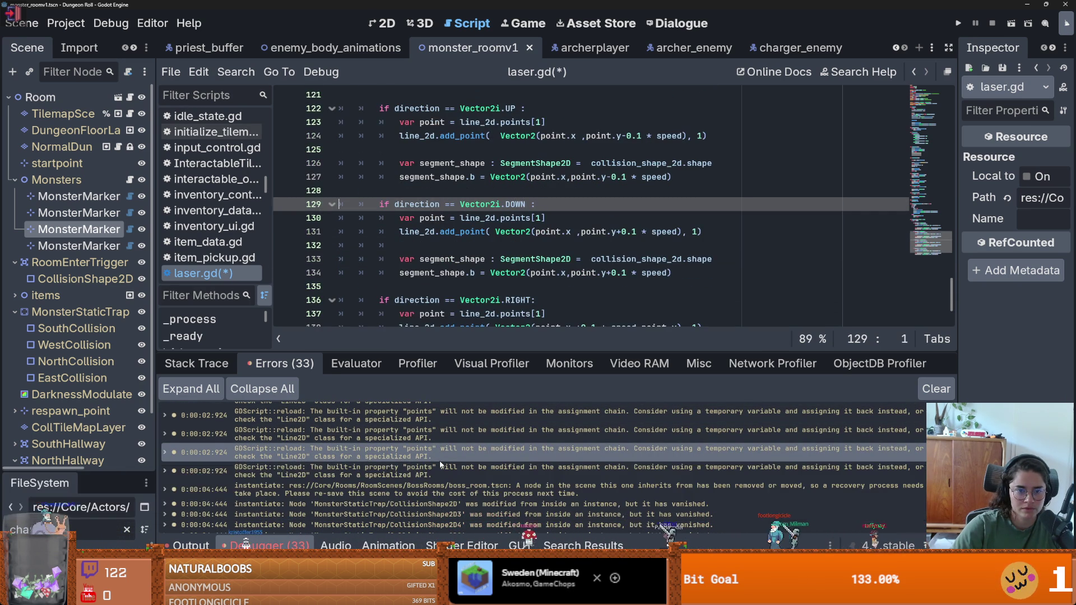
# Check the line 135 warning and the boss_room recovery error, then enlarge the FileSystem dock.
pyautogui.click(437, 474)
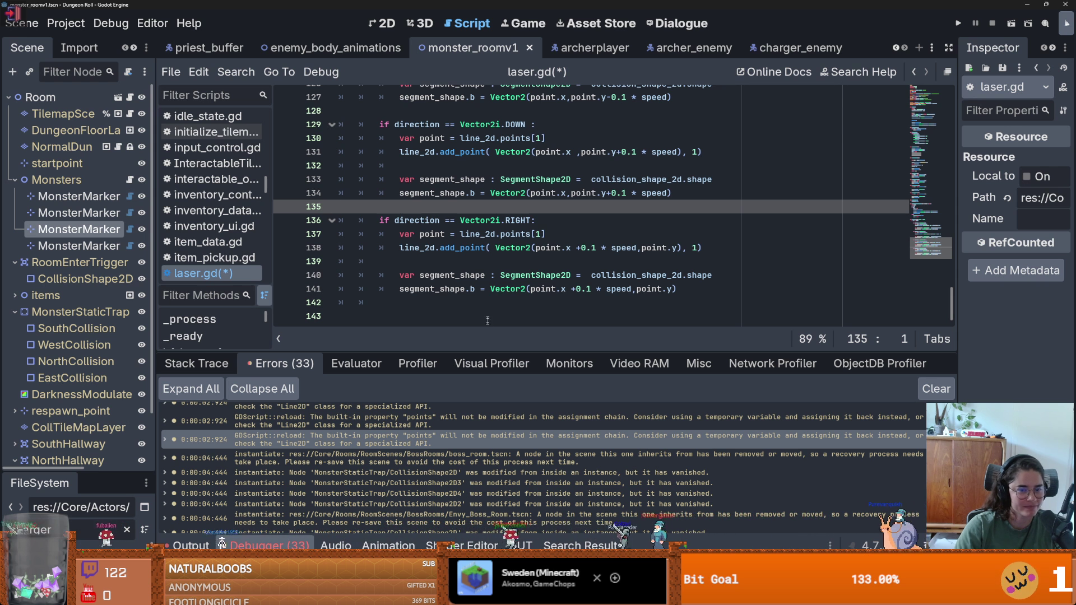
pyautogui.click(455, 458)
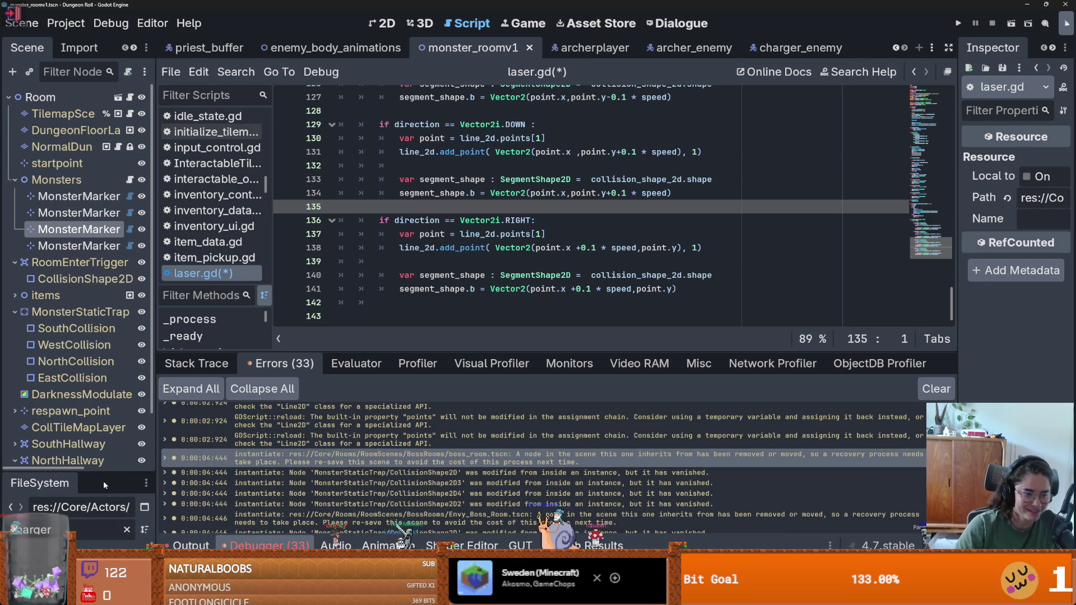
pyautogui.moveTo(105, 473); pyautogui.dragTo(106, 259)
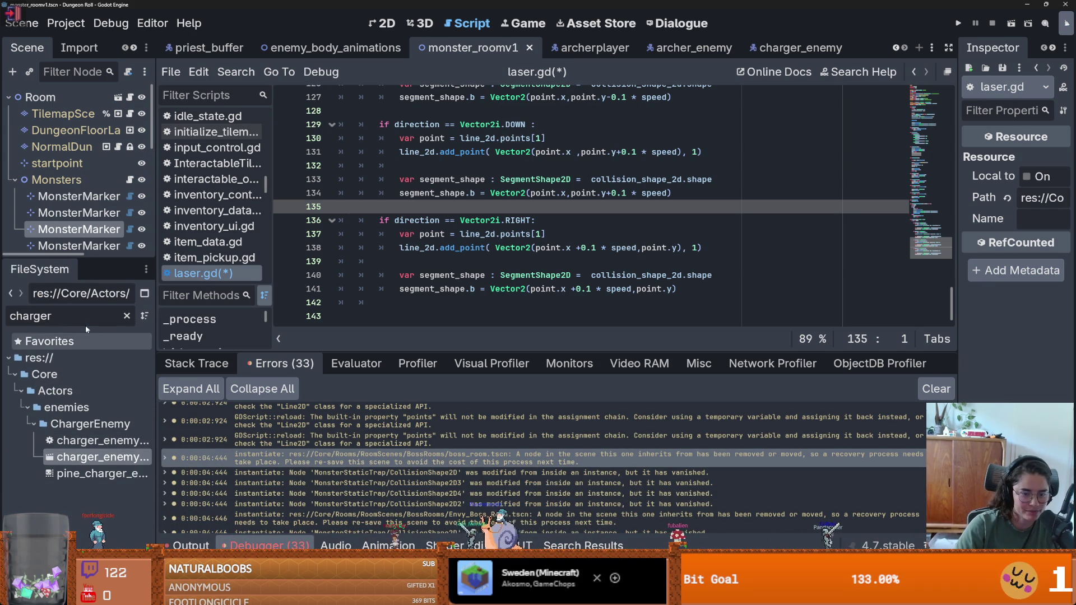
# Filter the files for boss_room, open boss_room.tscn and save it.
pyautogui.hotkey('ctrl', 'a')
pyautogui.write('boss')
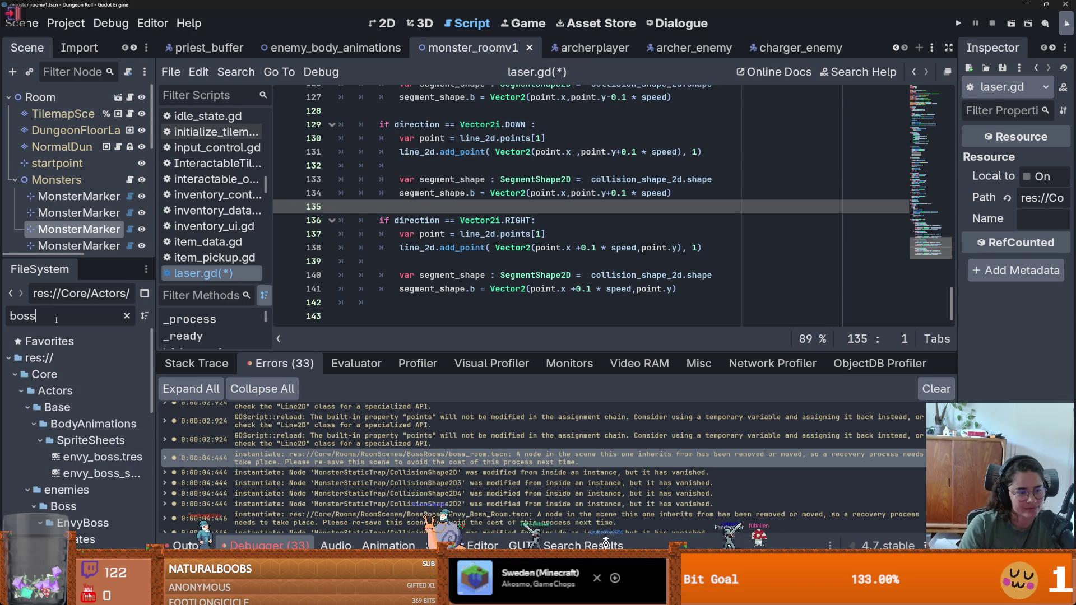
pyautogui.write('_room')
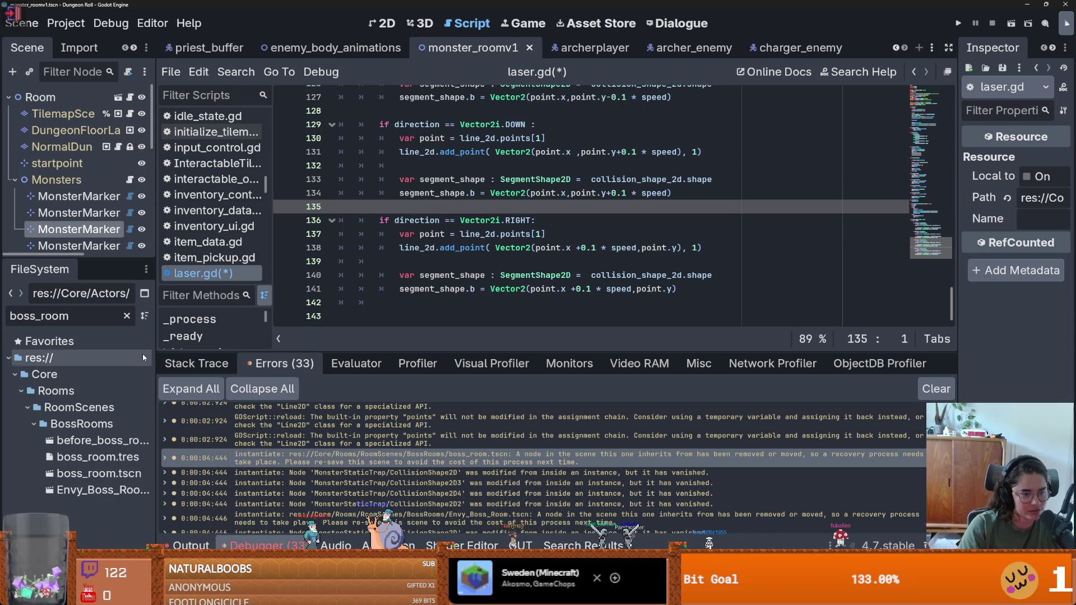
pyautogui.doubleClick(207, 457)
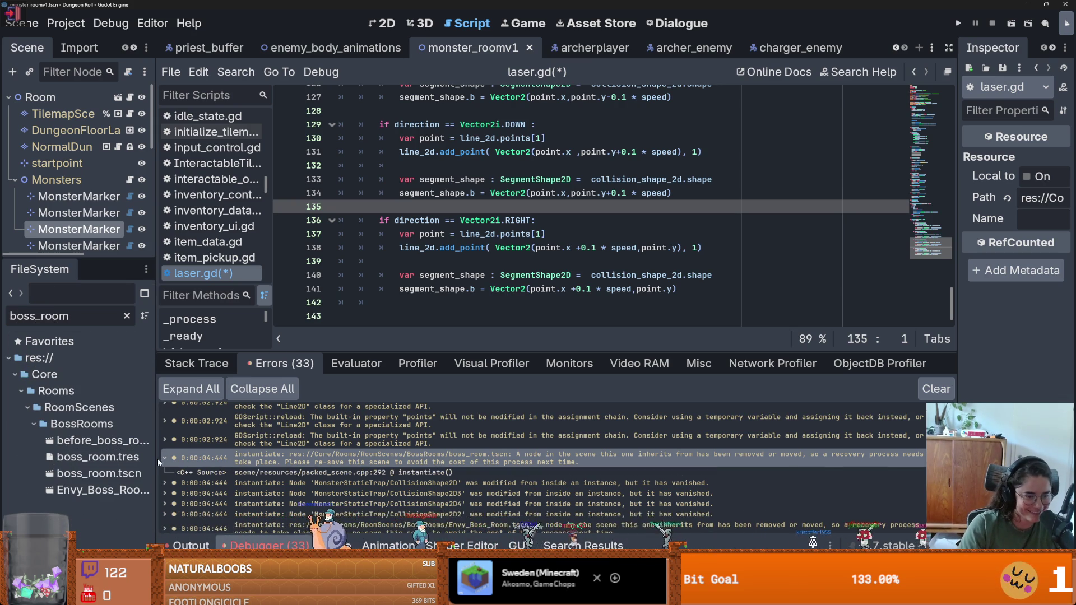
pyautogui.moveTo(158, 455); pyautogui.dragTo(317, 455)
pyautogui.rightClick(137, 474)
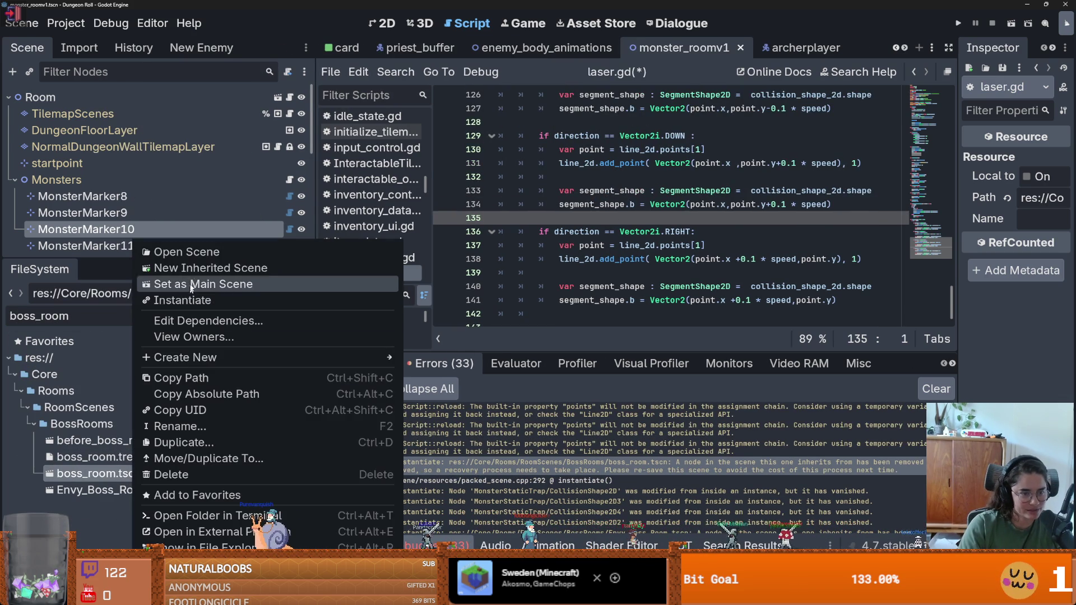
pyautogui.click(124, 465)
pyautogui.doubleClick(112, 473)
pyautogui.rightClick(792, 49)
pyautogui.click(816, 73)
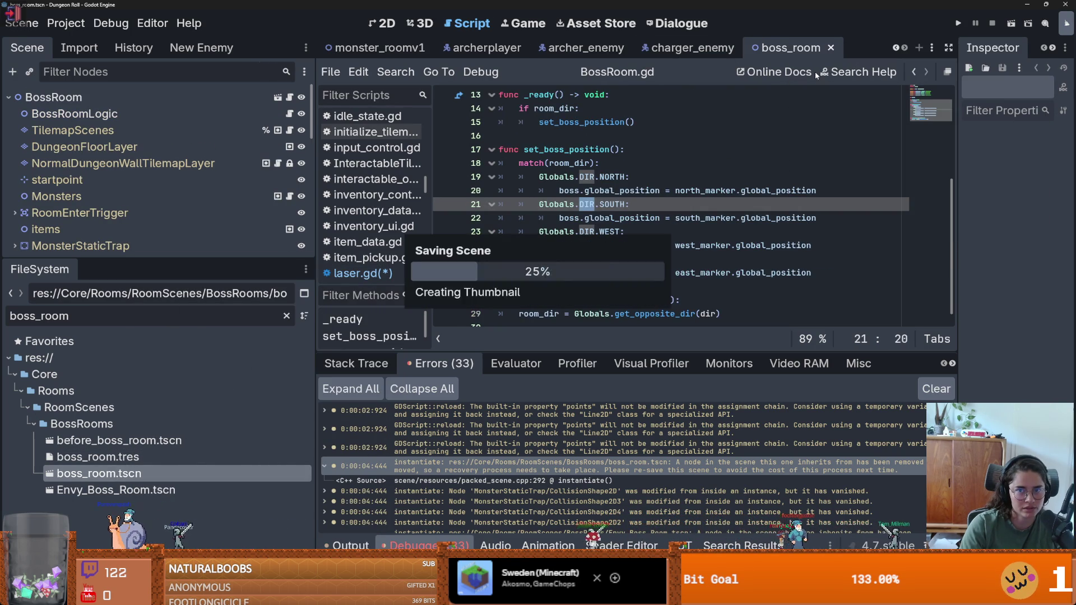
# Open and save Envy_Boss_Room.tscn, then close all scene tabs.
pyautogui.rightClick(106, 492)
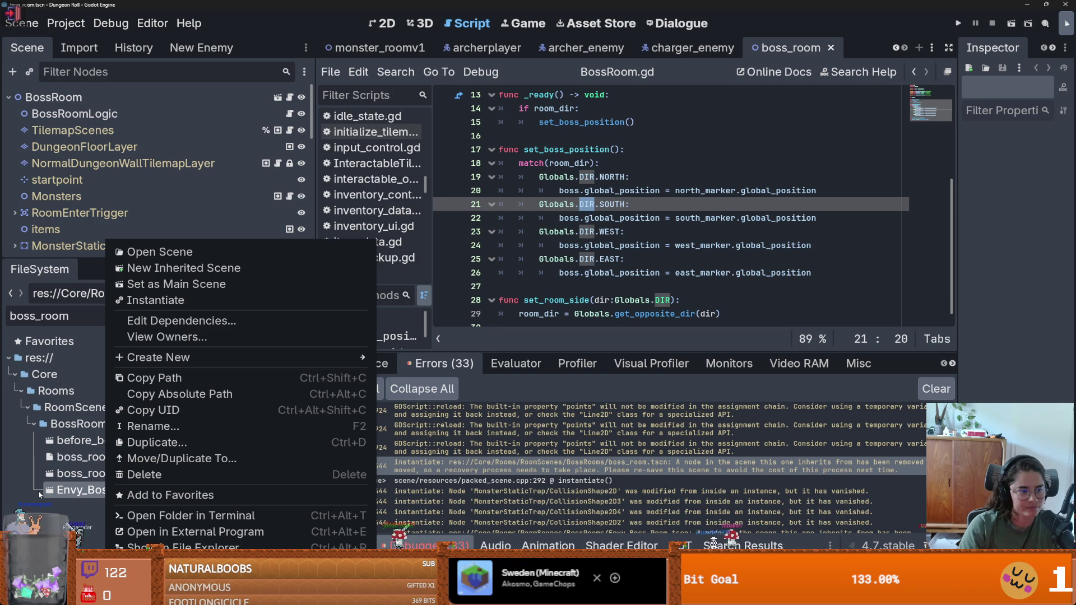
pyautogui.click(53, 494)
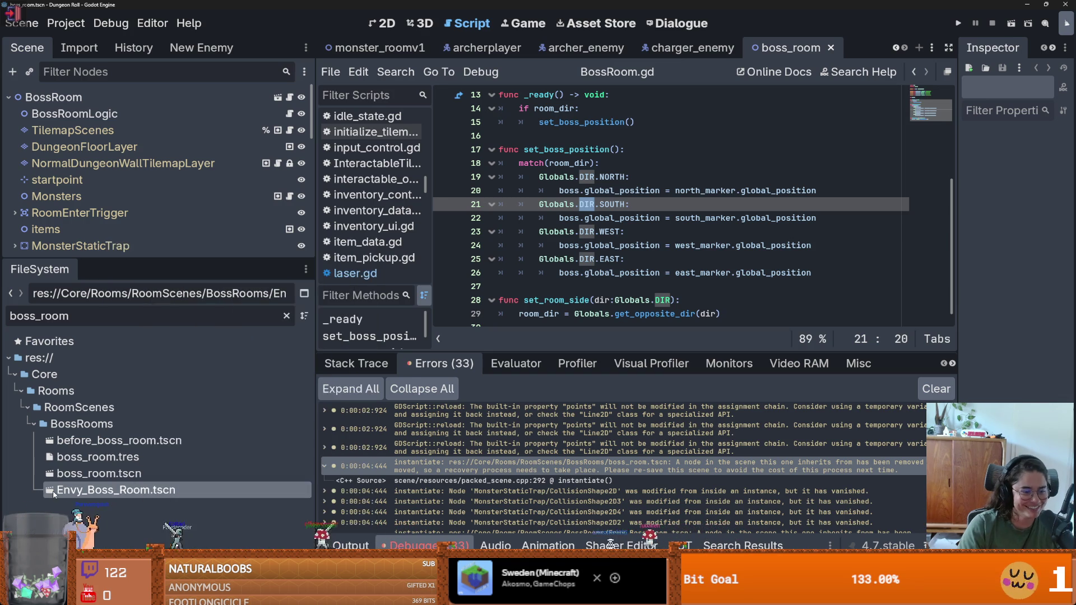
pyautogui.doubleClick(53, 492)
pyautogui.rightClick(868, 48)
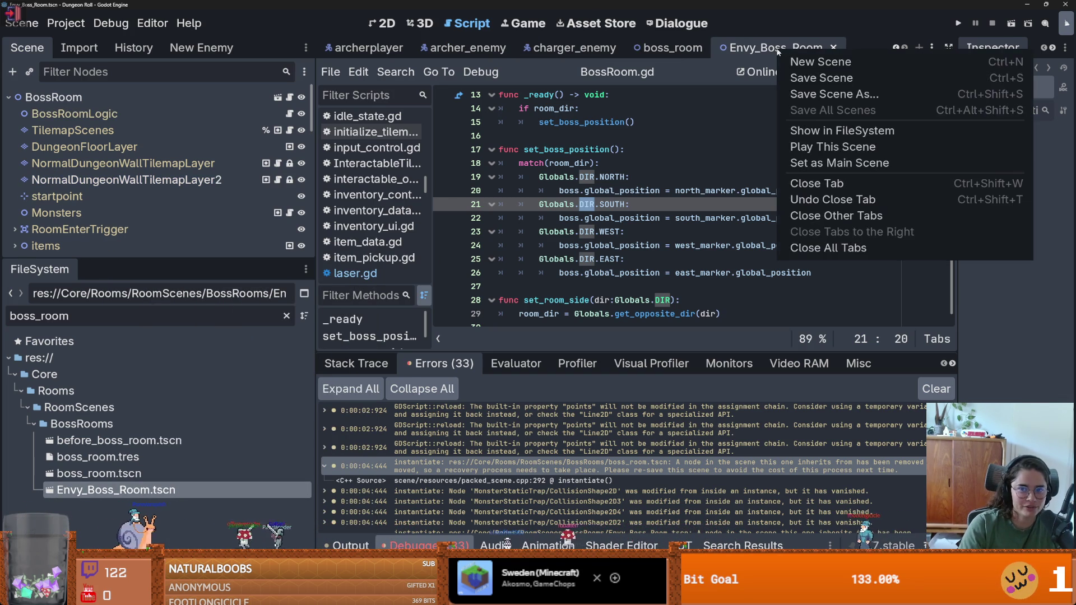
pyautogui.click(874, 78)
pyautogui.rightClick(809, 44)
pyautogui.click(785, 243)
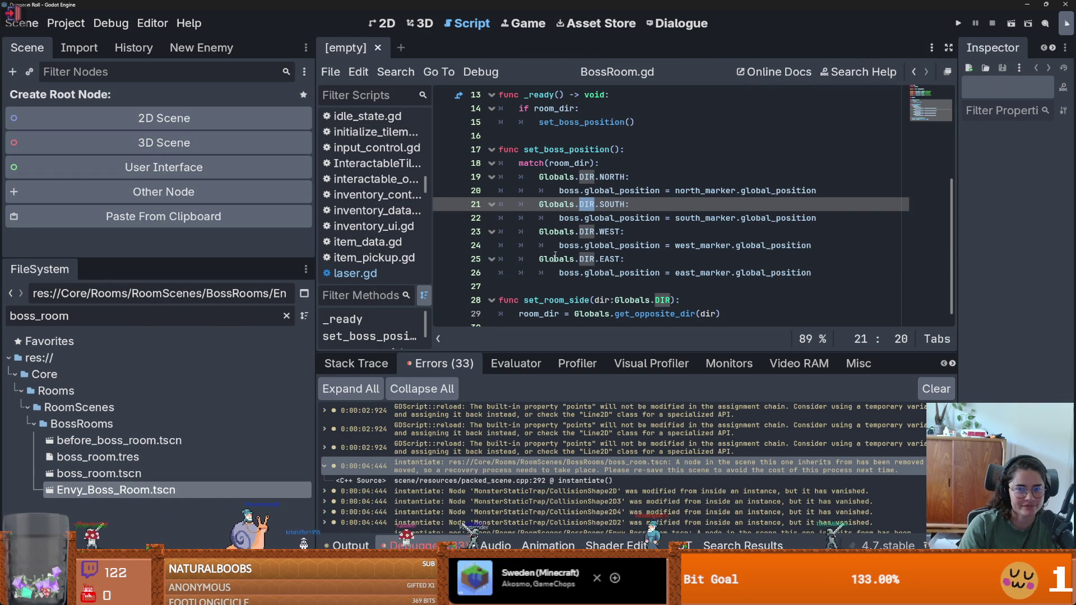
# Run the project with F5 so it halts on the Nil item_name error in inventory_container.gd.
pyautogui.scroll(-1, 546, 464)
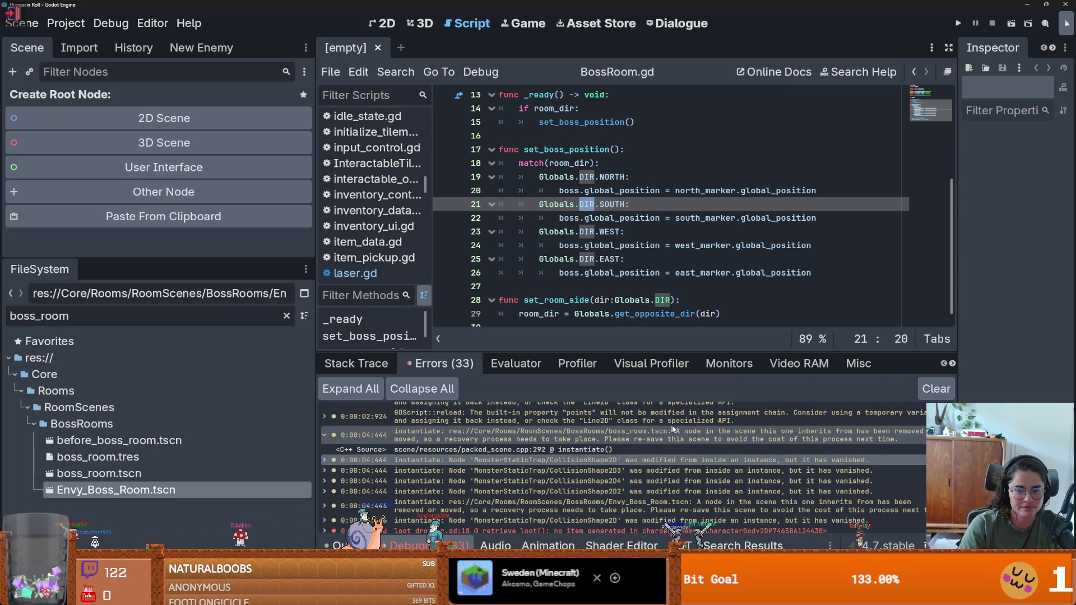
pyautogui.click(700, 290)
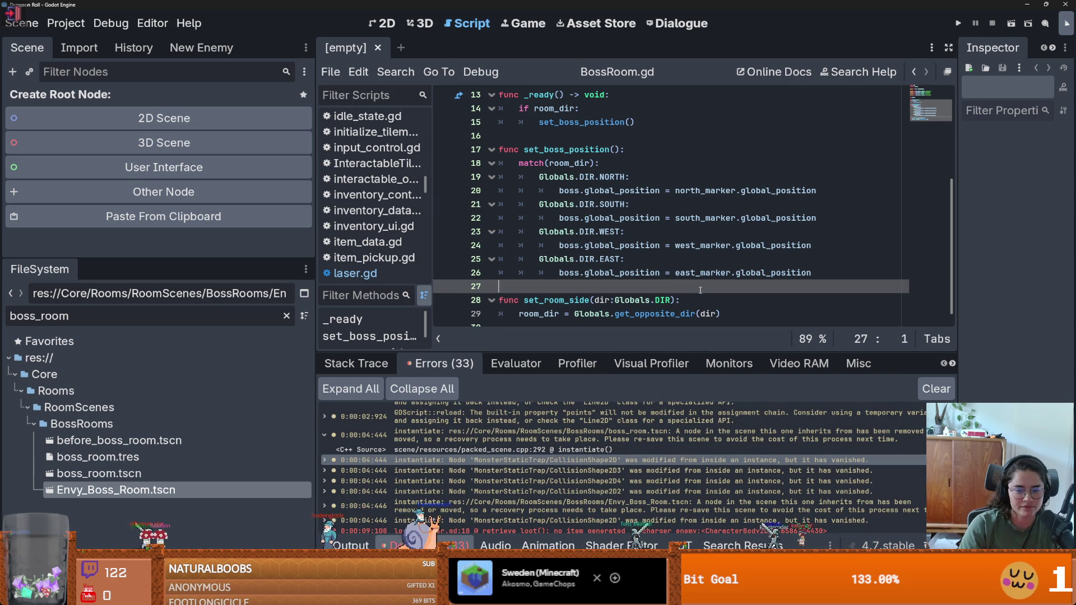
pyautogui.click(687, 306)
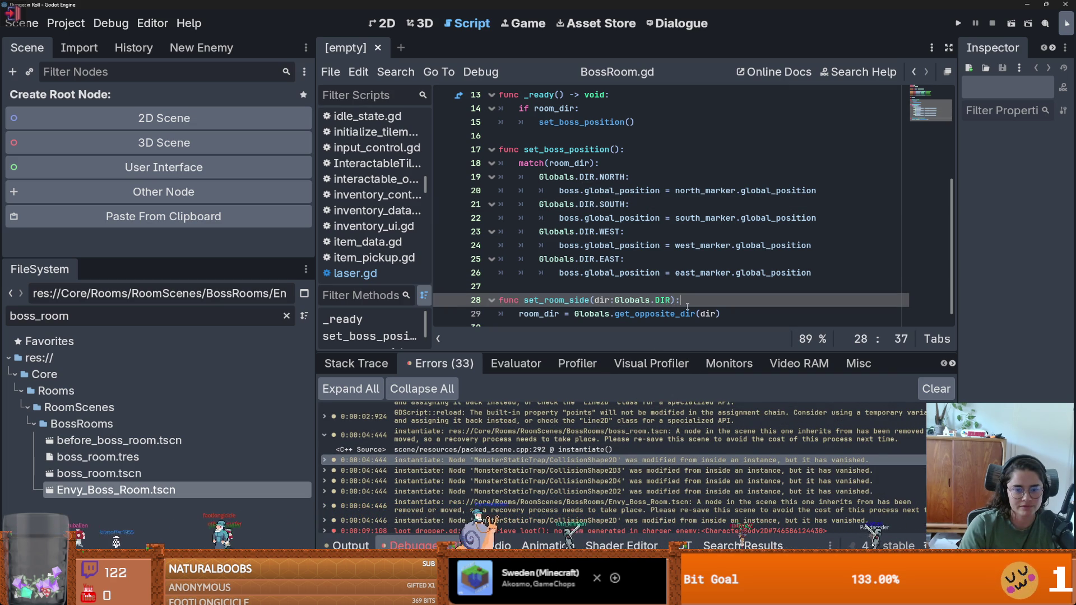
pyautogui.press('F5')
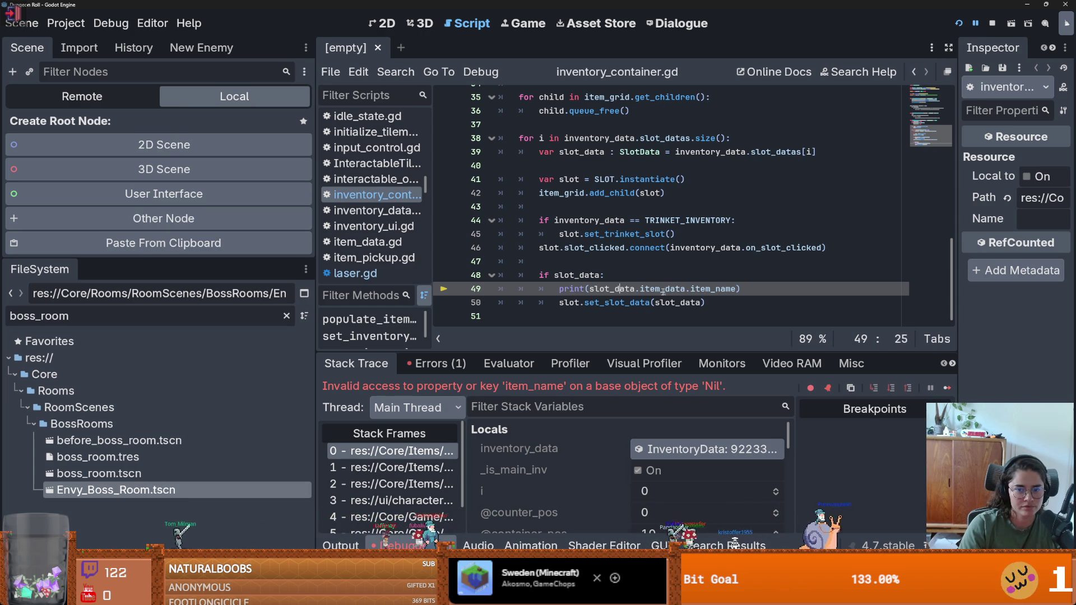
# Highlight slot_data on line 49 and bring the script to the paused line.
pyautogui.click(635, 289)
pyautogui.scroll(3, 622, 303)
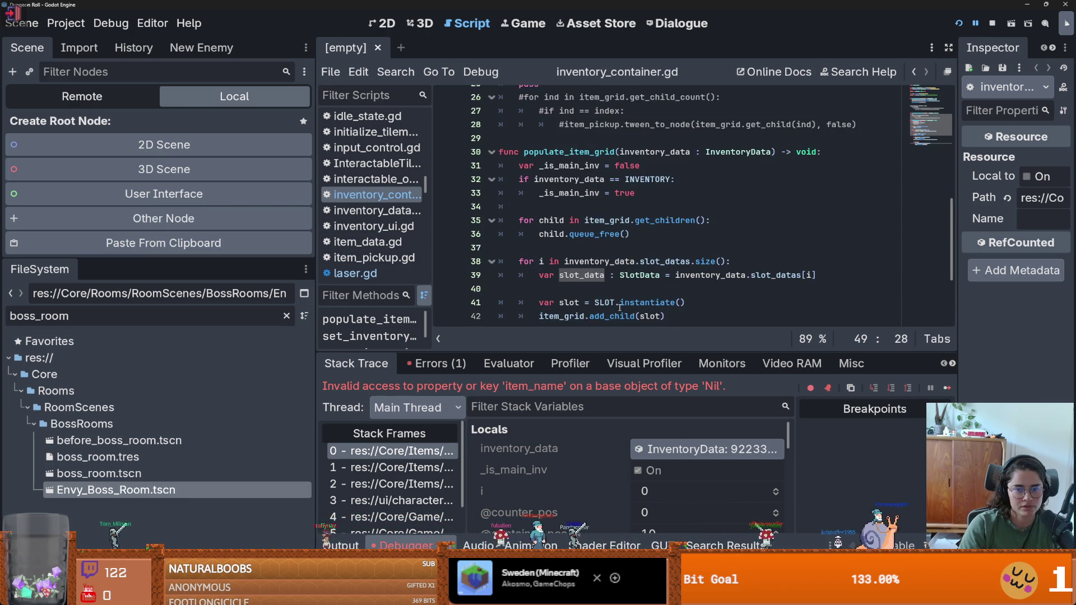
pyautogui.scroll(-2, 619, 308)
pyautogui.scroll(-1, 619, 307)
pyautogui.scroll(7, 619, 308)
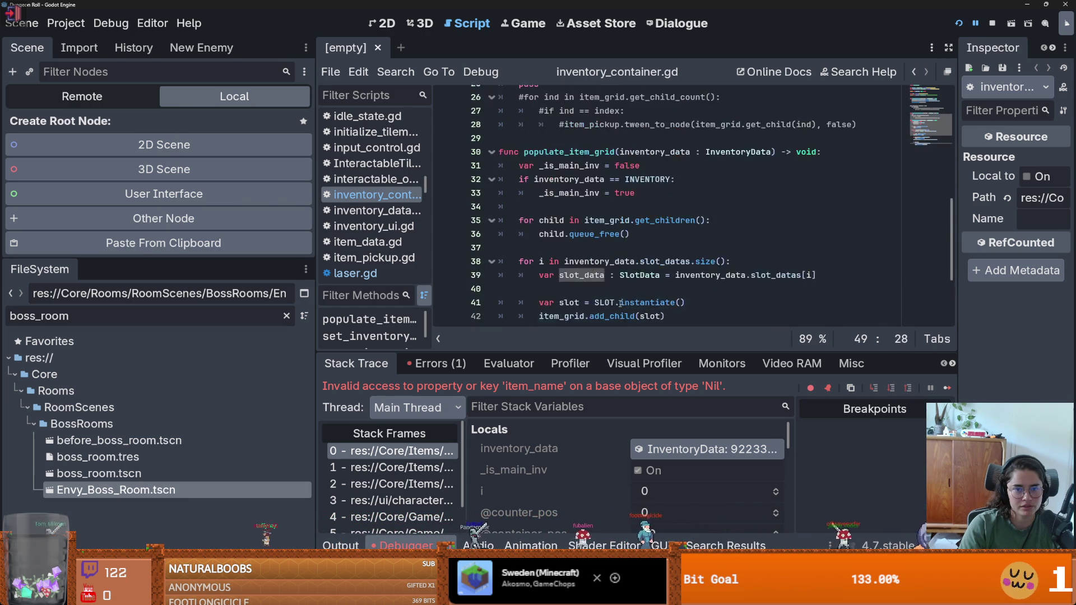
pyautogui.scroll(-4, 619, 302)
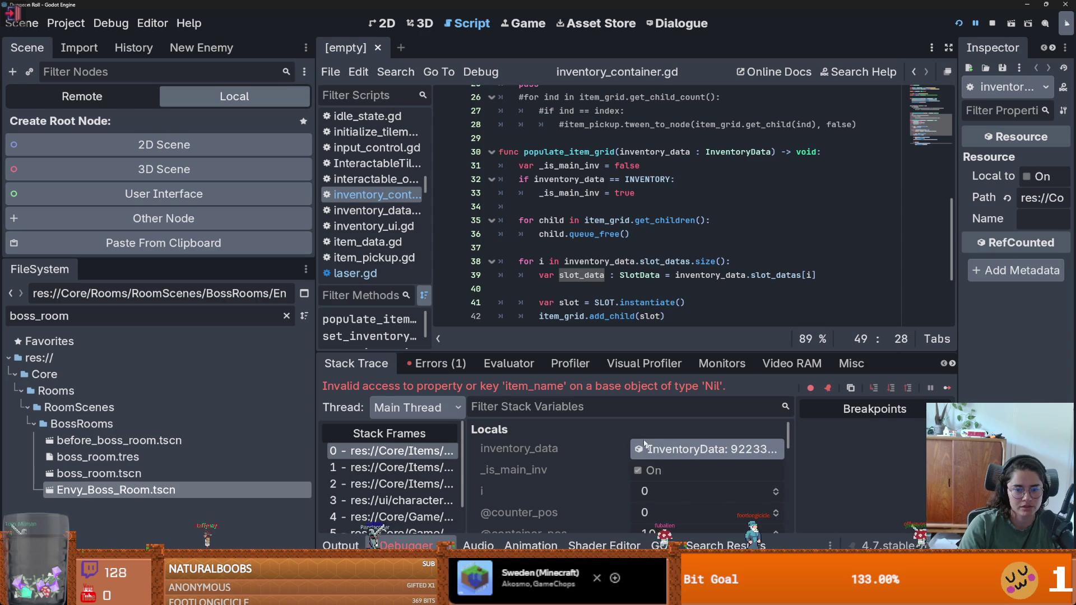
pyautogui.click(431, 450)
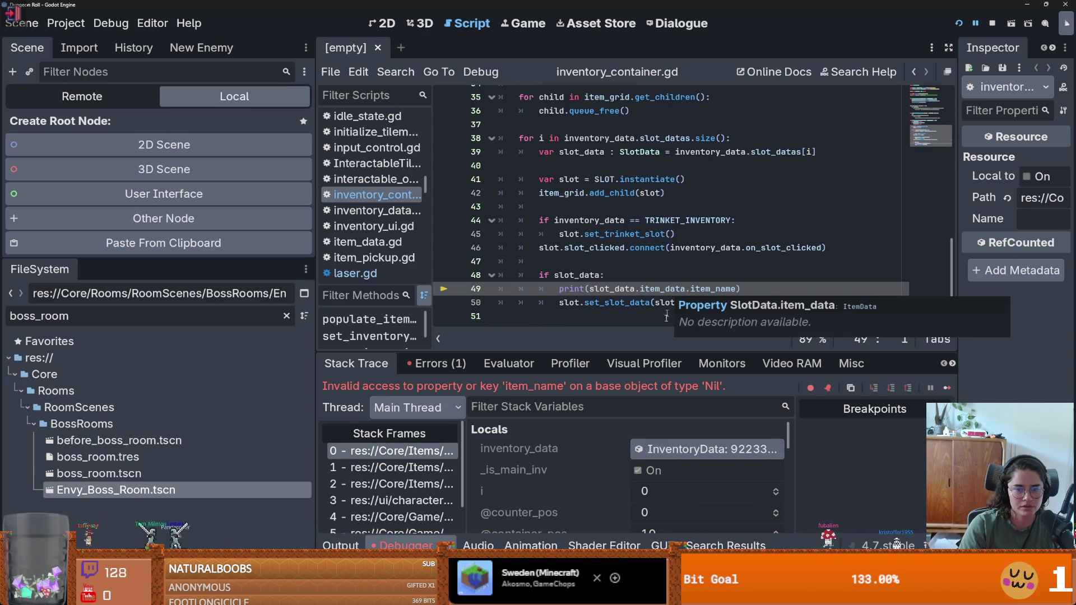
pyautogui.scroll(-4, 597, 443)
pyautogui.scroll(-5, 596, 443)
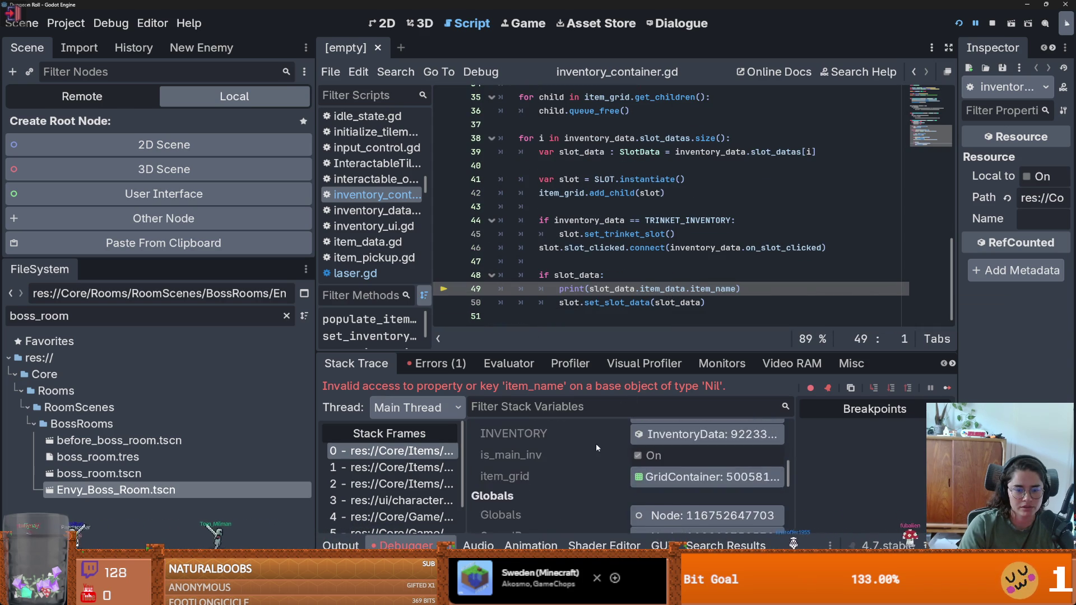
pyautogui.scroll(7, 594, 448)
pyautogui.scroll(3, 603, 454)
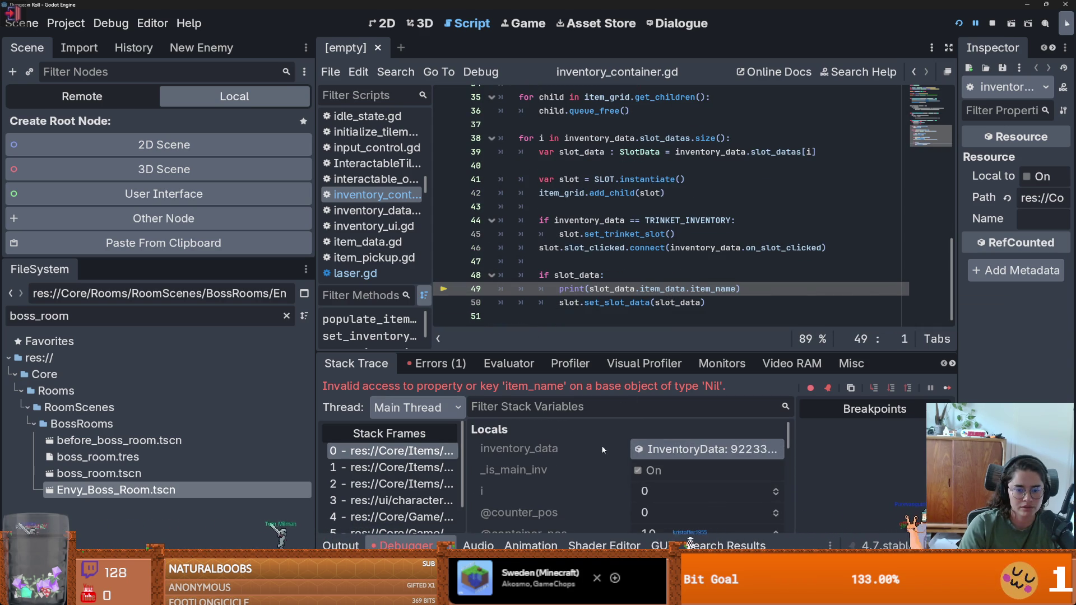
pyautogui.scroll(-2, 645, 465)
# Show slot_data's SlotData properties in the Inspector and select slot_data in the line 48 check.
pyautogui.click(682, 474)
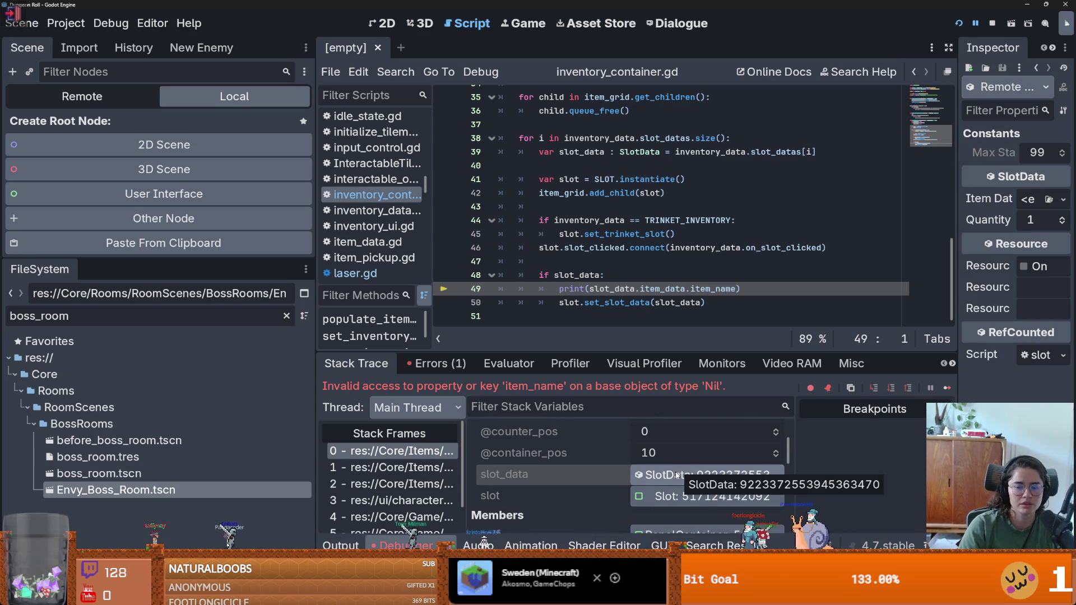
pyautogui.moveTo(956, 227)
pyautogui.mouseDown()
pyautogui.moveTo(877, 227)
pyautogui.moveTo(956, 226)
pyautogui.mouseUp()
pyautogui.click(652, 287)
pyautogui.doubleClick(577, 274)
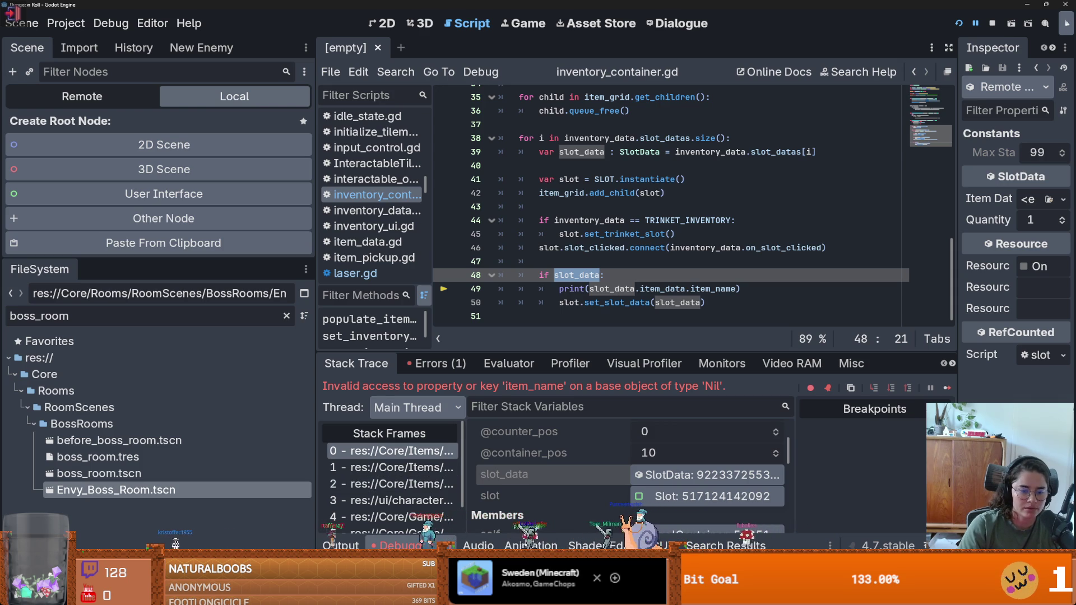
pyautogui.hotkey('alt', 'Tab')
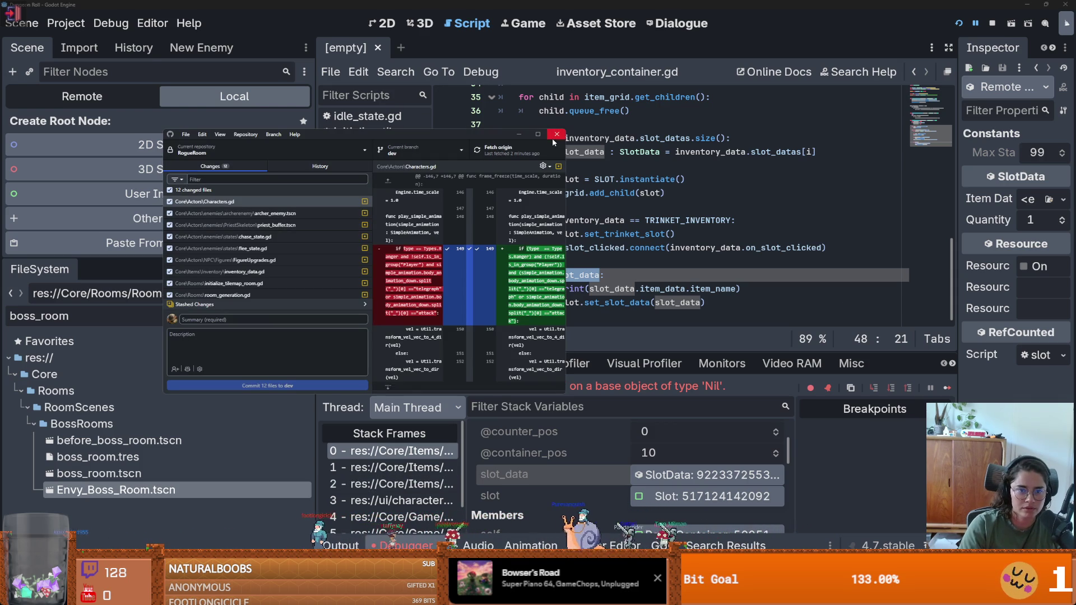
# Discard all uncommitted inventory_data.gd changes in GitHub Desktop, leaving 11 changed files.
pyautogui.click(545, 136)
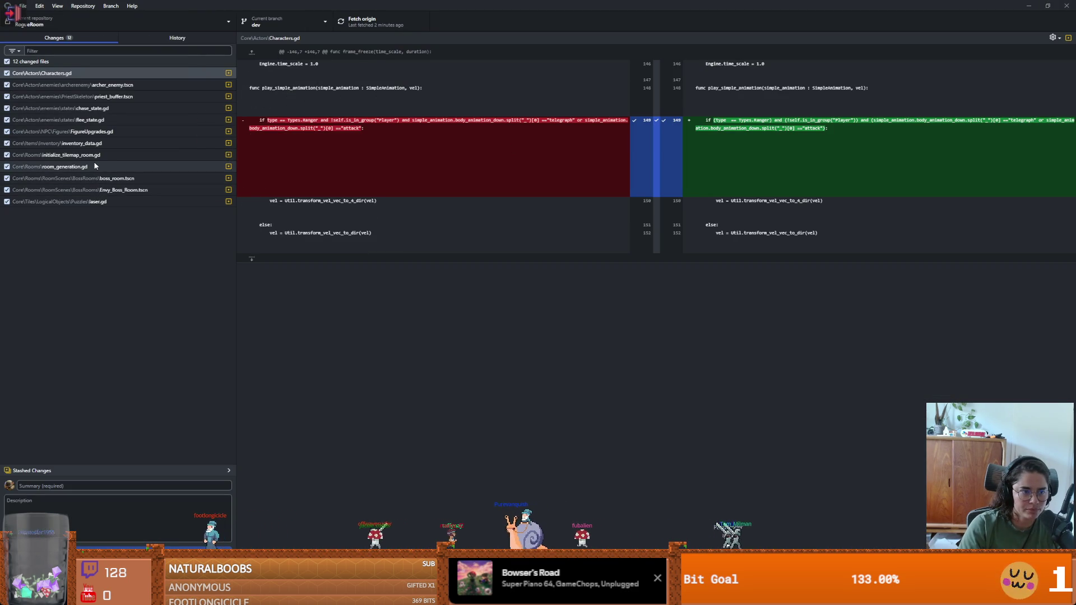
pyautogui.click(95, 145)
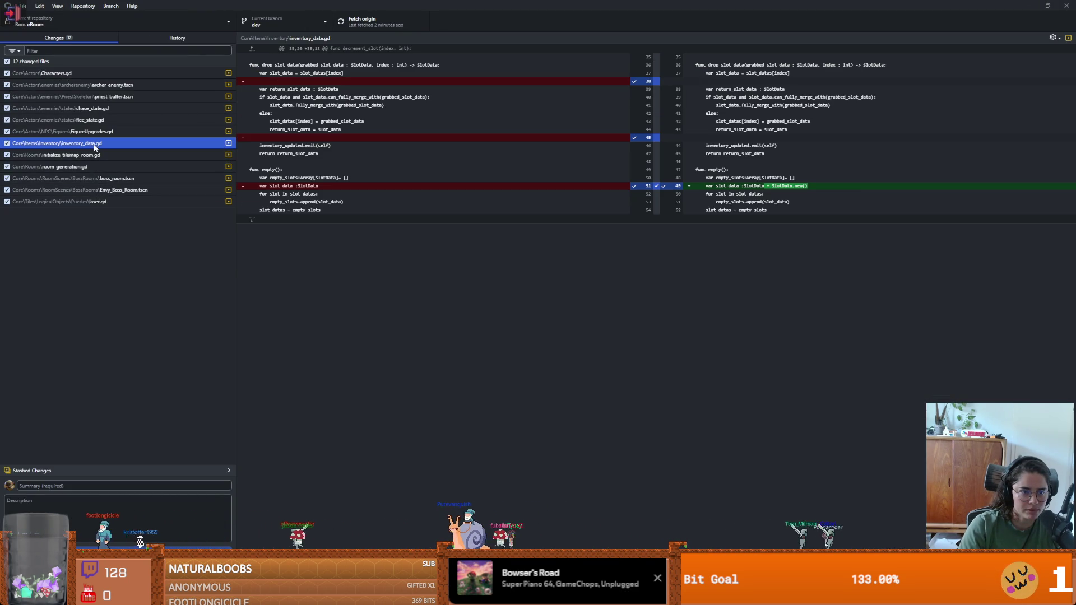
pyautogui.rightClick(94, 146)
pyautogui.click(115, 151)
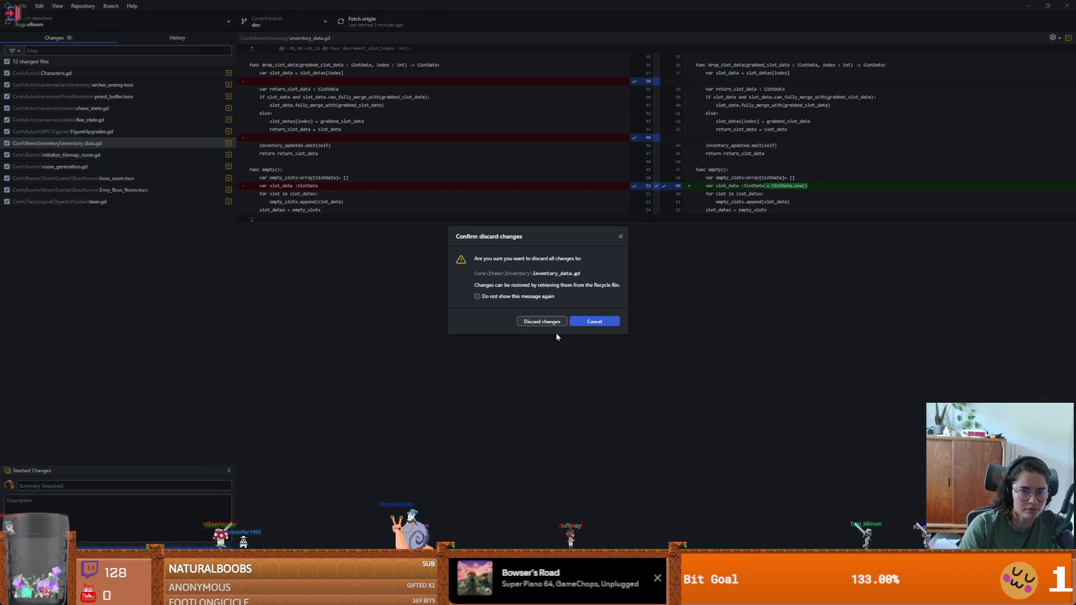
pyautogui.click(534, 322)
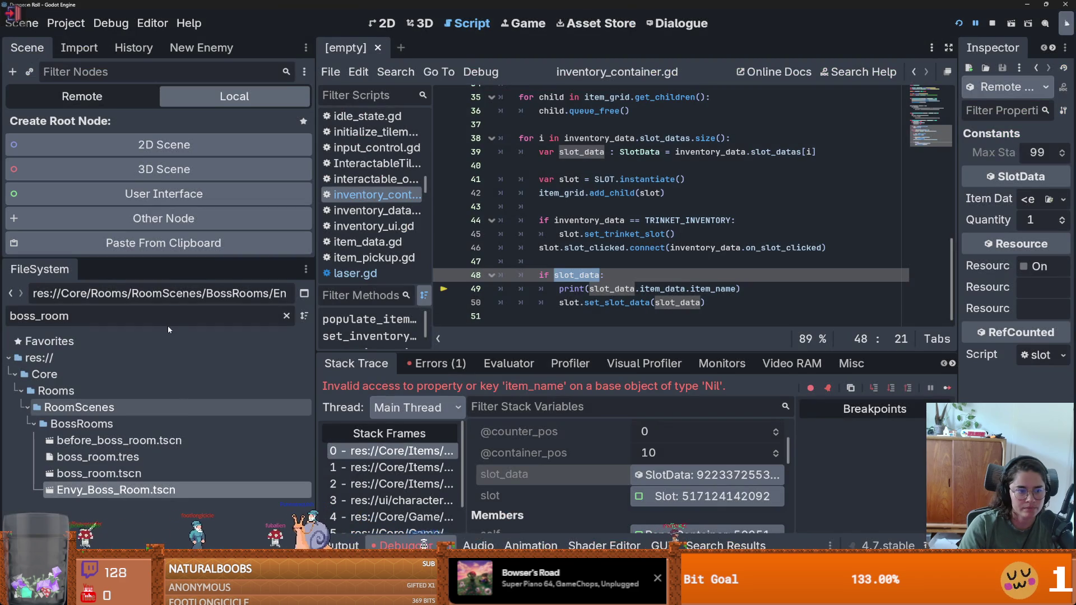
pyautogui.click(169, 316)
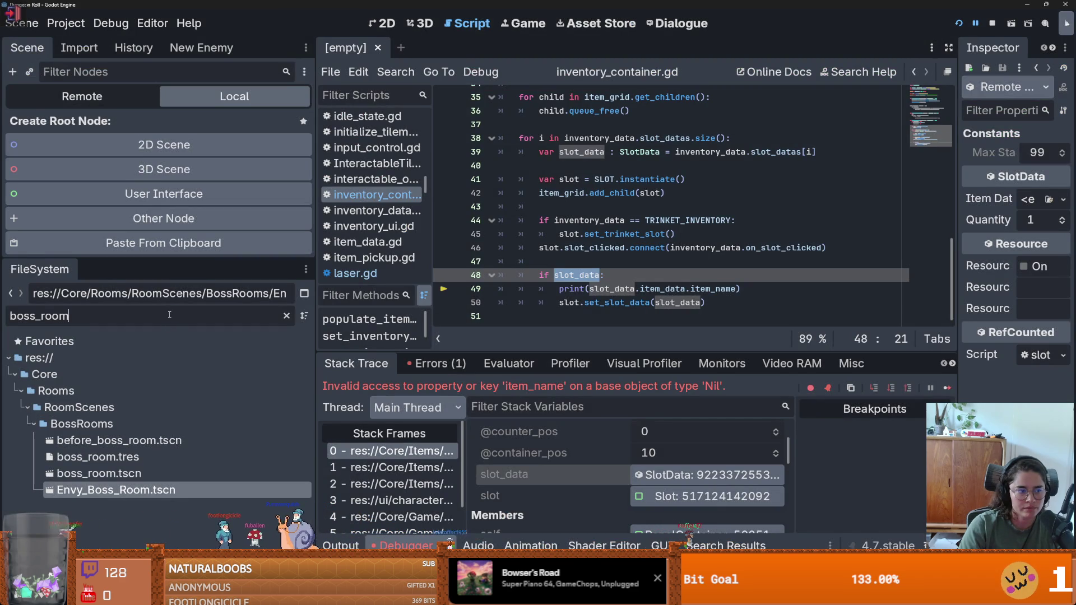
# Filter for inv_d, open inventory_data.gd, and go to the append line in empty().
pyautogui.write('inventory')
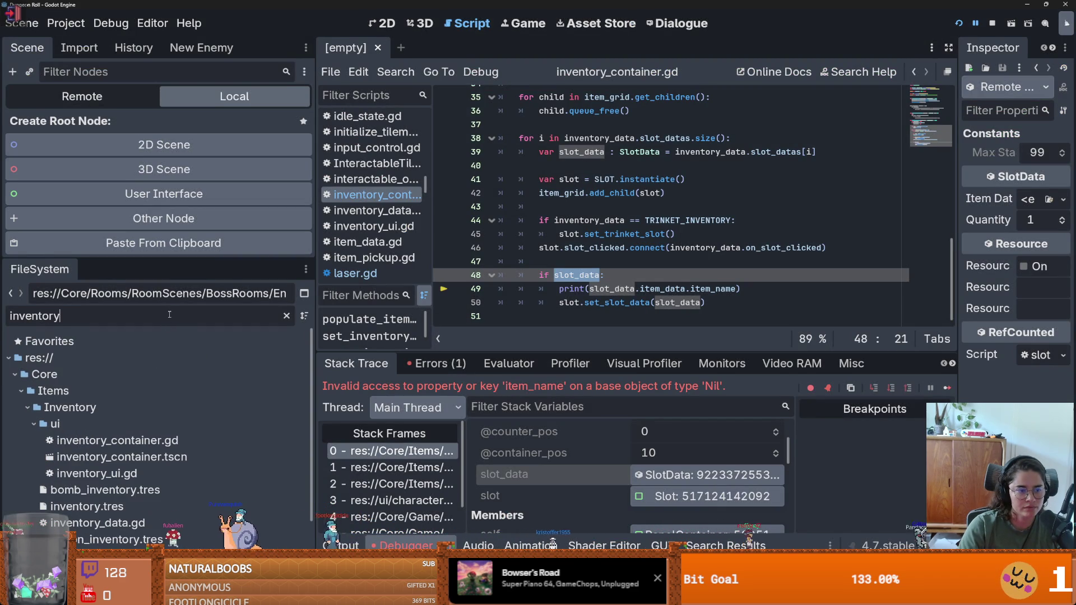
pyautogui.write('_d')
pyautogui.doubleClick(97, 423)
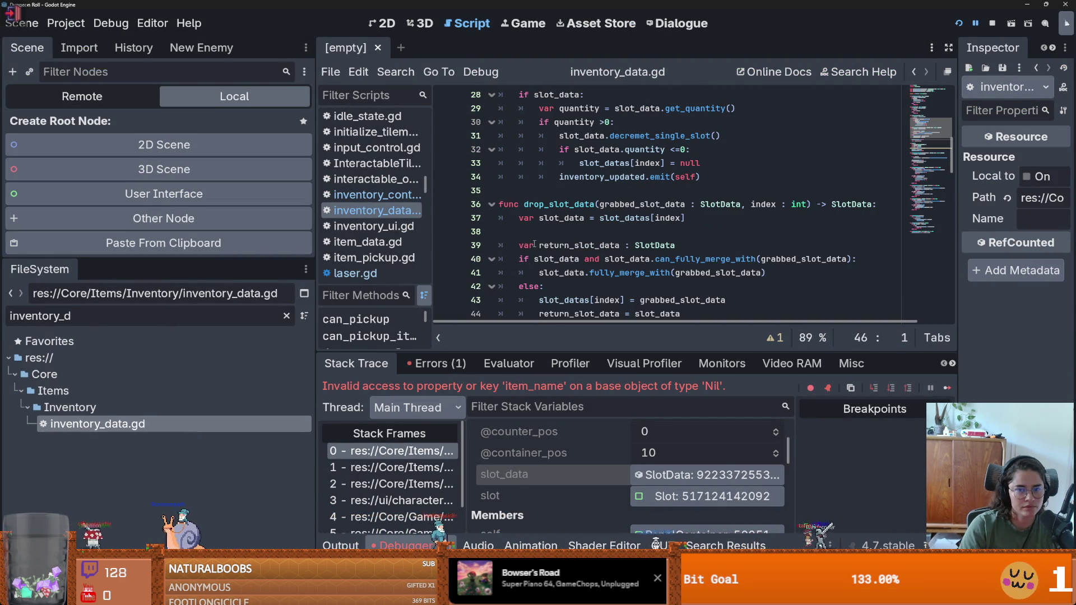
pyautogui.scroll(-5, 539, 275)
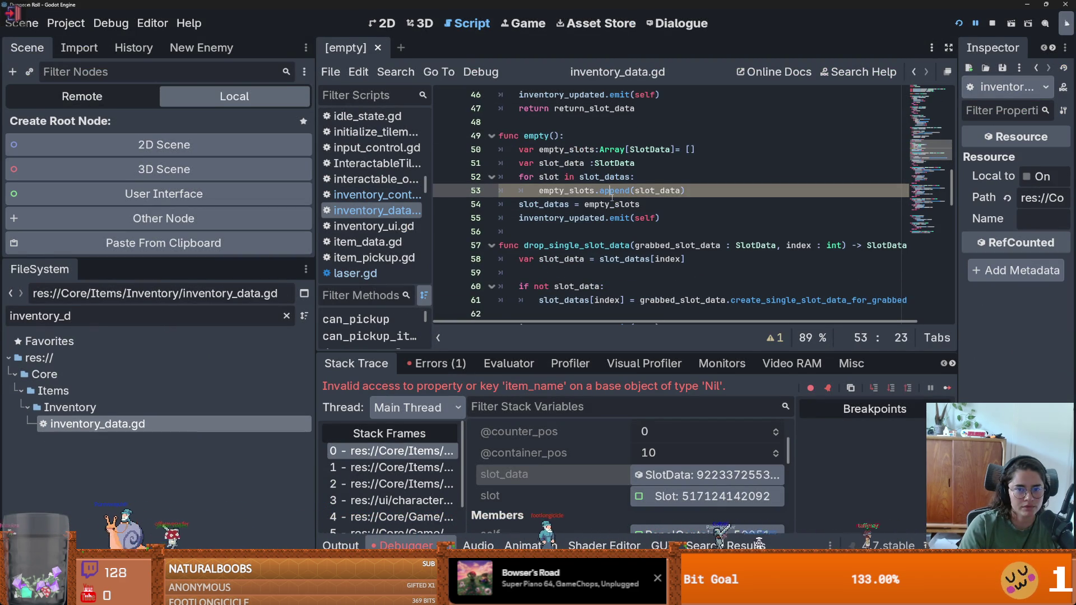
pyautogui.click(608, 230)
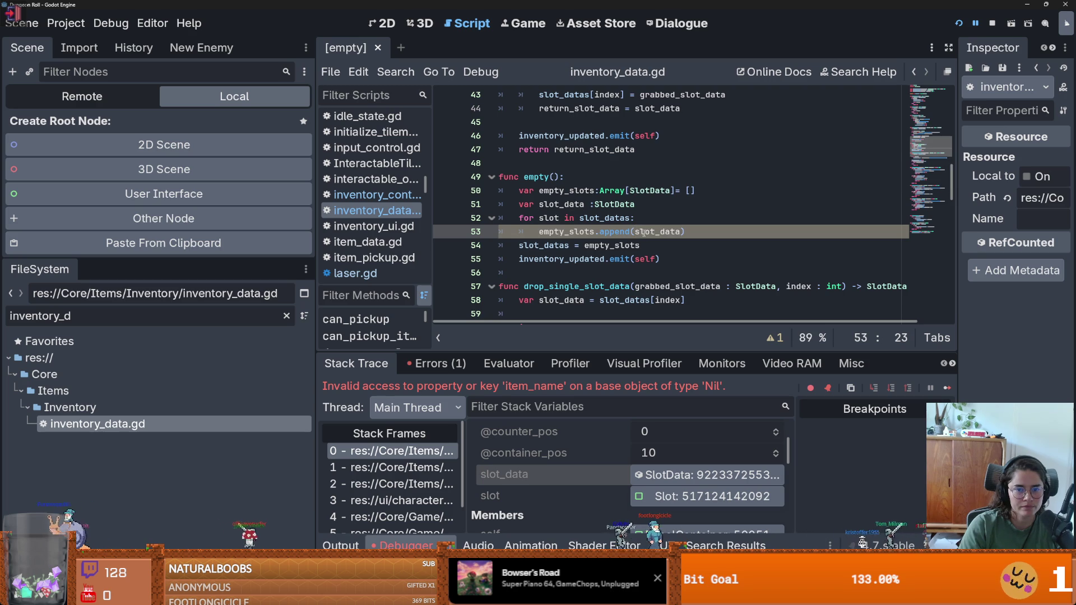
pyautogui.moveTo(644, 231)
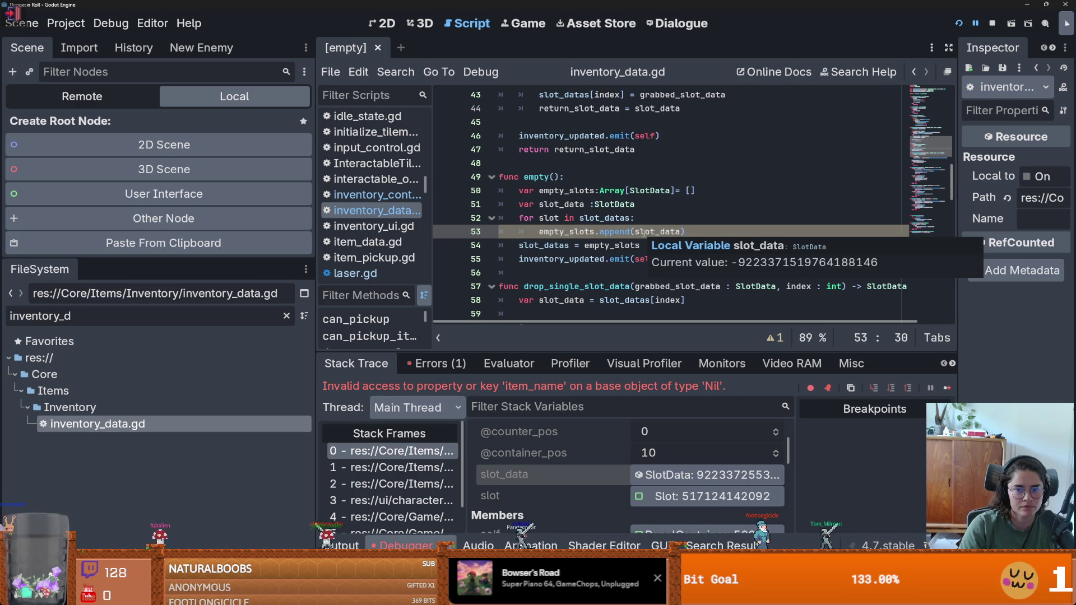
# Restart the game, stop it with F8, and run the full GUT test suite.
pyautogui.click(960, 24)
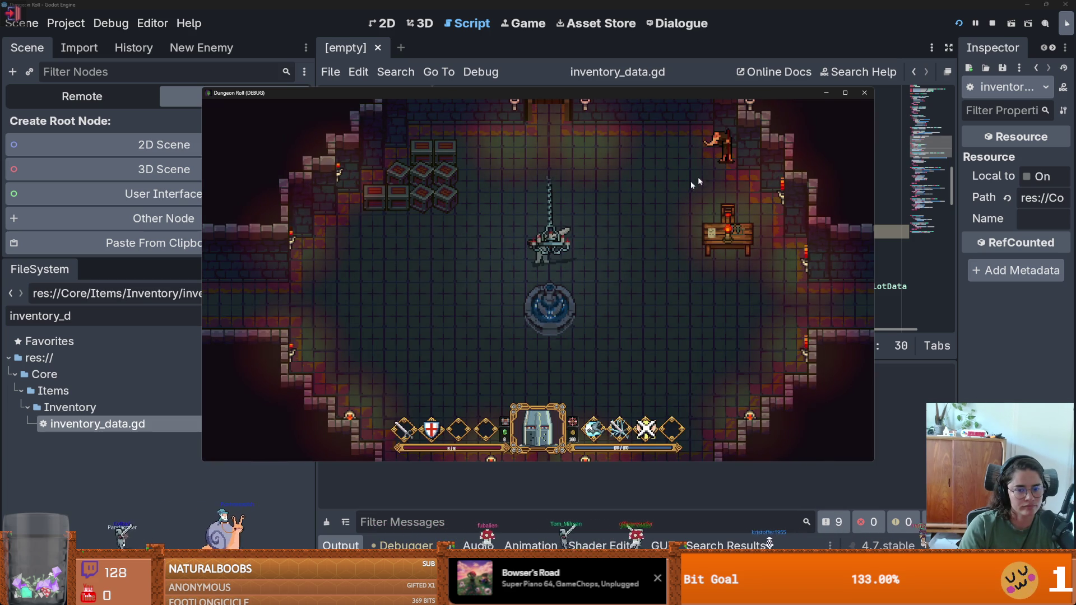
pyautogui.press('F8')
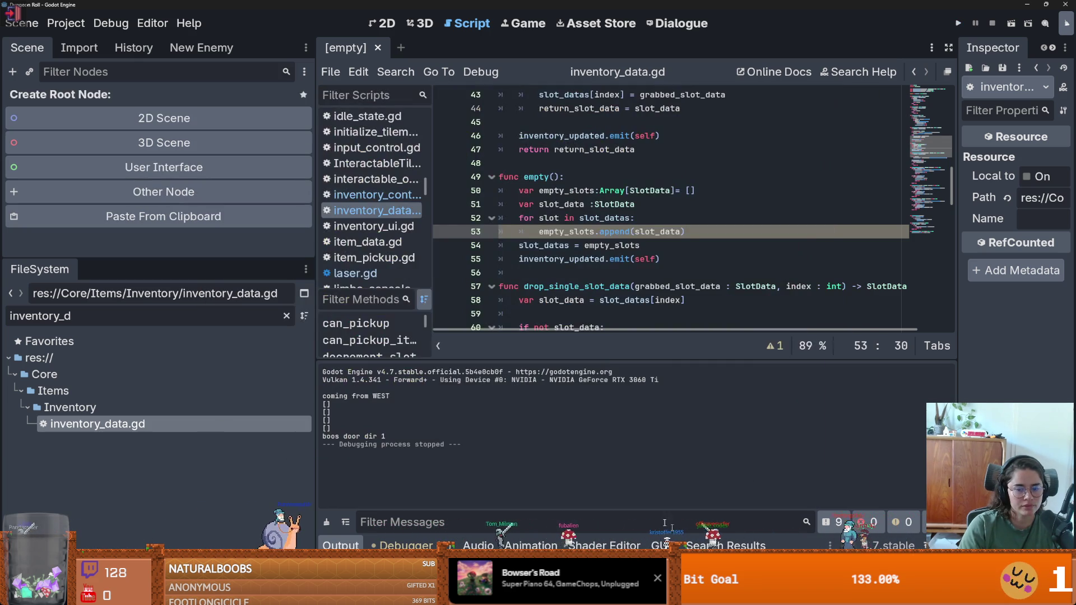
pyautogui.click(359, 444)
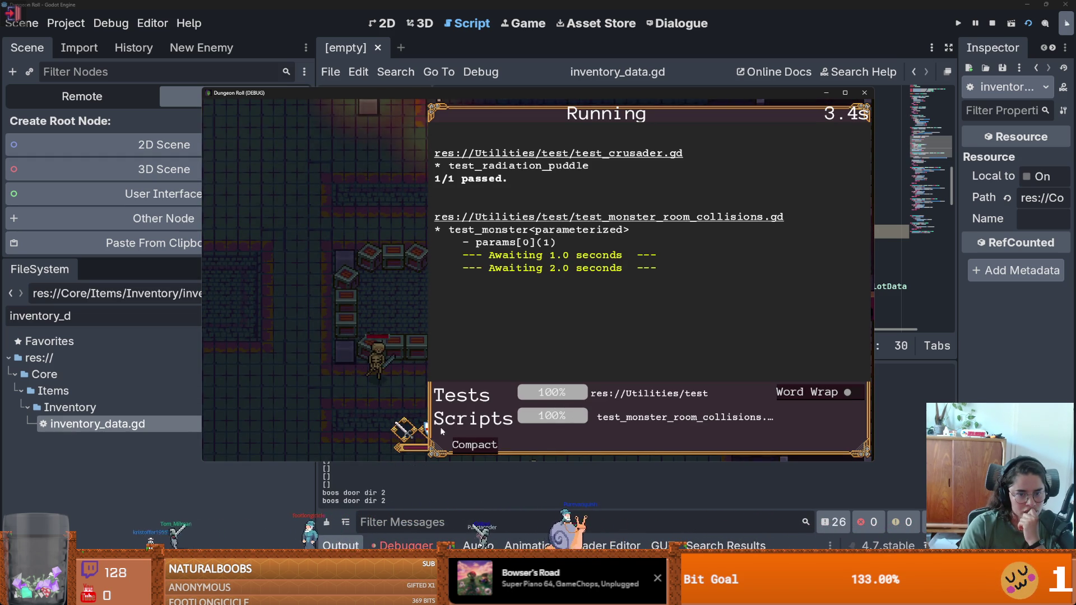
# Move the GUT panel aside, close the Dungeon Roll test window, and heighten the debugger output.
pyautogui.moveTo(430, 453)
pyautogui.mouseDown()
pyautogui.moveTo(833, 359)
pyautogui.moveTo(667, 292)
pyautogui.moveTo(661, 166)
pyautogui.mouseUp()
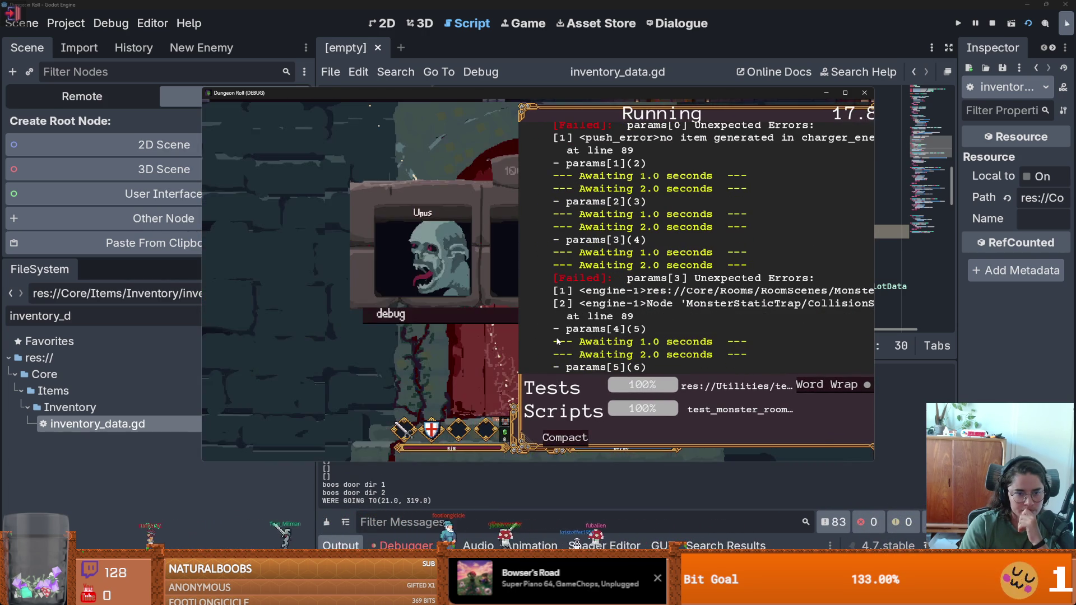
pyautogui.click(863, 93)
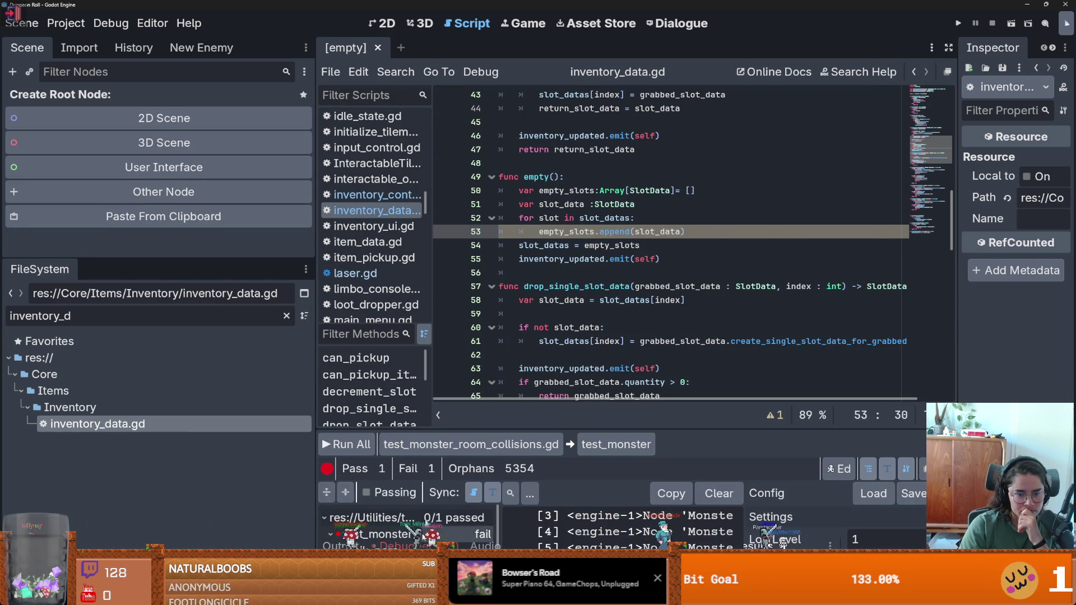
pyautogui.moveTo(458, 429); pyautogui.dragTo(465, 324)
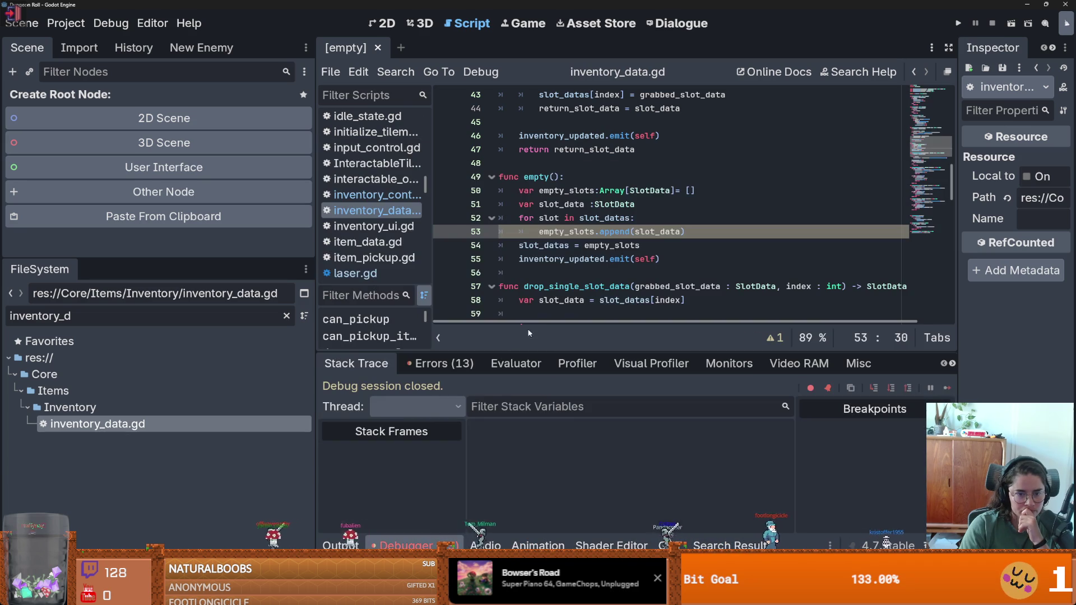
# From the Errors (13) list, open loot_dropper.gd line 18, then sound_bus.gd line 82's on_play().
pyautogui.click(440, 363)
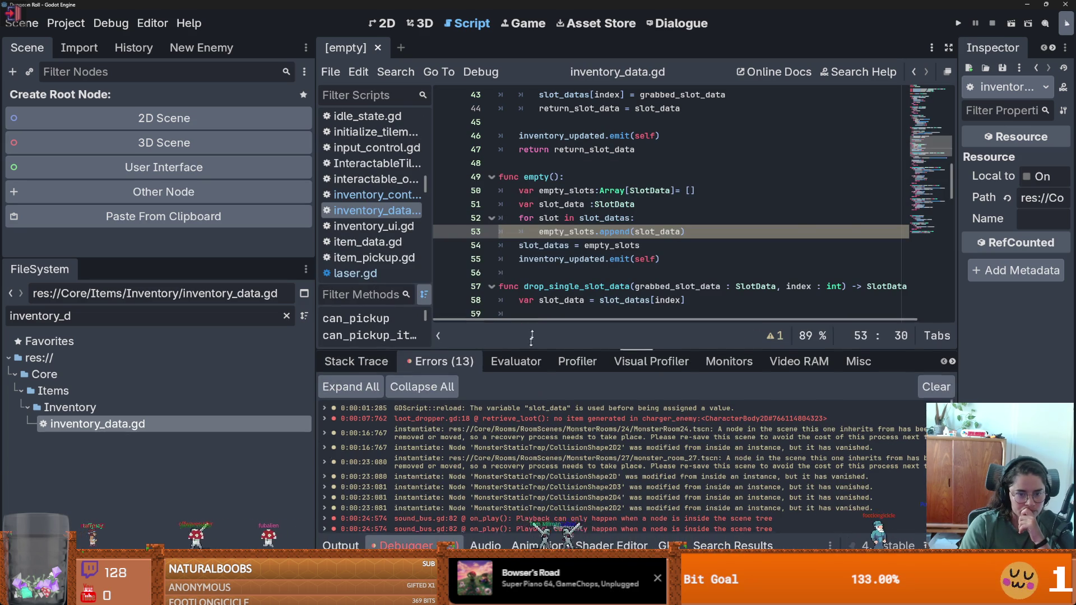
pyautogui.moveTo(560, 350); pyautogui.dragTo(560, 193)
pyautogui.doubleClick(561, 264)
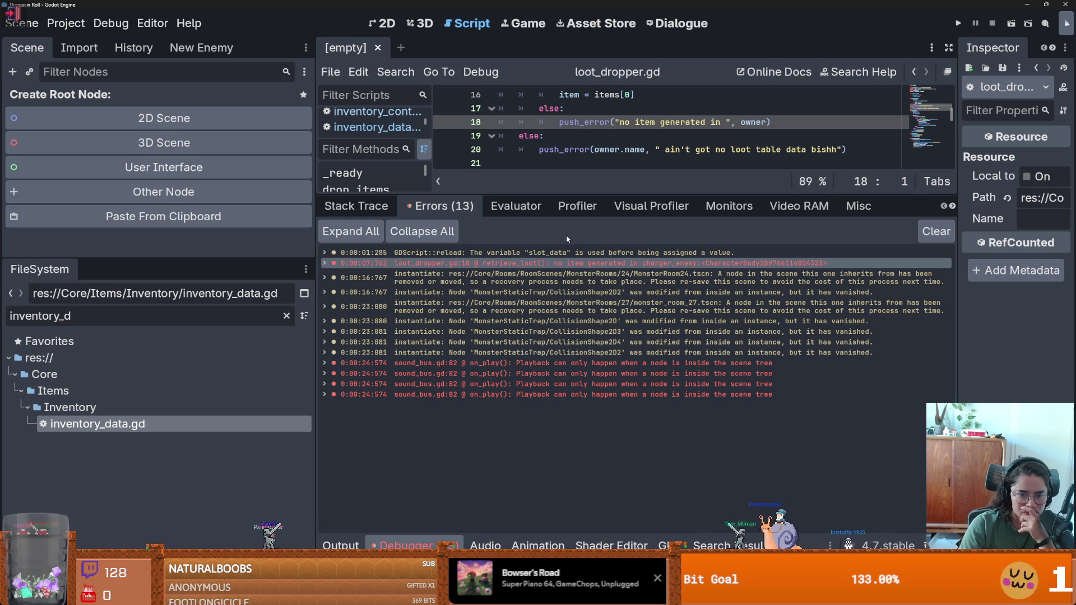
pyautogui.doubleClick(608, 363)
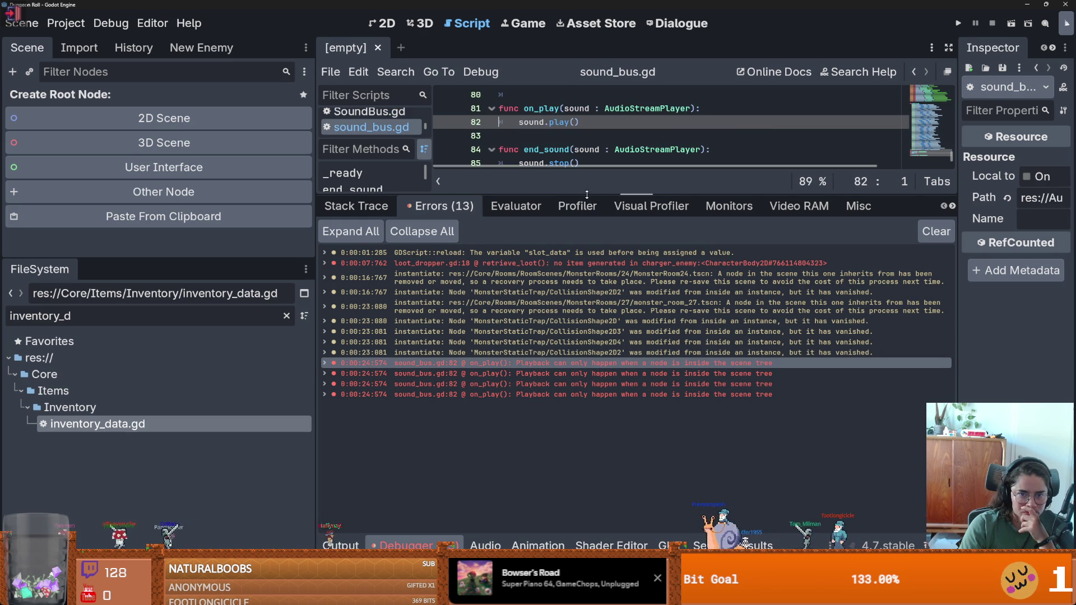
pyautogui.moveTo(586, 196); pyautogui.dragTo(586, 275)
pyautogui.scroll(-1, 551, 201)
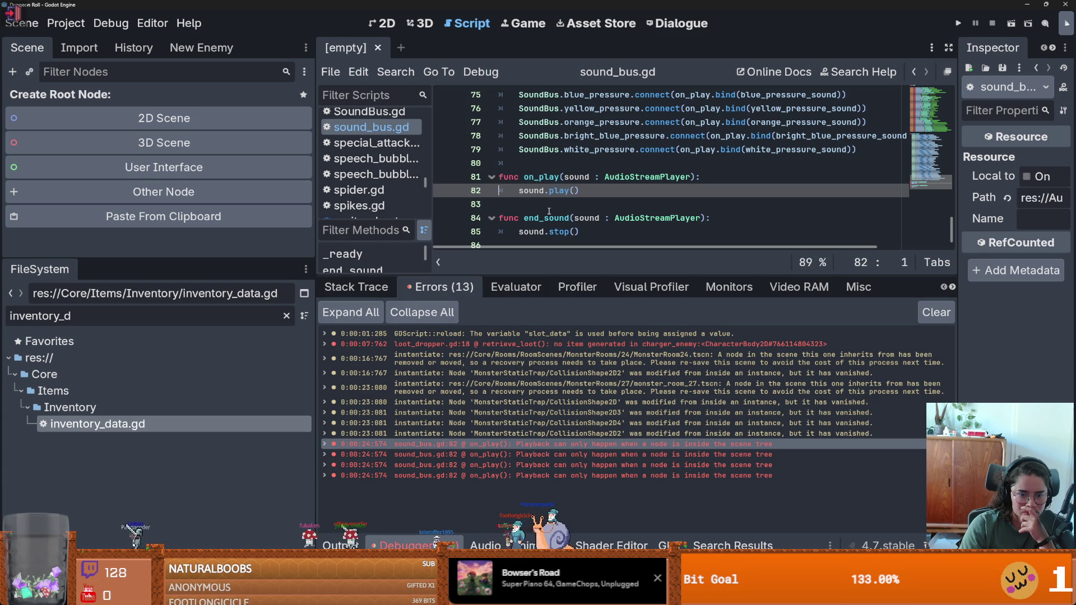
pyautogui.click(715, 180)
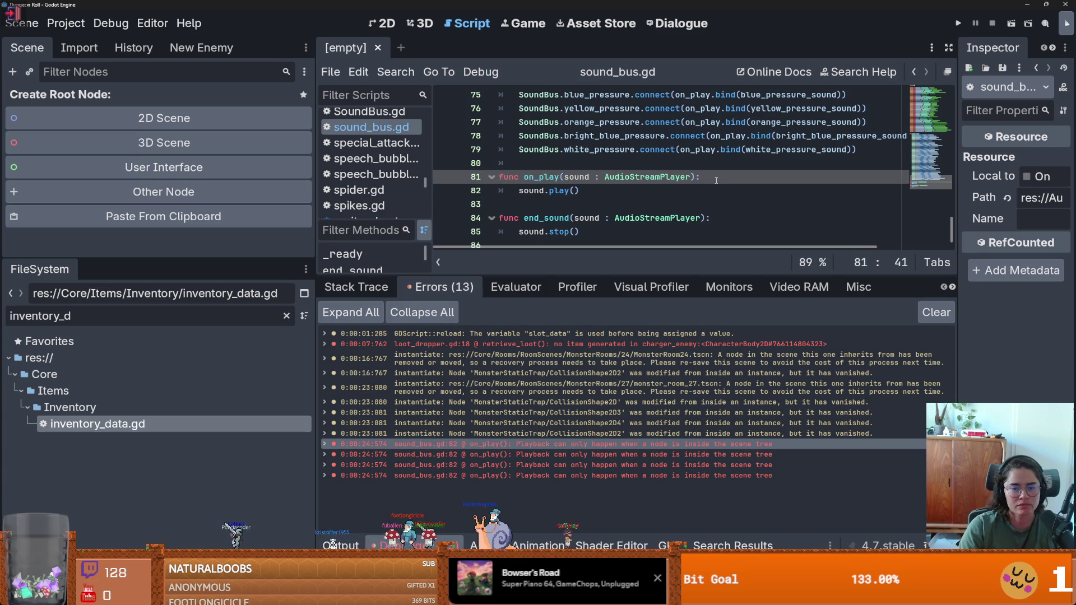
# Add an 'if sound:' line in on_play so sound.play() on line 83 runs only under that check.
pyautogui.press('Return')
pyautogui.write('if cou')
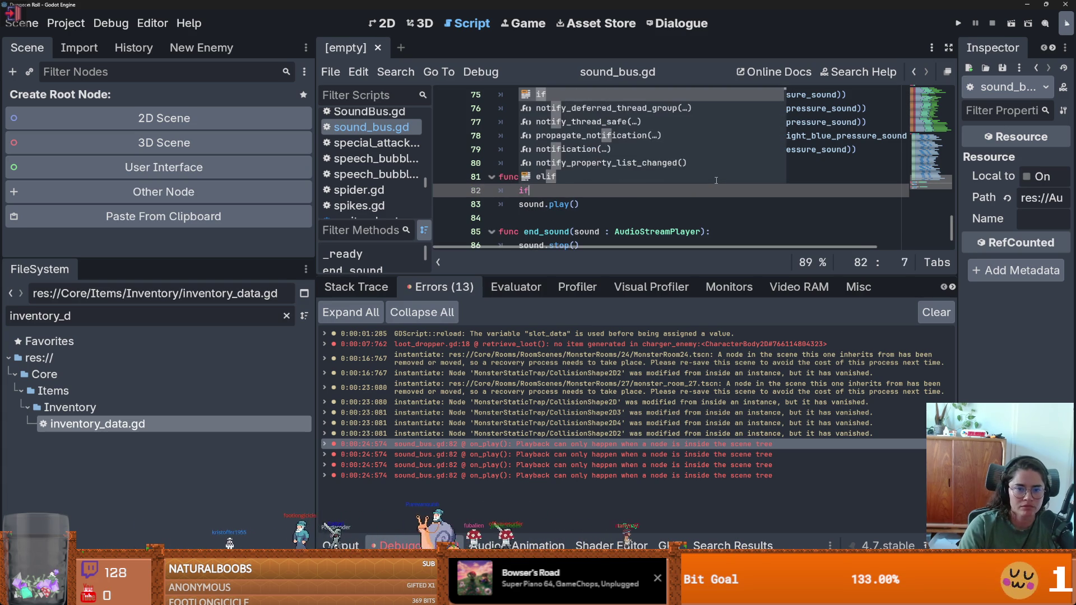
pyautogui.press('BackSpace')
pyautogui.press('BackSpace')
pyautogui.press('BackSpace')
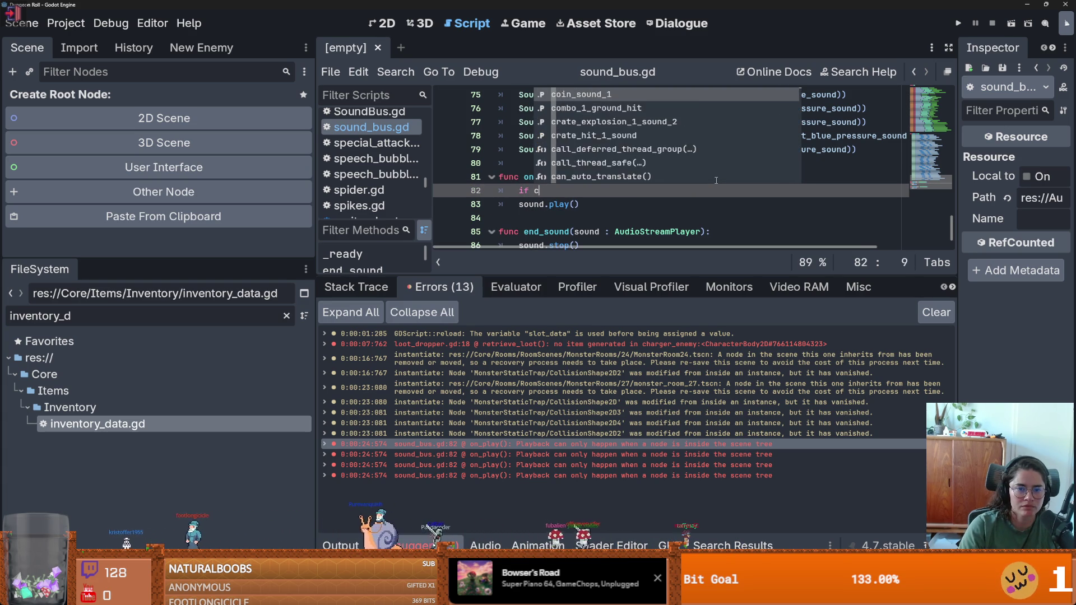
pyautogui.write('sound:')
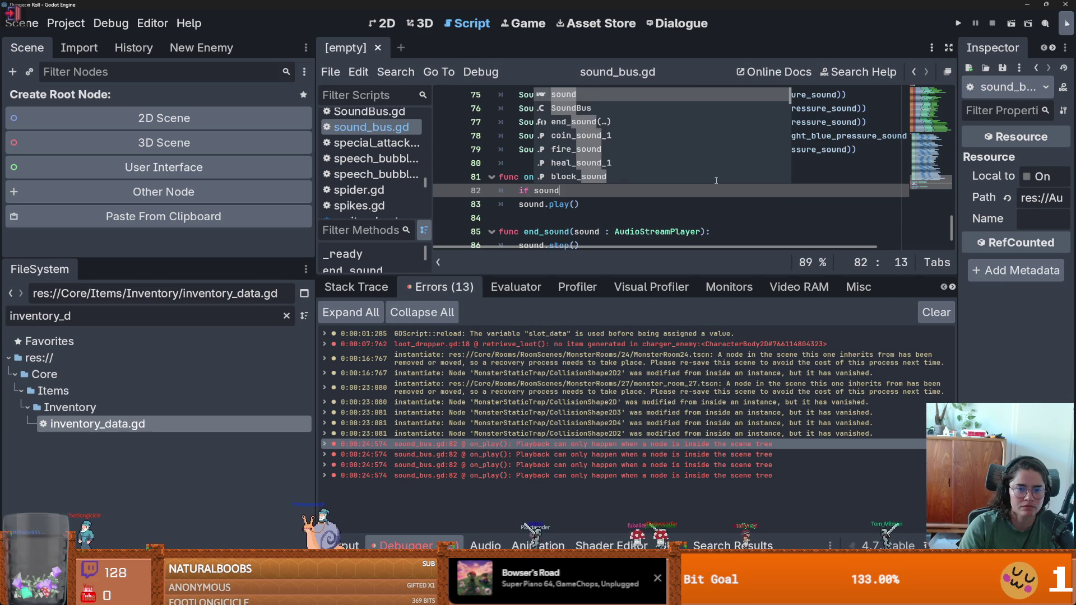
pyautogui.click(513, 207)
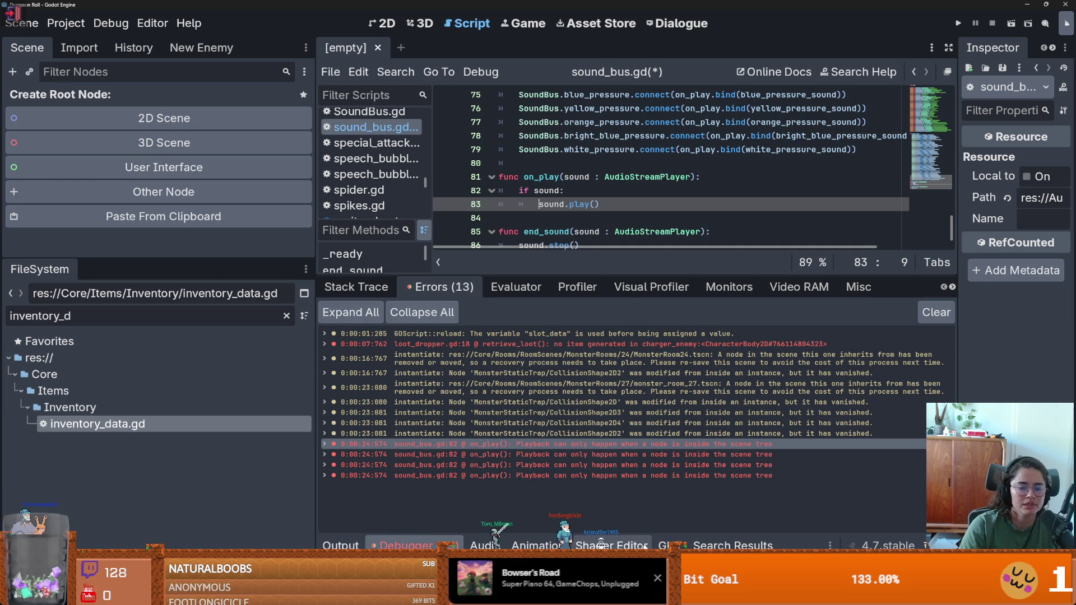
pyautogui.click(670, 545)
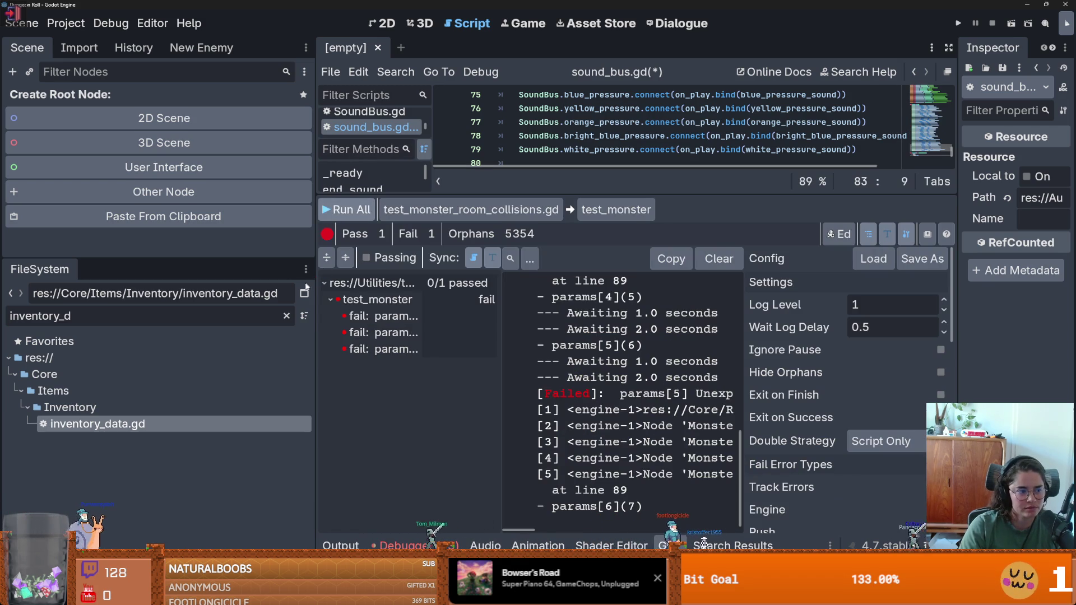
# Rerun all tests, leaving 2 errors, and jump to loot_dropper.gd line 18's 'no item generated' error.
pyautogui.hotkey('ctrl', 'F5')
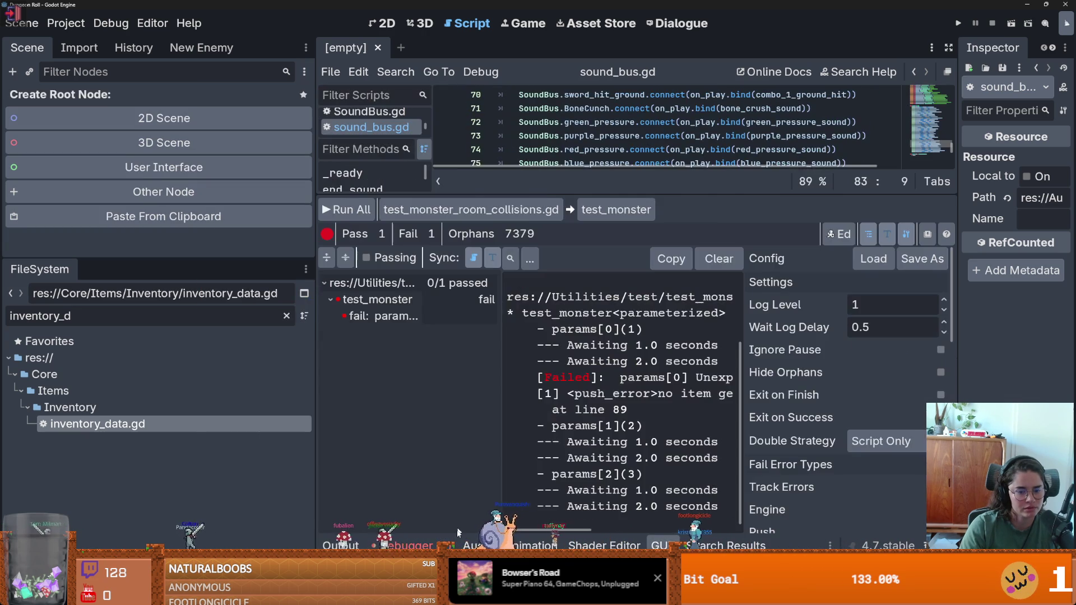
pyautogui.click(404, 545)
pyautogui.doubleClick(514, 346)
pyautogui.doubleClick(513, 347)
pyautogui.moveTo(515, 351)
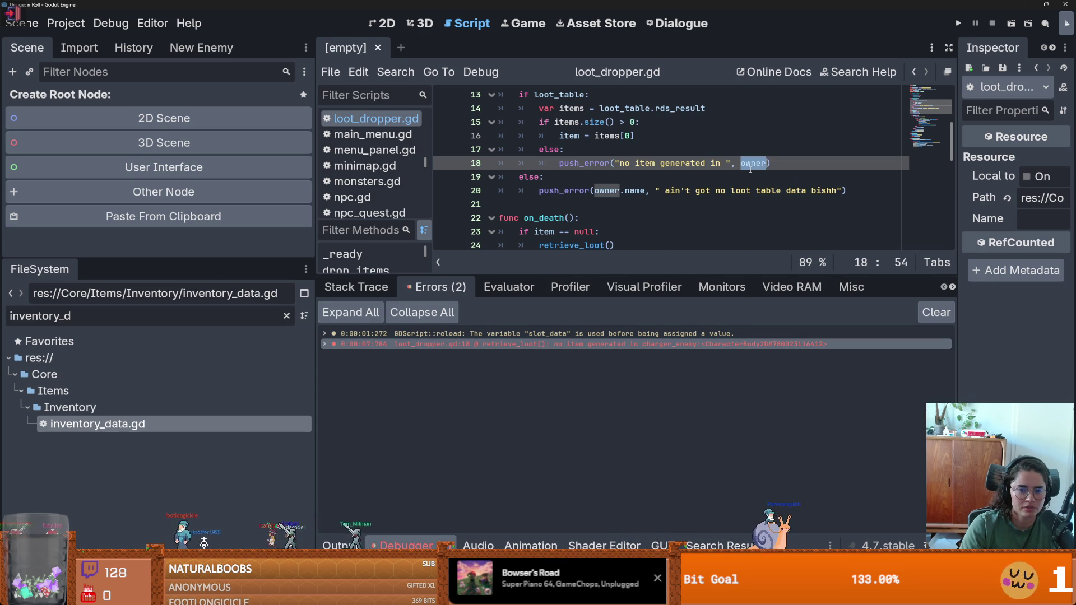
pyautogui.click(751, 168)
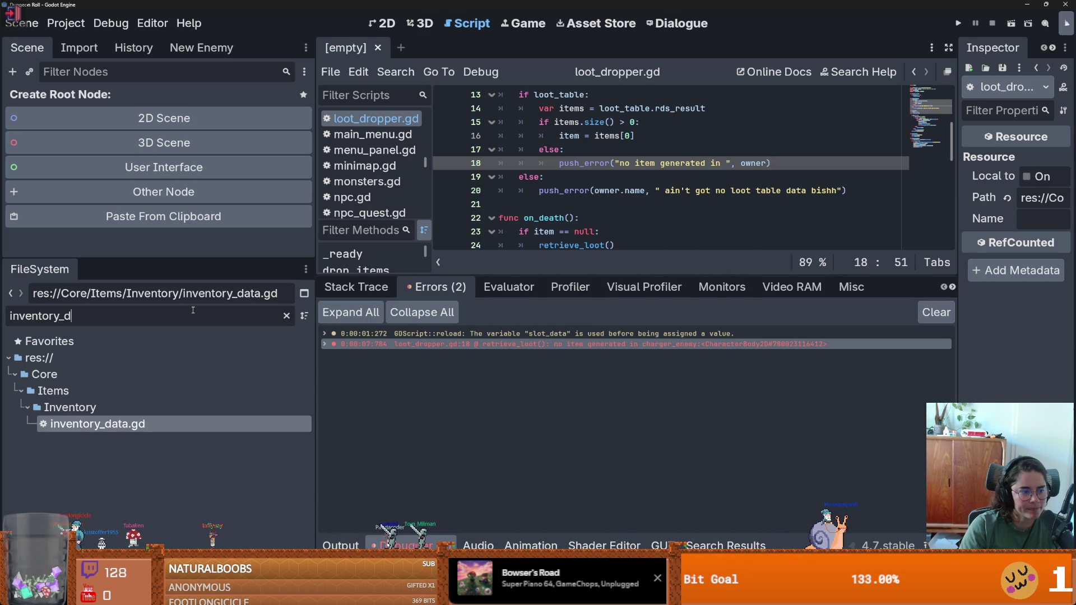
# Filter the FileSystem by 'charger', resize the docks, and open charger_enemy.tscn.
pyautogui.hotkey('ctrl', 'a')
pyautogui.press('BackSpace')
pyautogui.write('charger')
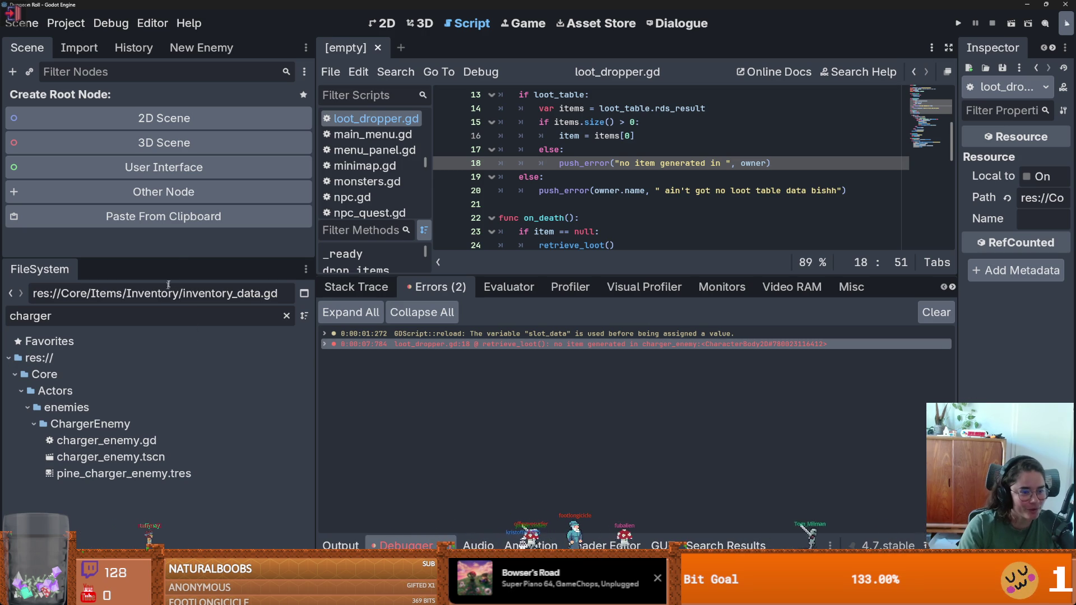
pyautogui.moveTo(178, 259); pyautogui.dragTo(178, 172)
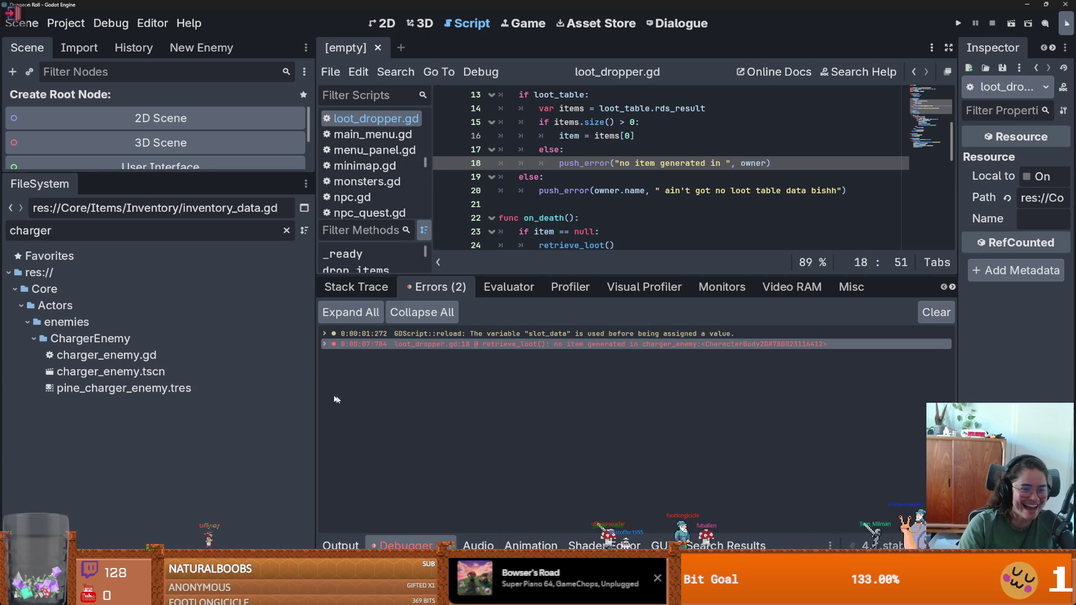
pyautogui.moveTo(317, 395); pyautogui.dragTo(236, 386)
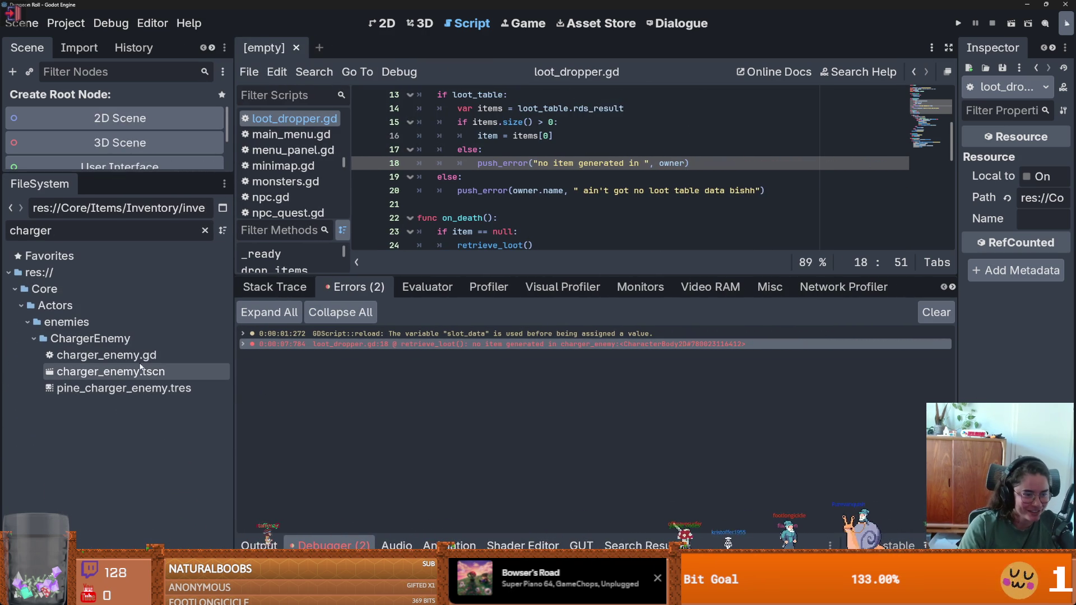
pyautogui.doubleClick(139, 373)
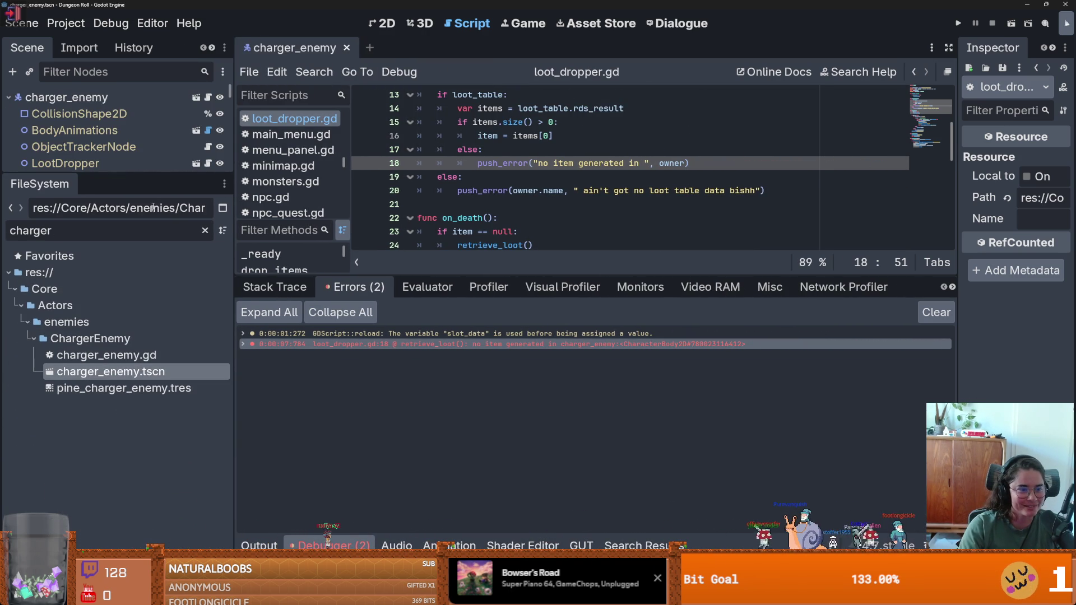
# Switch to the 2D workspace, enlarge the Scene tree and canvas, collapse StateMachine, and save.
pyautogui.moveTo(162, 175); pyautogui.dragTo(162, 347)
pyautogui.click(382, 23)
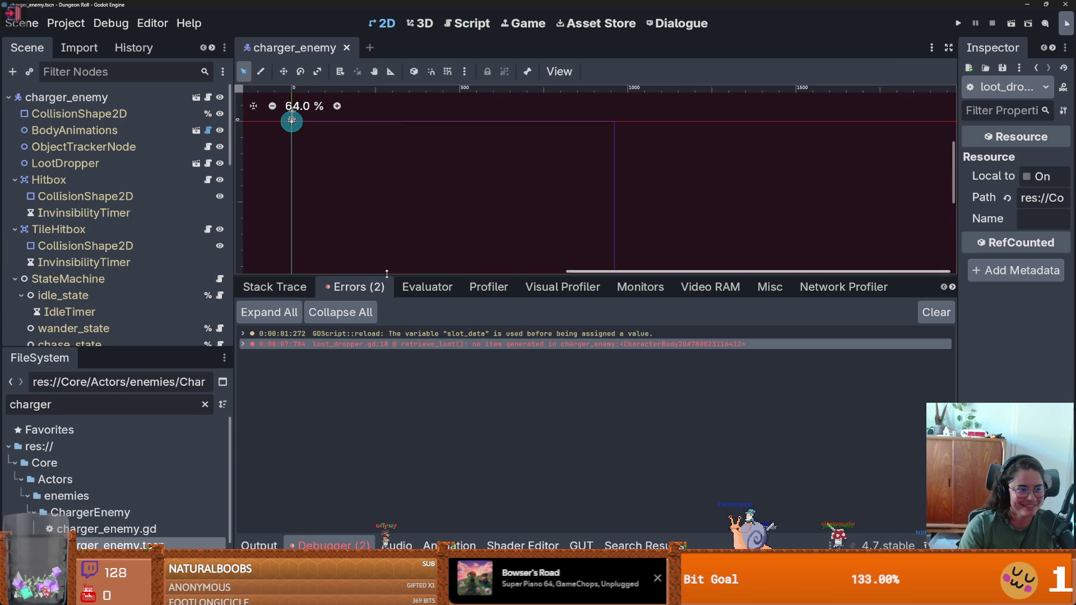
pyautogui.moveTo(414, 274); pyautogui.dragTo(415, 414)
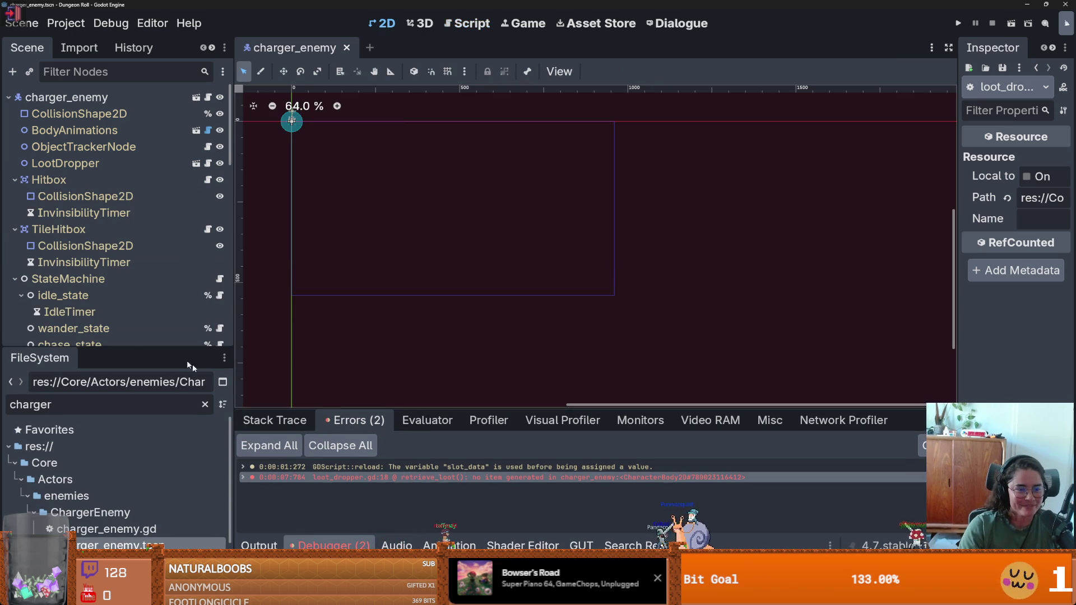
pyautogui.moveTo(184, 355); pyautogui.dragTo(184, 481)
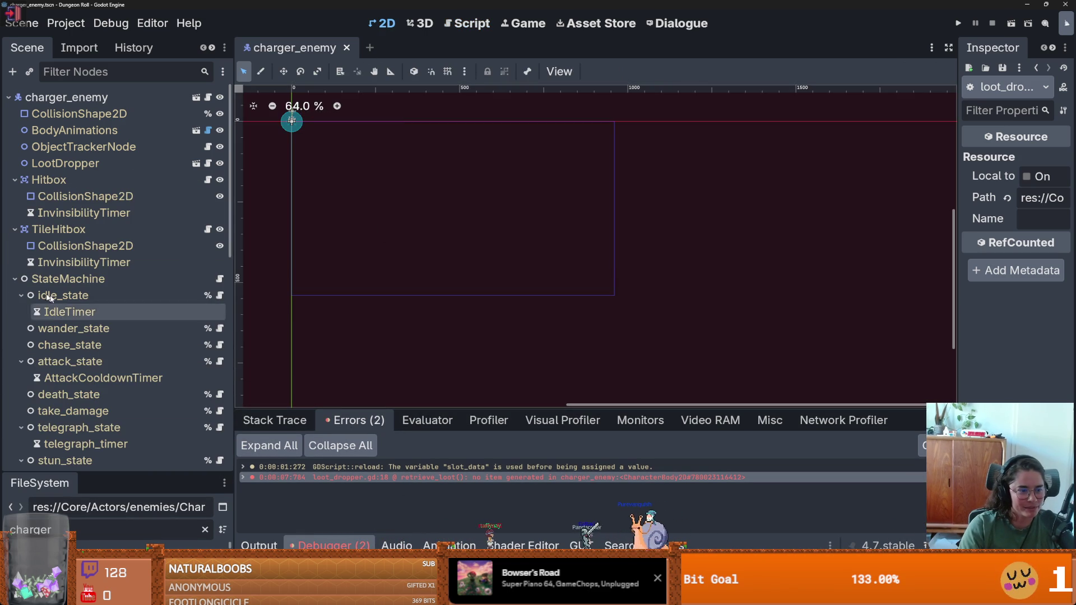
pyautogui.click(15, 279)
pyautogui.hotkey('ctrl', 's')
# Collapse the Hitbox, TileHitbox, ContagionNode, AnimationSprites and DebugNodes branches, saving the scene.
pyautogui.click(22, 313)
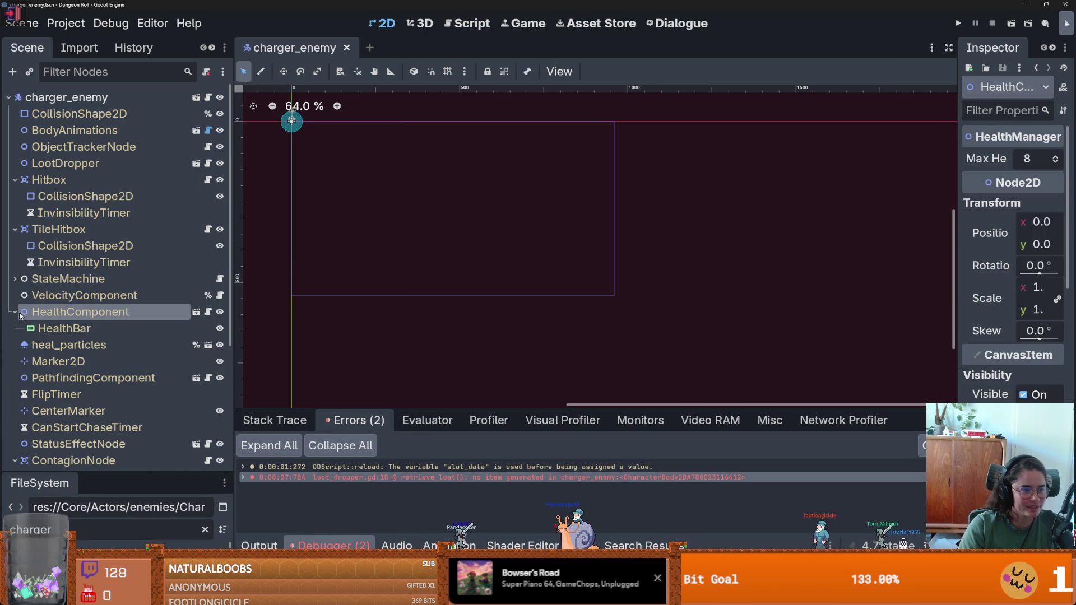
pyautogui.click(14, 180)
pyautogui.click(15, 196)
pyautogui.hotkey('ctrl', 's')
pyautogui.click(15, 246)
pyautogui.click(14, 247)
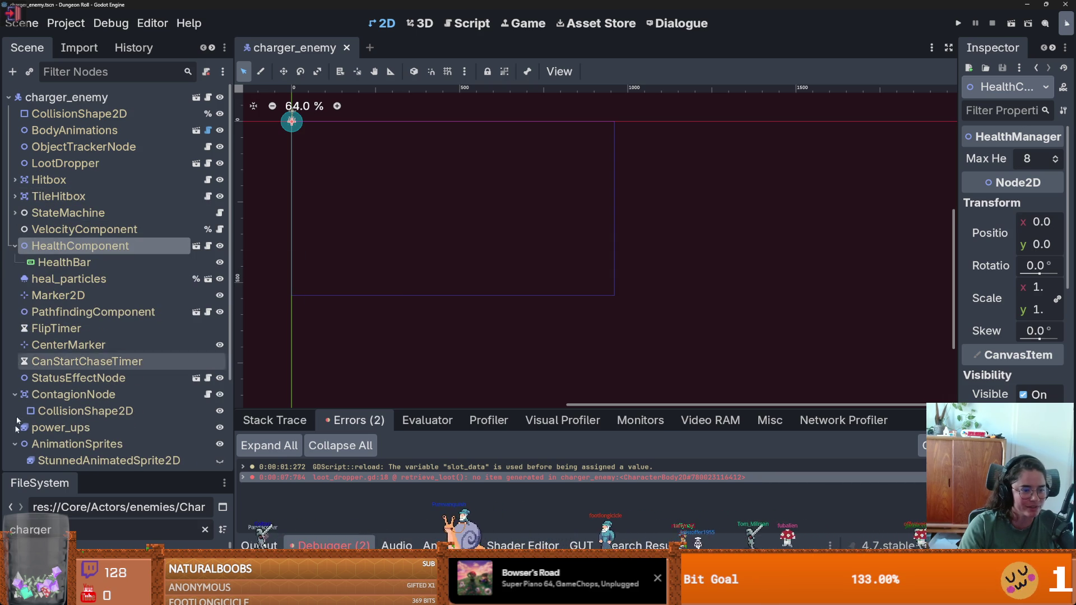
pyautogui.click(14, 395)
pyautogui.click(13, 427)
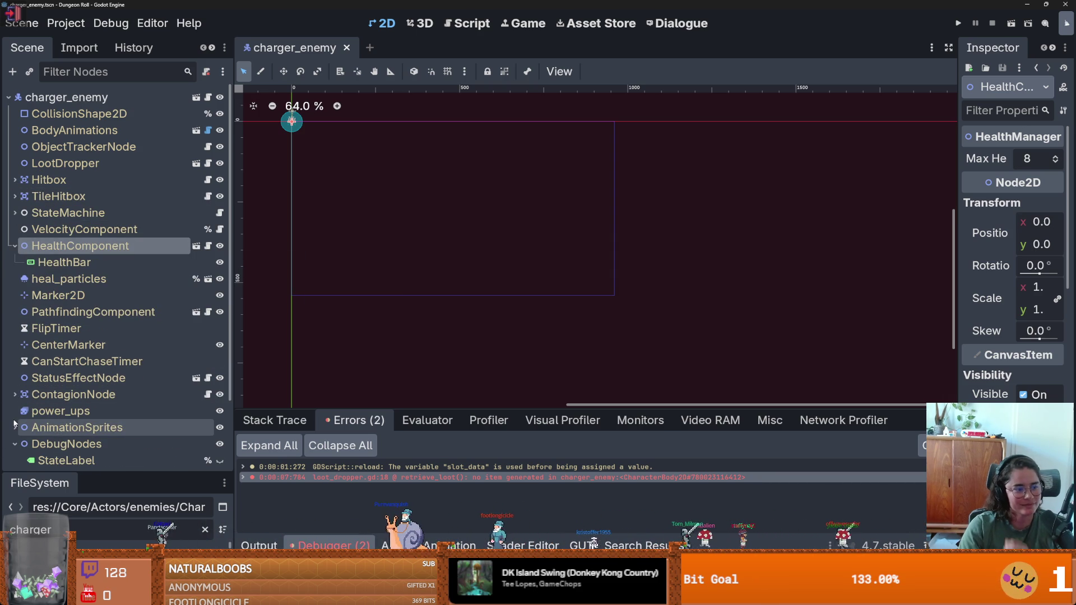
pyautogui.scroll(-2, 17, 419)
pyautogui.click(15, 397)
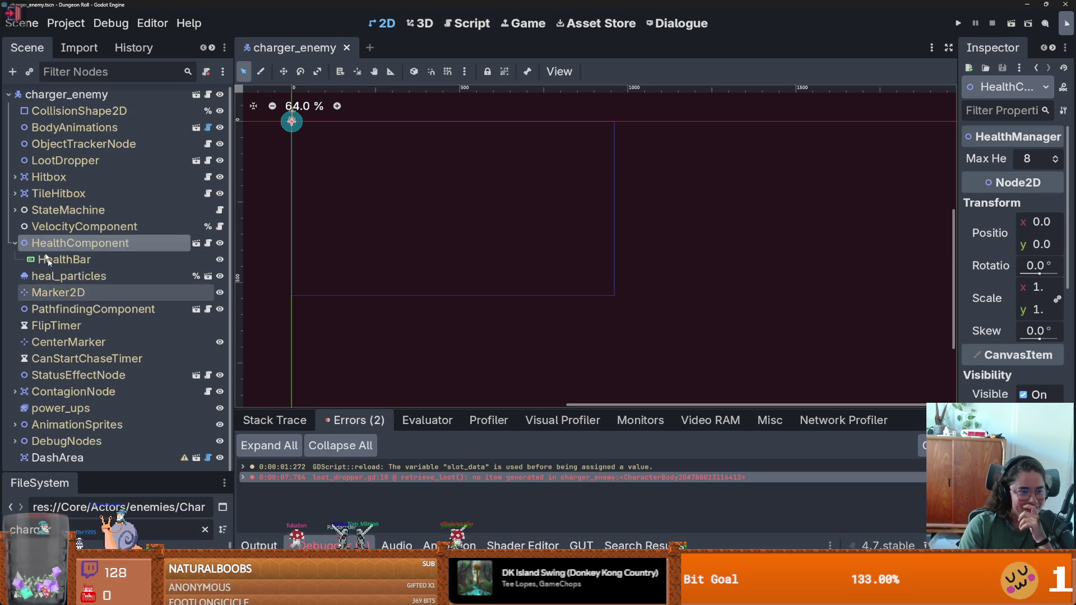
# Review HealthComponent and the StateMachine's idle, attack, telegraph, stun, charge and wind-down states, then collapse them.
pyautogui.click(13, 241)
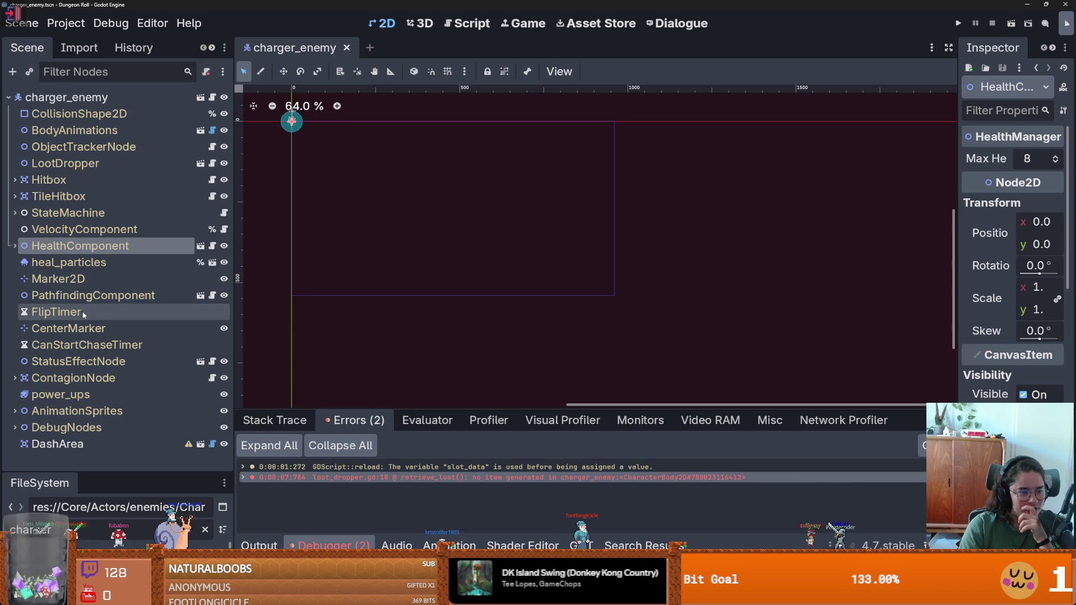
pyautogui.doubleClick(42, 245)
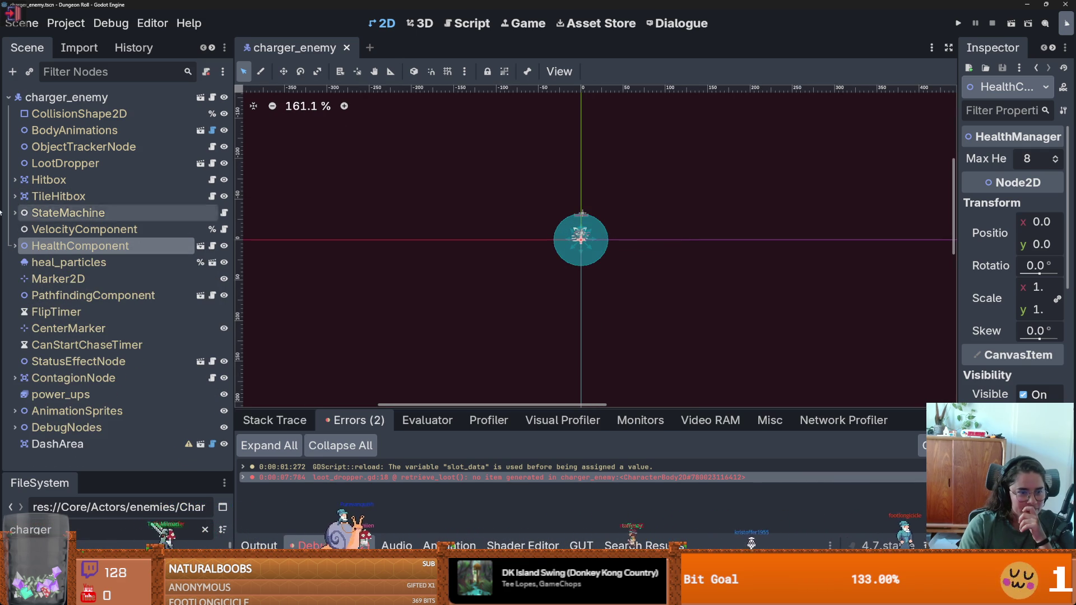
pyautogui.click(15, 245)
pyautogui.click(14, 245)
pyautogui.click(13, 212)
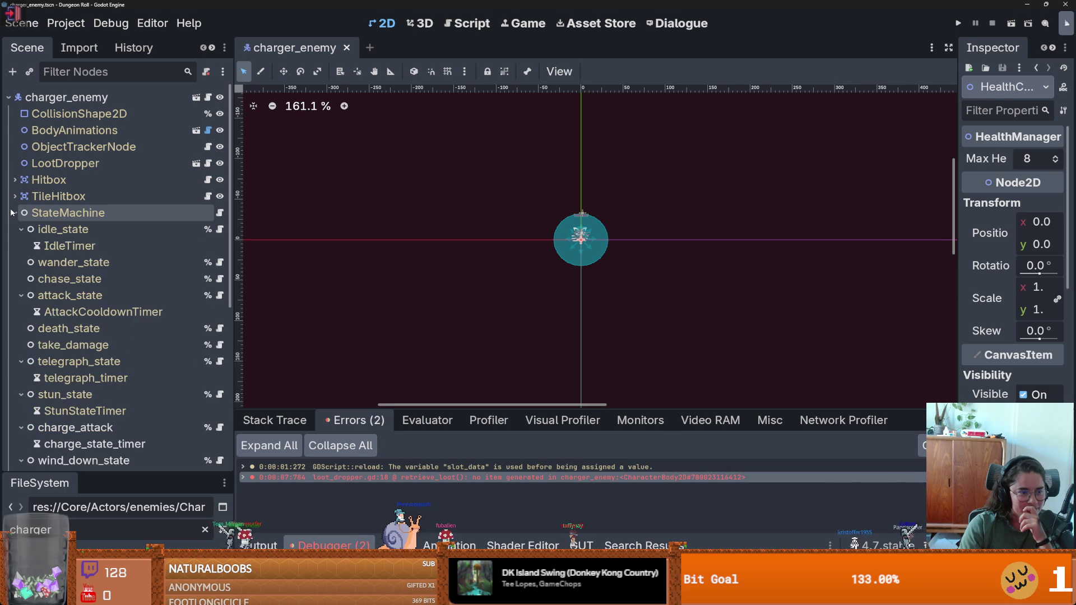
pyautogui.click(13, 212)
pyautogui.click(14, 213)
pyautogui.click(22, 229)
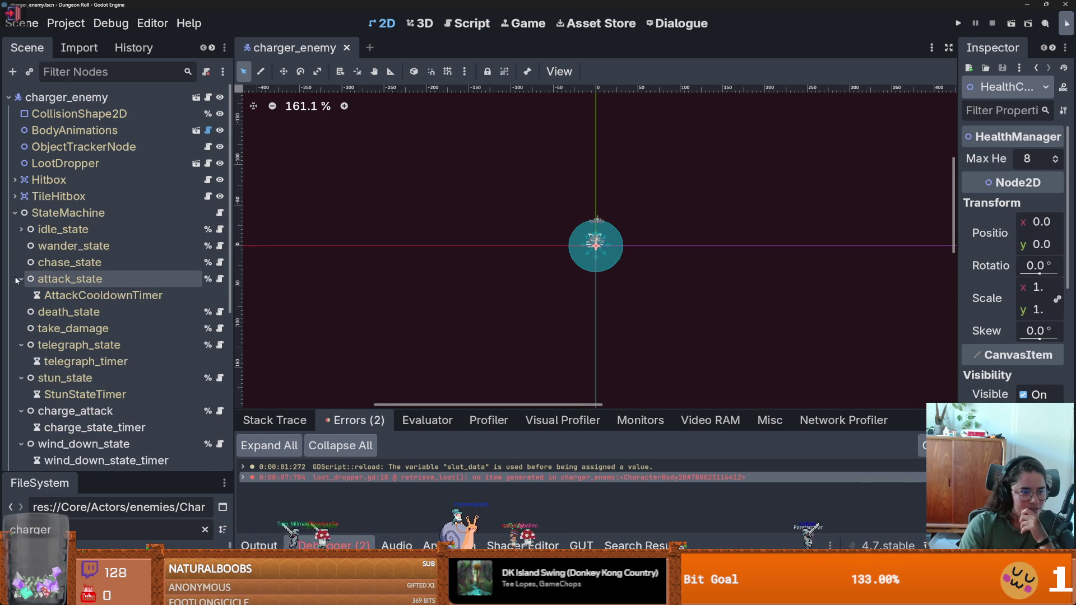
pyautogui.click(21, 279)
pyautogui.click(21, 329)
pyautogui.click(21, 344)
pyautogui.click(21, 362)
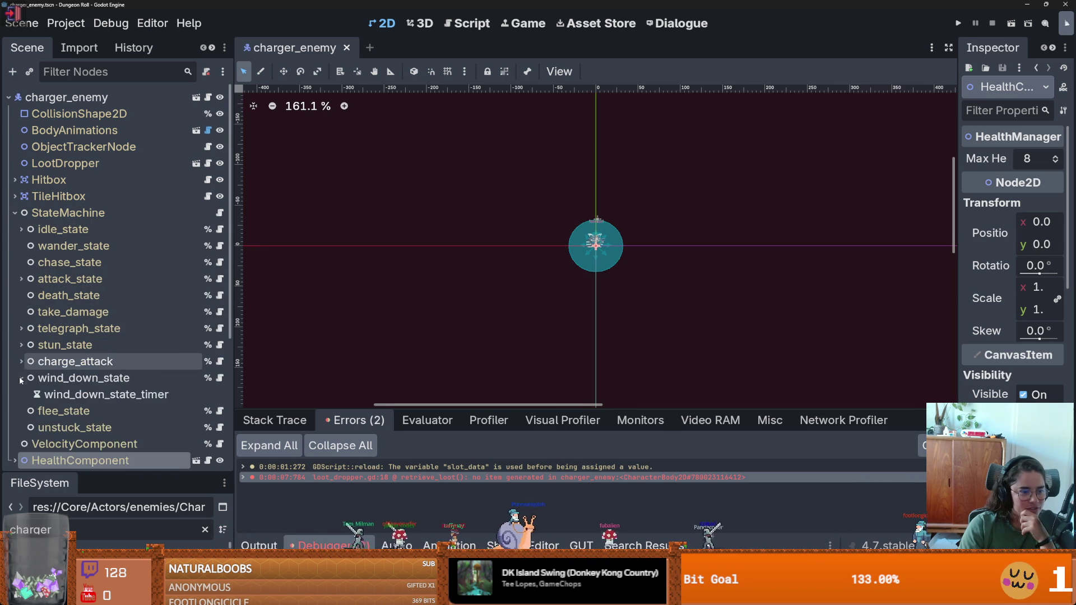
pyautogui.click(21, 378)
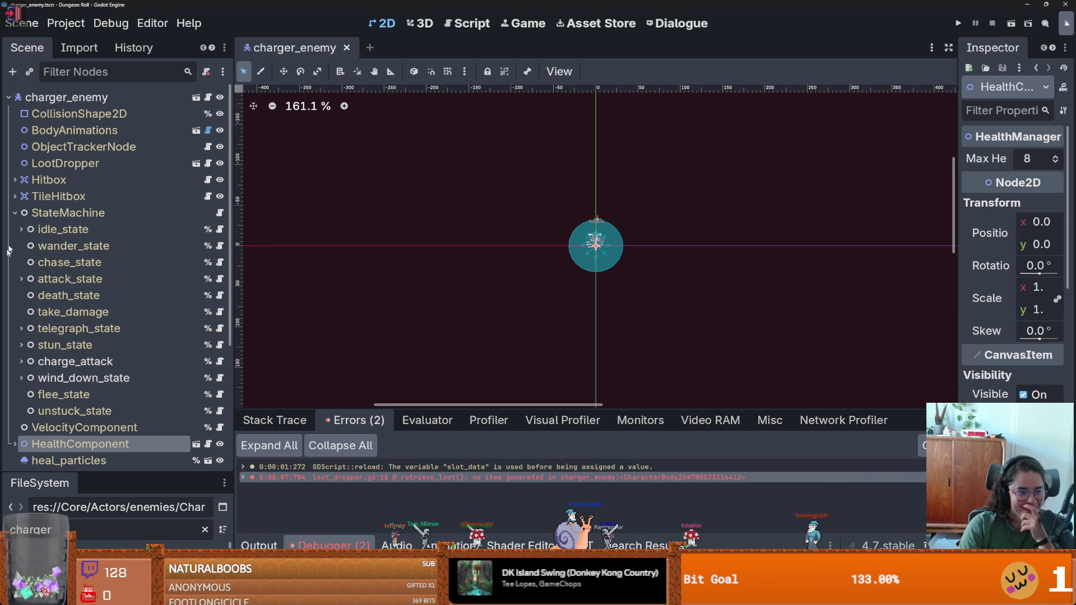
pyautogui.click(15, 213)
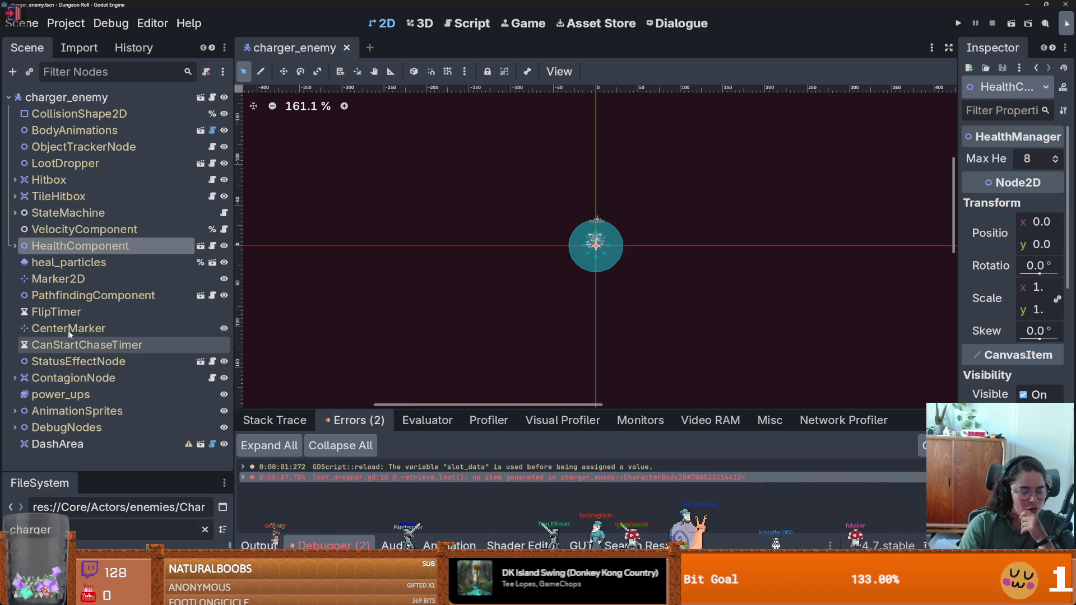
# Select LootDropper and widen the Inspector to read its empty Item and RDSTable loot table.
pyautogui.scroll(2, 666, 292)
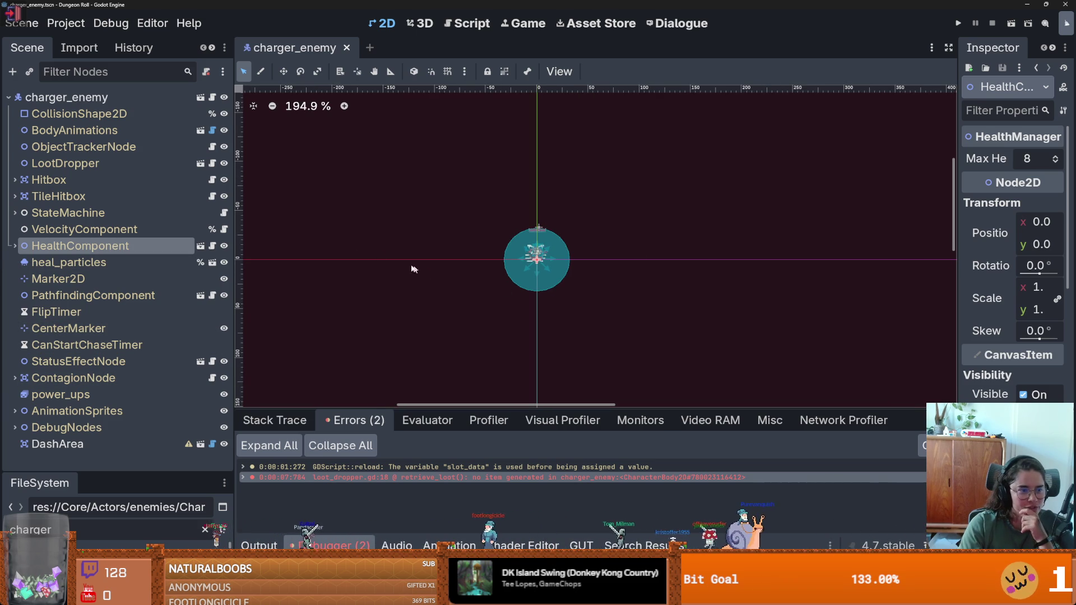
pyautogui.click(65, 163)
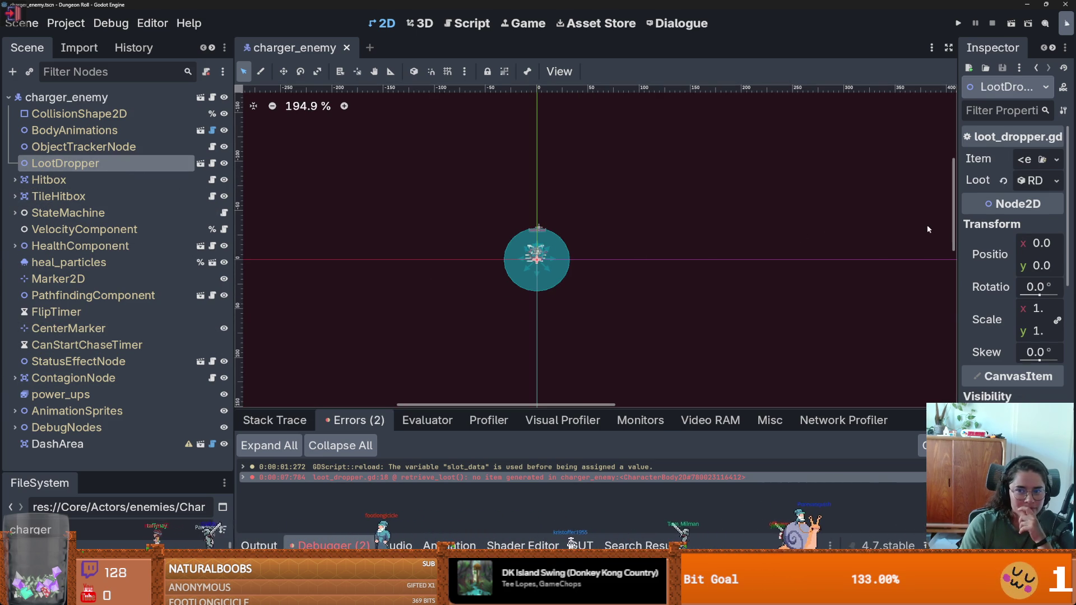
pyautogui.moveTo(956, 224); pyautogui.dragTo(662, 220)
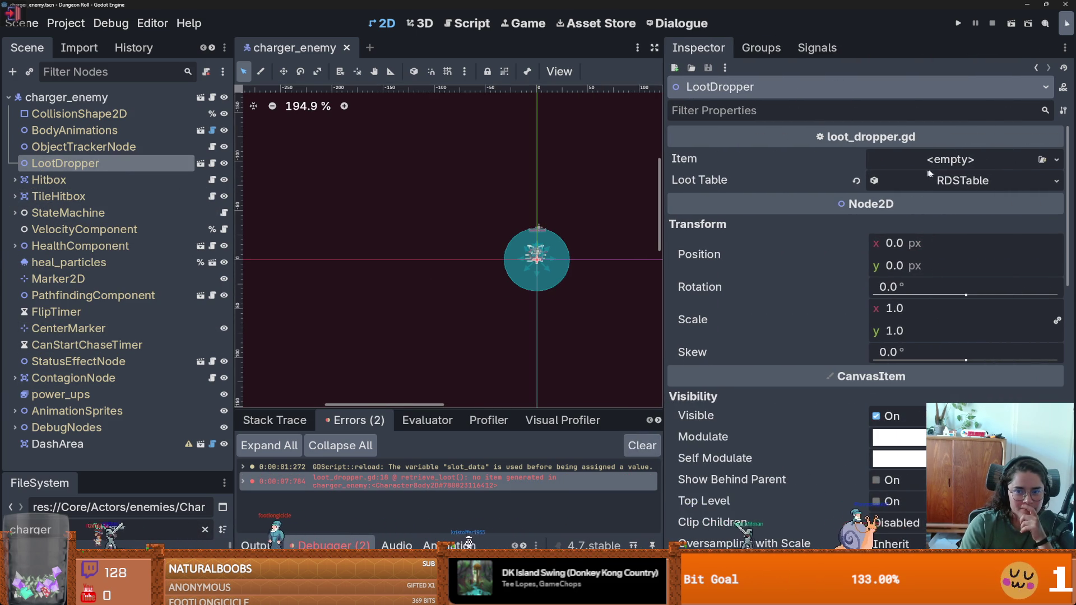